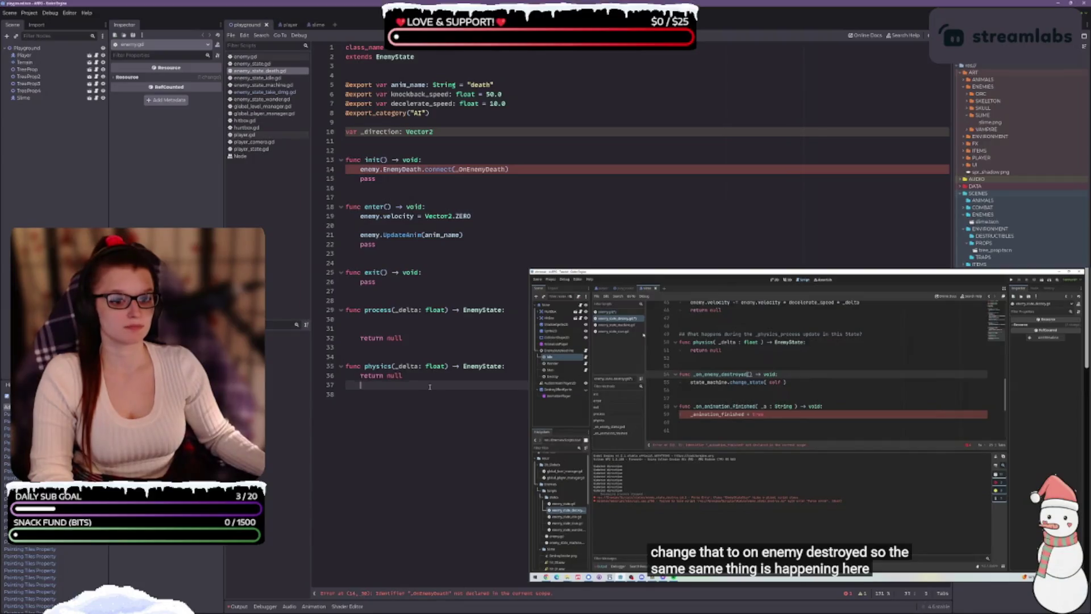
# Step: Add 'func _OnEnemyDeath(_anim: String) -> void:' on a new line after physics()
pyautogui.press('Down')
pyautogui.press('Return')
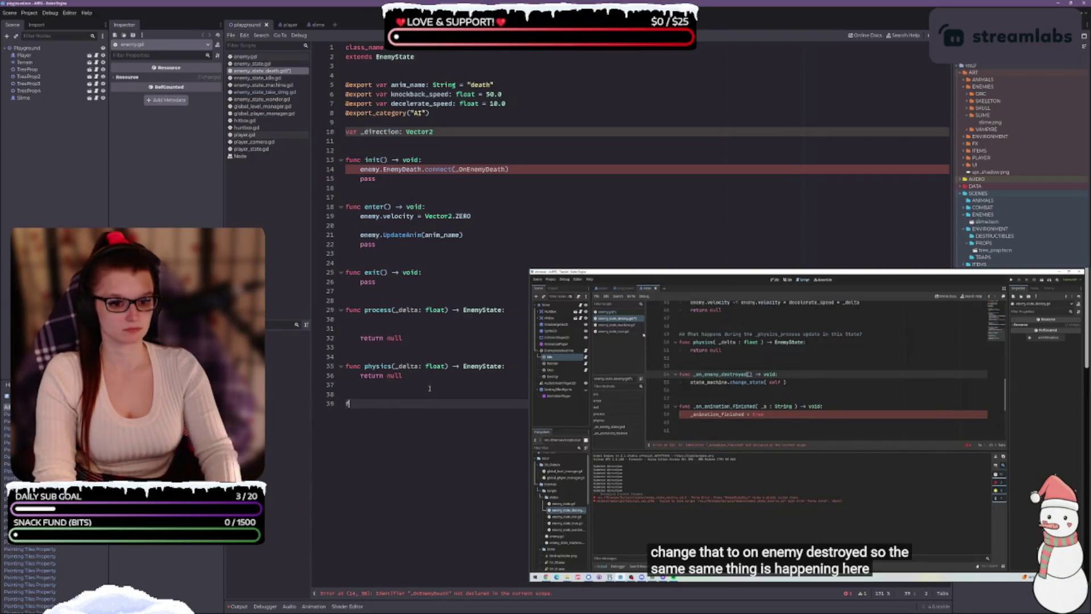
pyautogui.write('c _OnEnemyDeath')
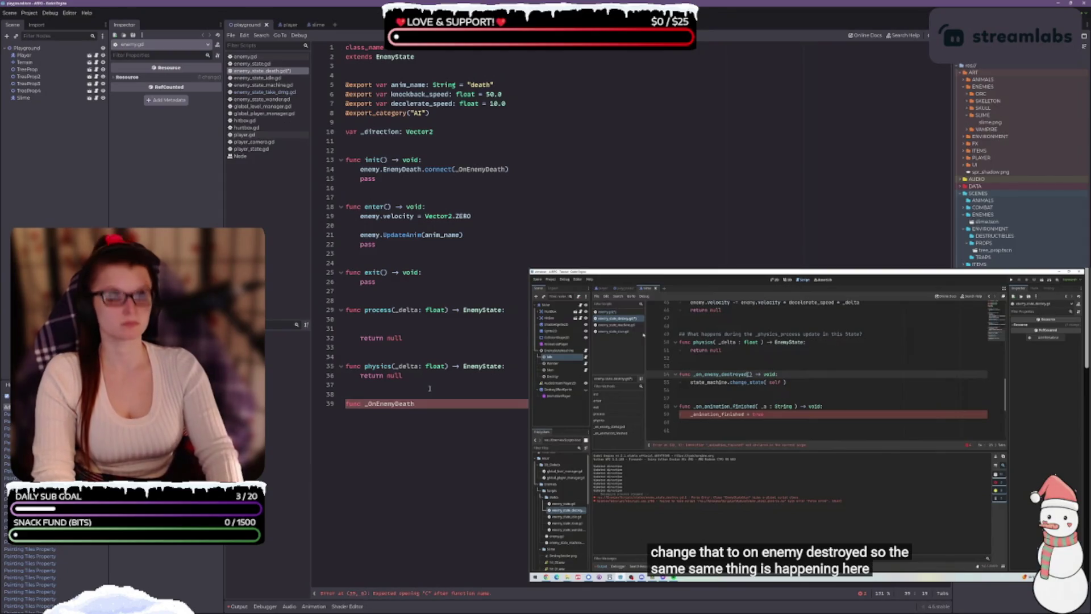
pyautogui.write('(_anim')
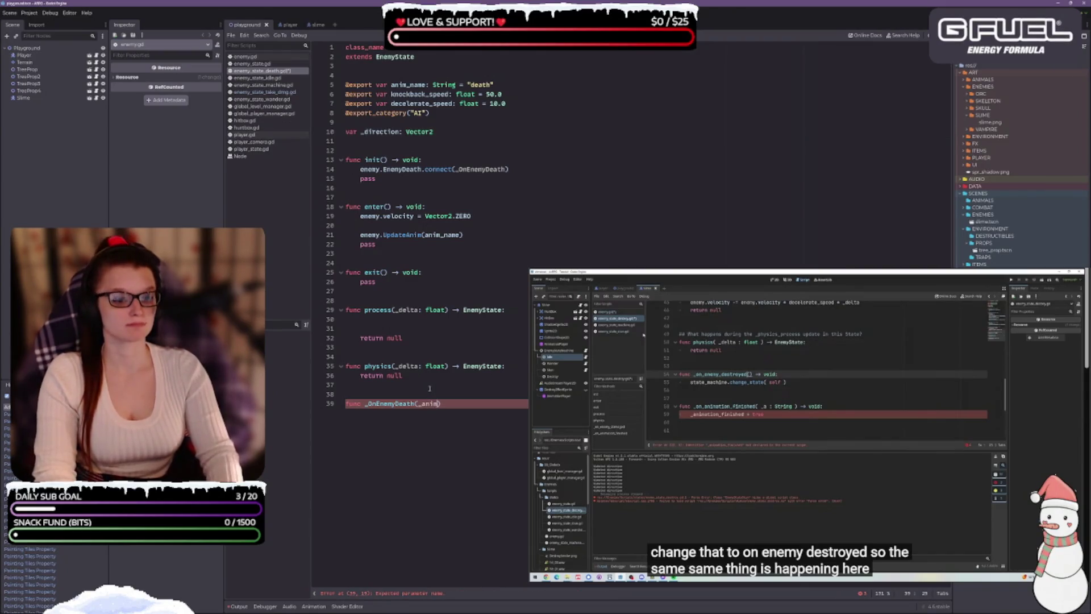
pyautogui.write('g) -')
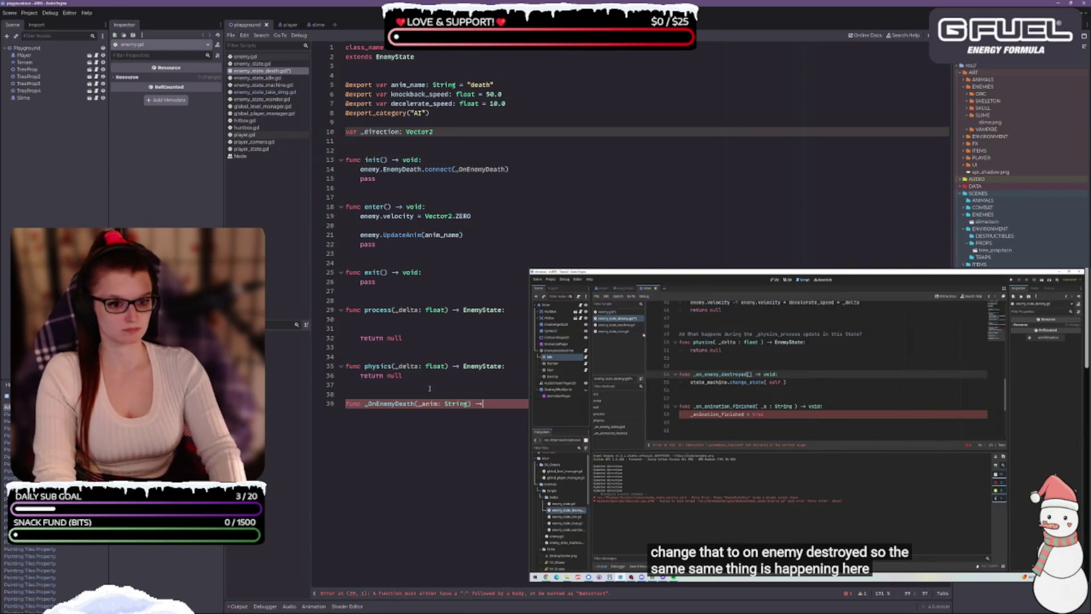
pyautogui.write('> void:')
pyautogui.press('Return')
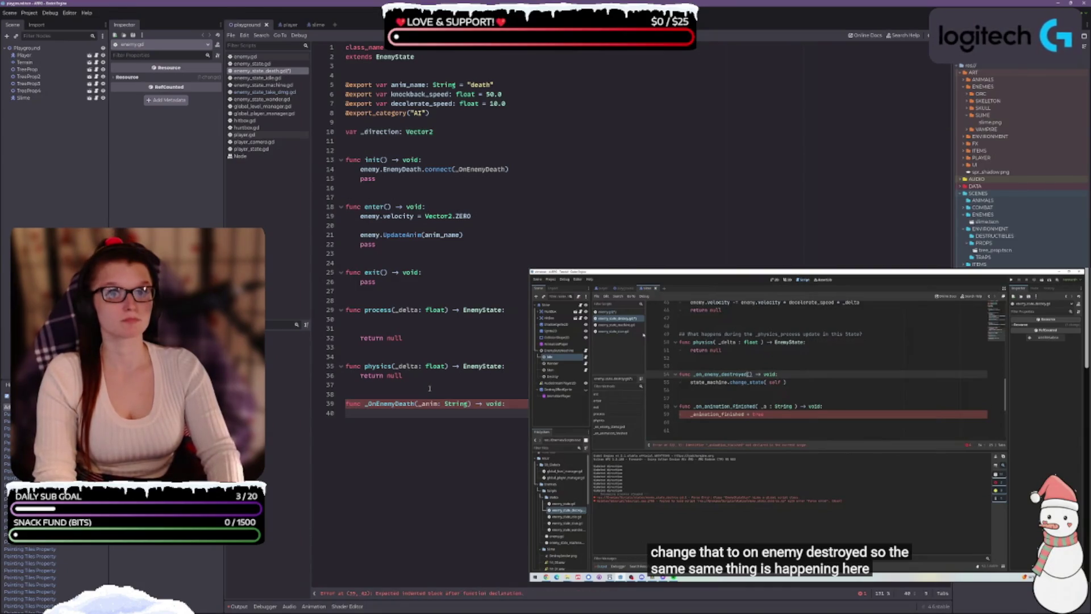
pyautogui.write('_anim')
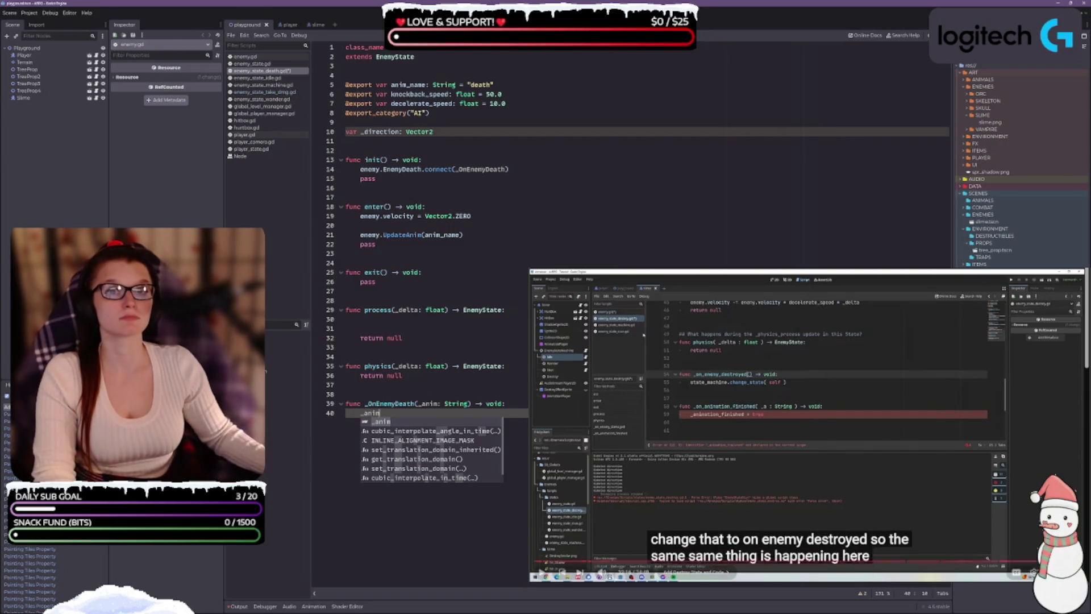
# Step: Remove the stray _anim text and the parameter's type, leaving the cursor in the handler body
pyautogui.click(819, 443)
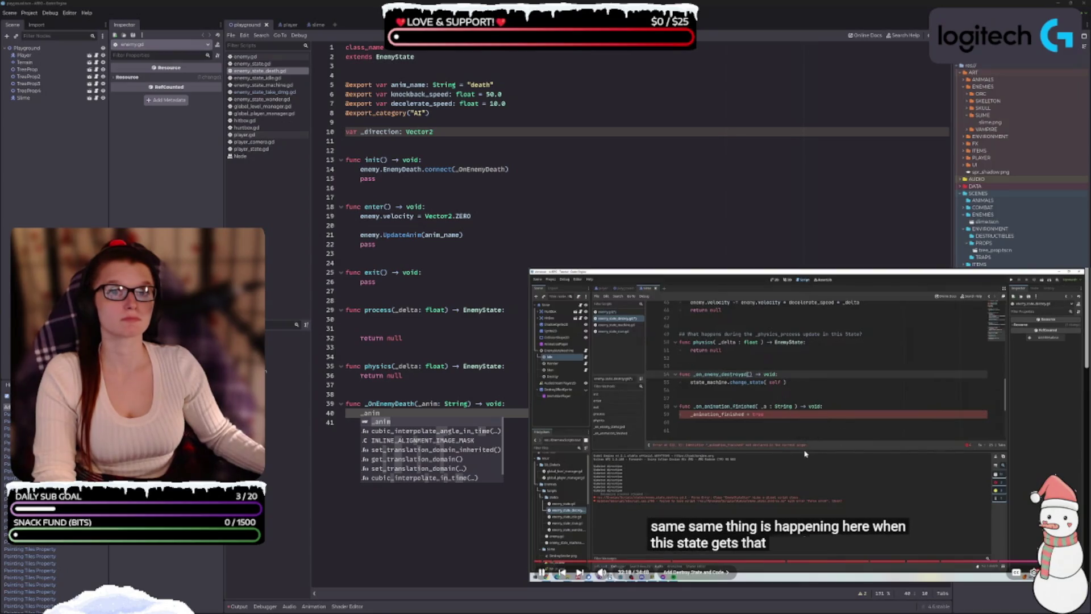
pyautogui.click(753, 429)
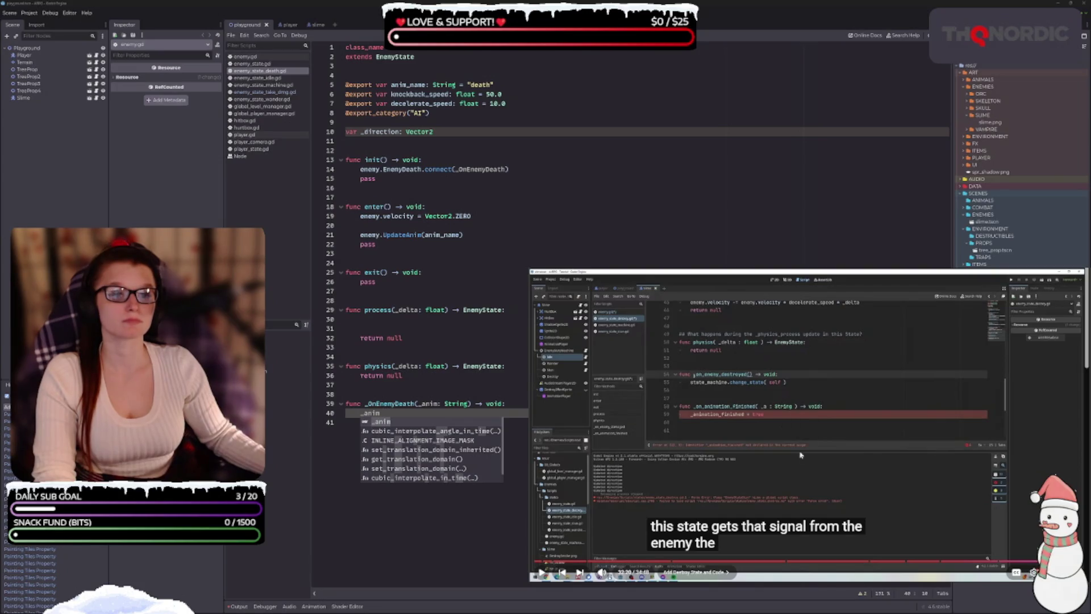
pyautogui.press('Escape')
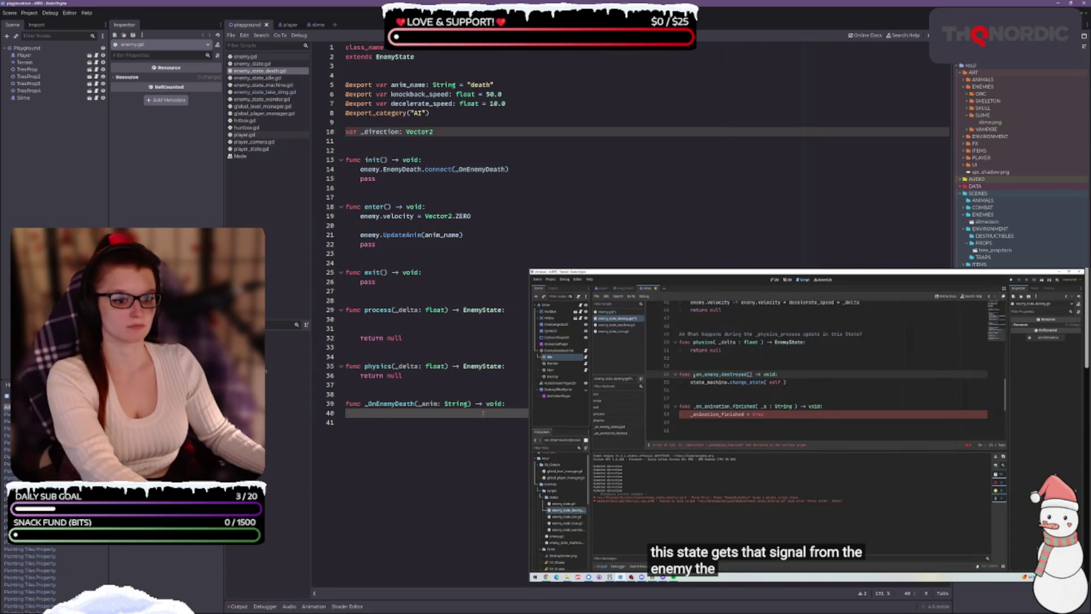
pyautogui.press('BackSpace')
pyautogui.click(467, 404)
pyautogui.press('BackSpace')
pyautogui.press('BackSpace')
pyautogui.press('BackSpace')
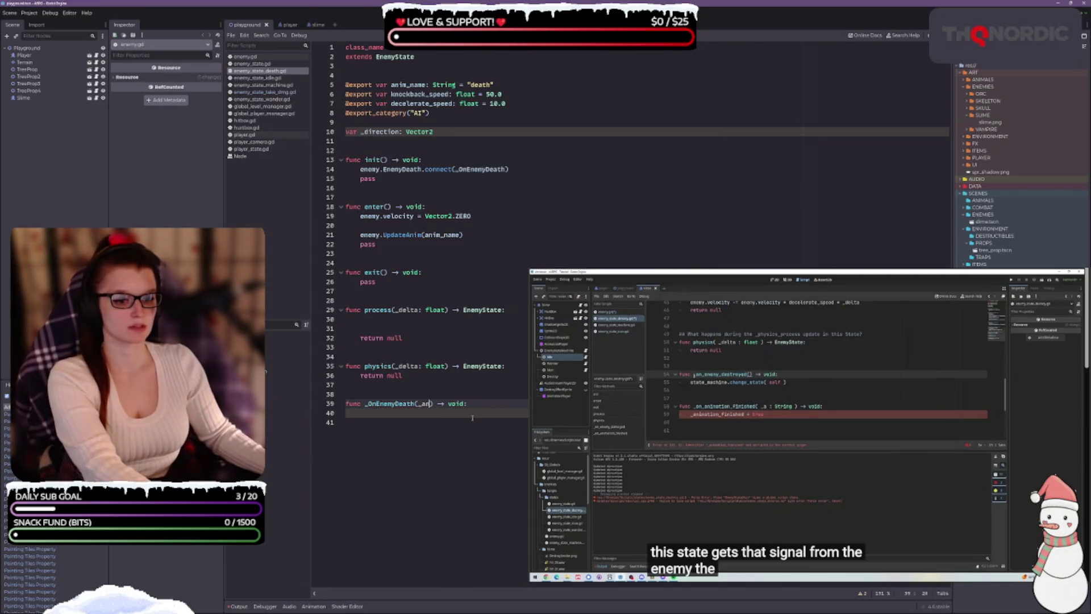
pyautogui.click(468, 417)
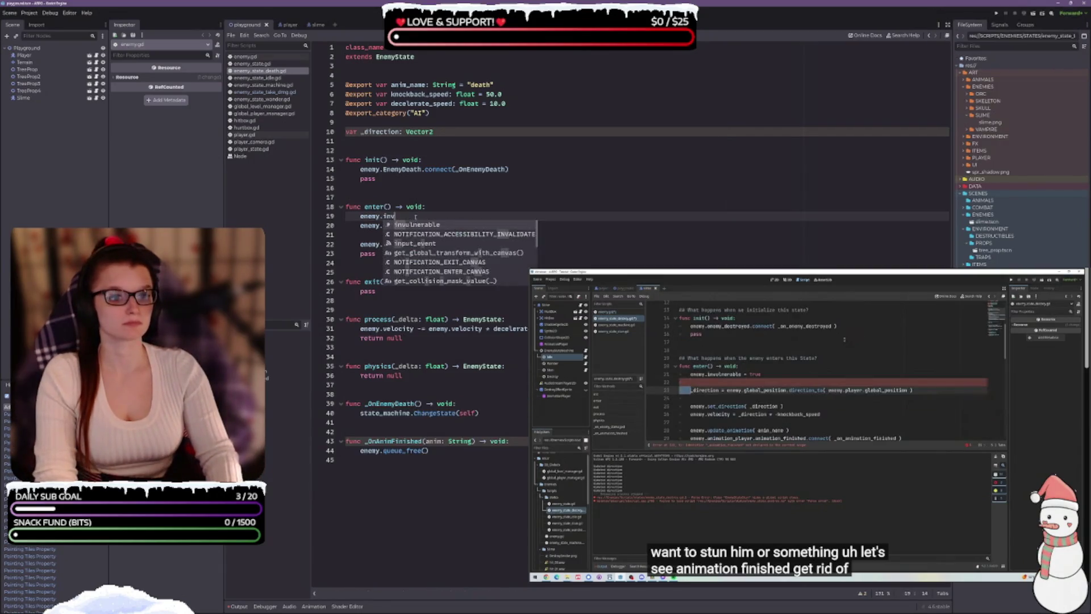
# Step: Finish 'enemy.invulnerable = true' at the top of enter(), then switch to enemy_state_take_dmg.gd
pyautogui.write('rue')
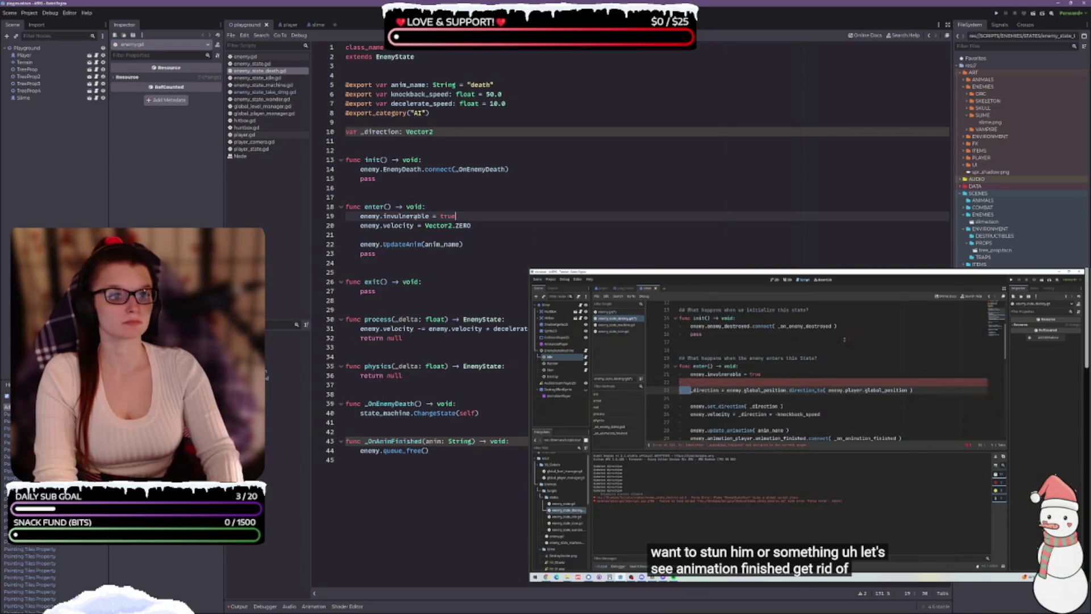
pyautogui.click(735, 385)
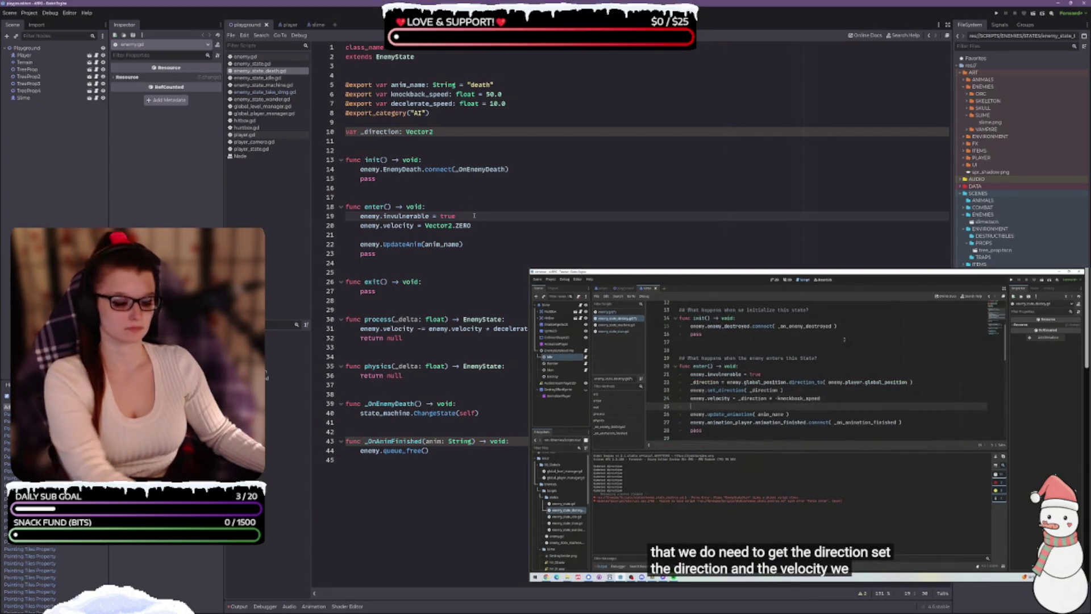
pyautogui.click(812, 377)
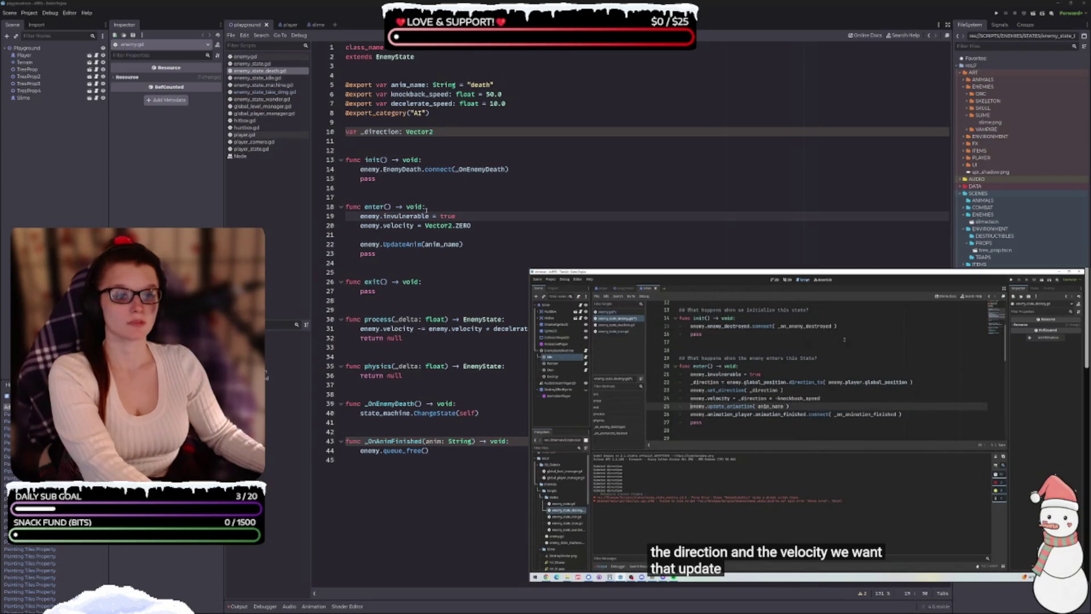
pyautogui.click(287, 92)
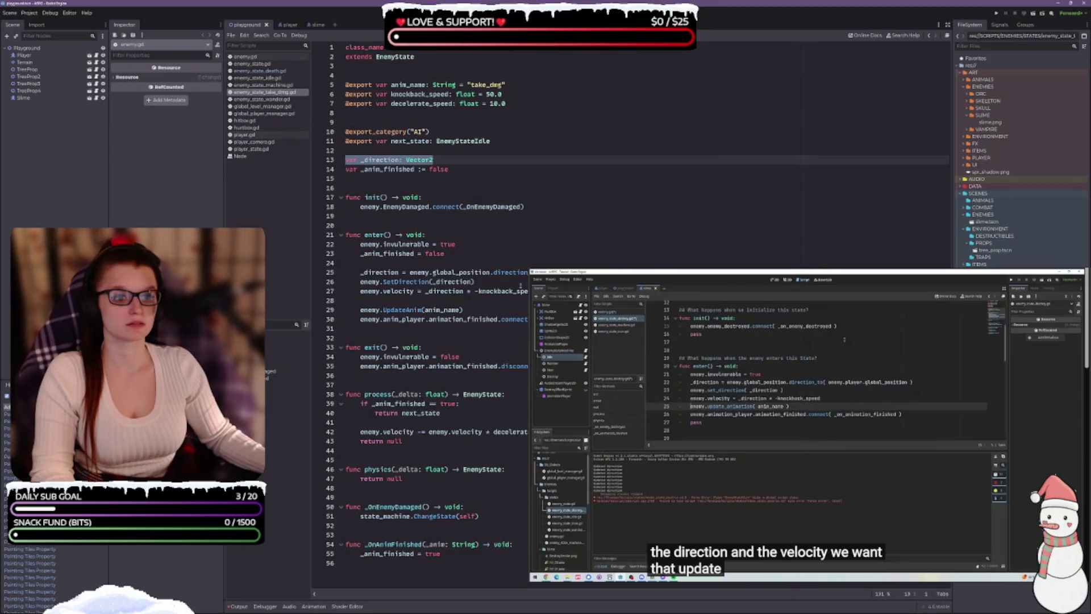
# Step: Replace 'enemy.velocity = Vector2.ZERO' with the direction, SetDirection and knockback lines copied from take_dmg
pyautogui.moveTo(347, 301); pyautogui.dragTo(339, 276)
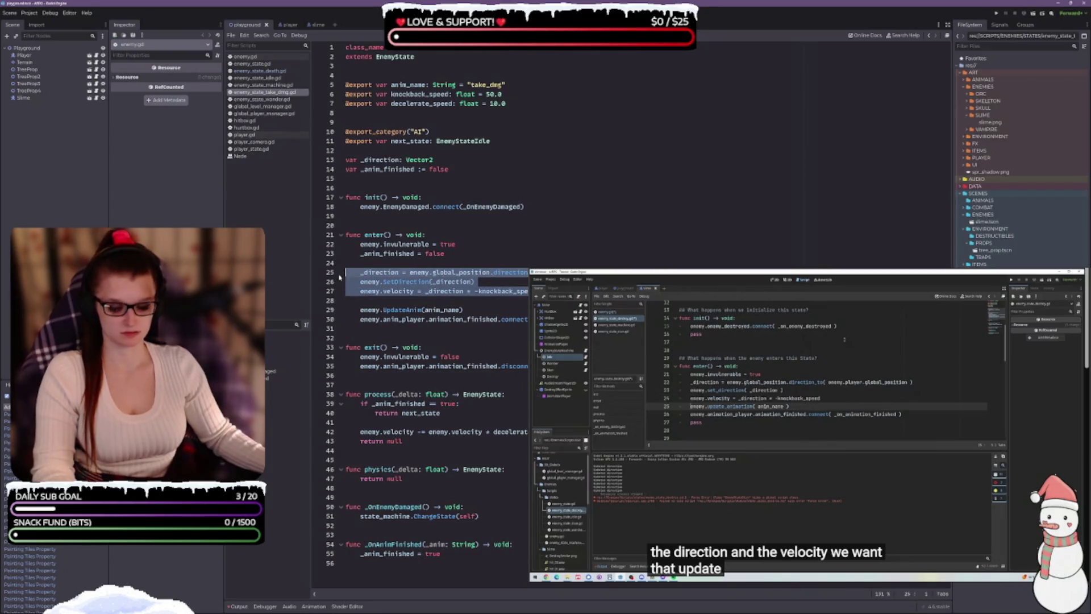
pyautogui.click(277, 71)
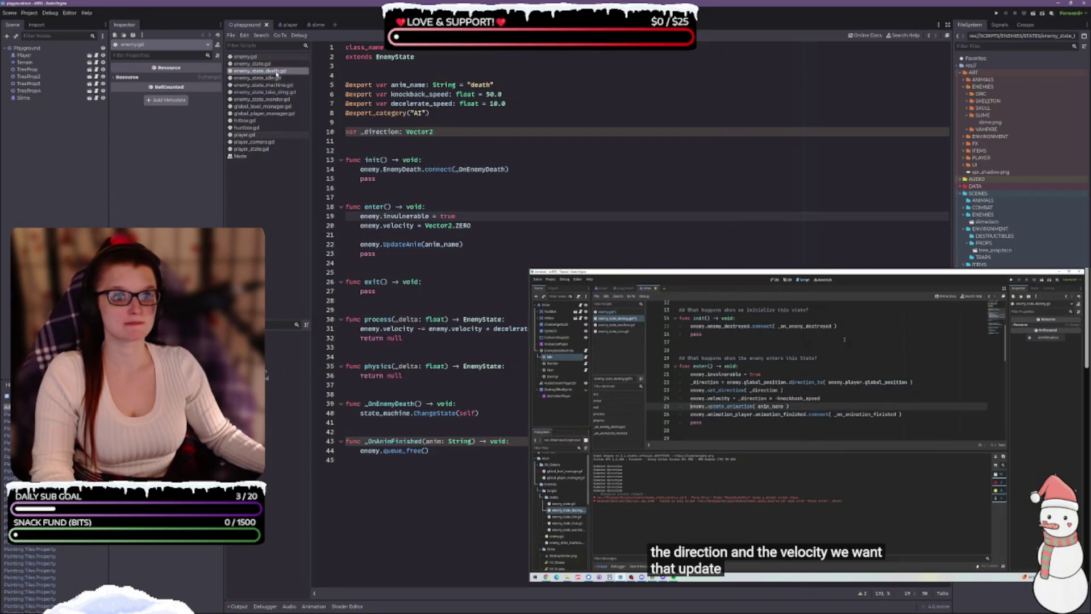
pyautogui.click(482, 225)
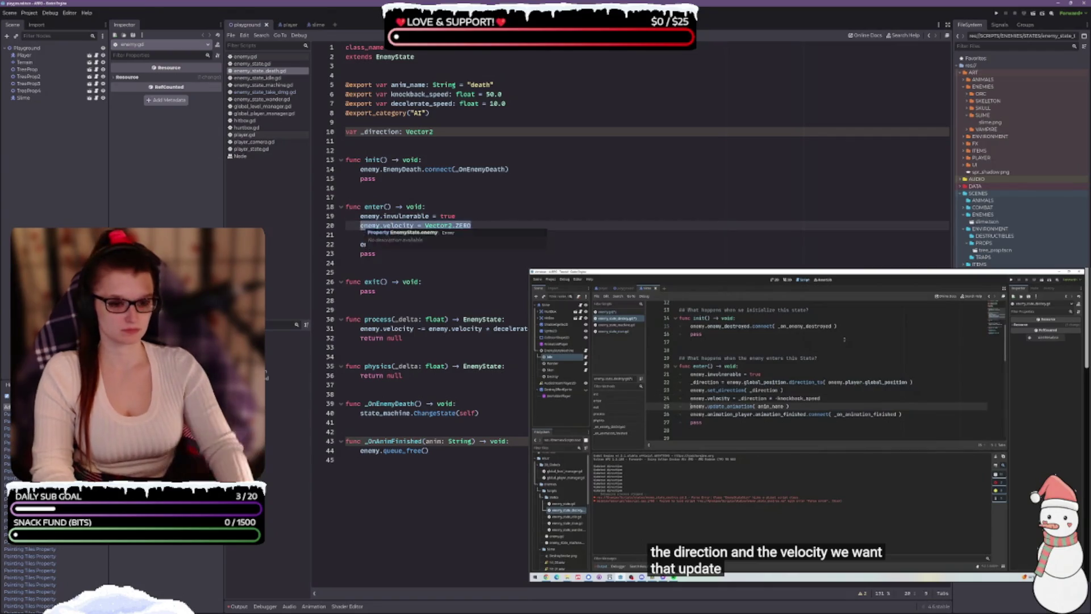
pyautogui.press('BackSpace')
pyautogui.write('_direction = enemy.global_position.direction_to(enemy.player.global_position) \tenemy.SetDirection(_direction) \tenemy.velocity = _direction * -knockback_speed')
pyautogui.press('BackSpace')
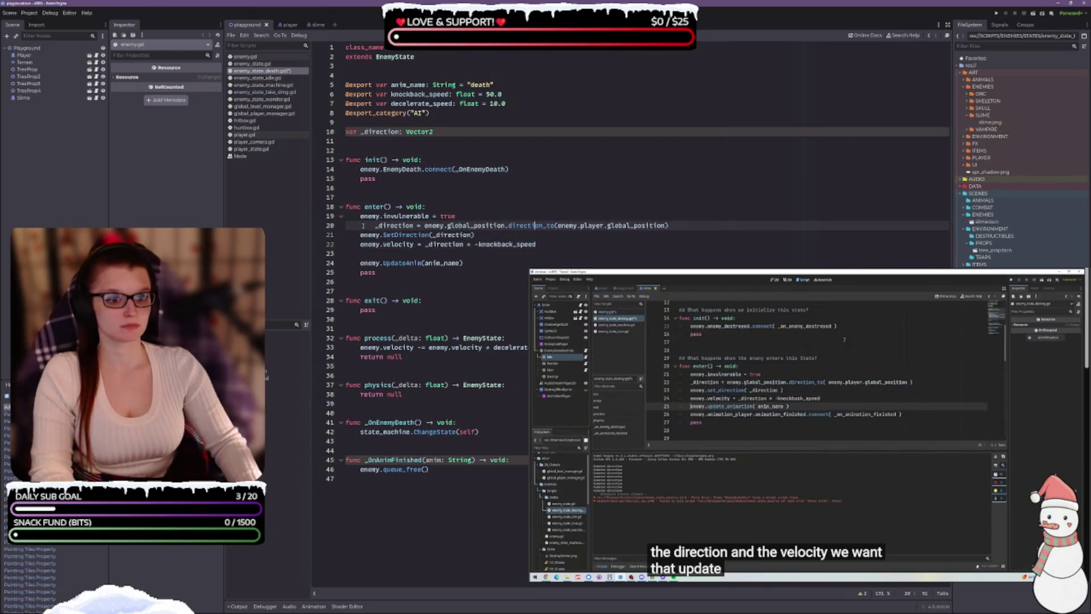
pyautogui.press('Return')
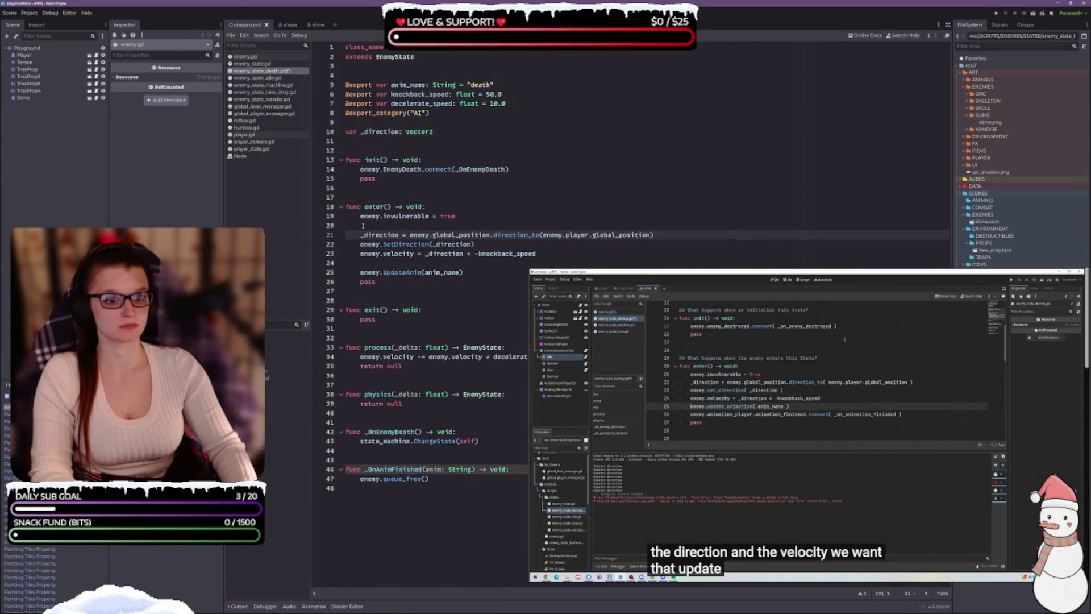
# Step: Tidy the blank lines in enter() and delete the leftover 'pass' statement
pyautogui.click(522, 247)
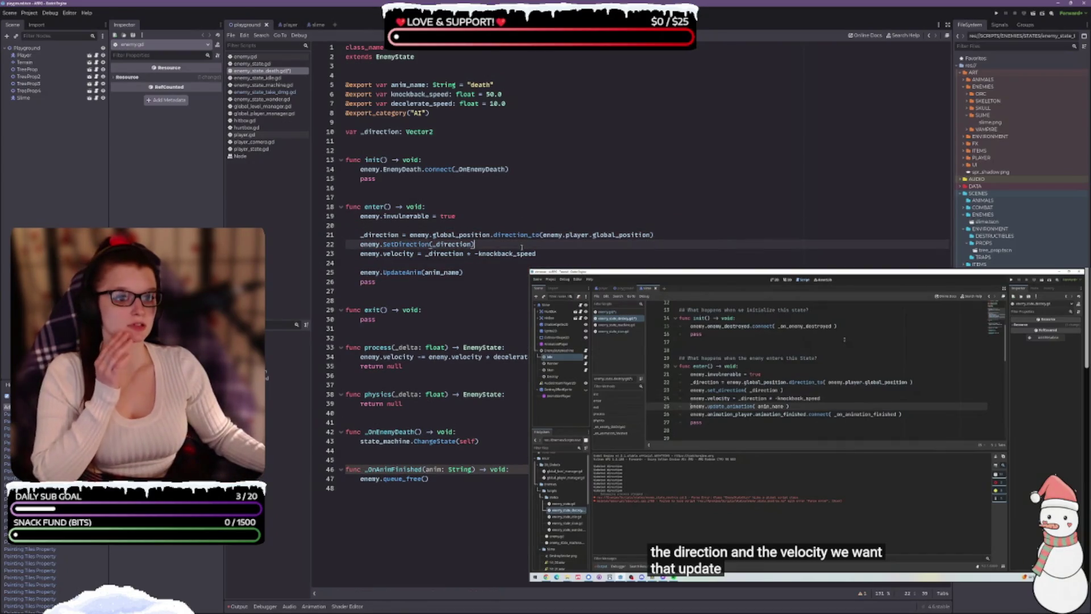
pyautogui.click(586, 252)
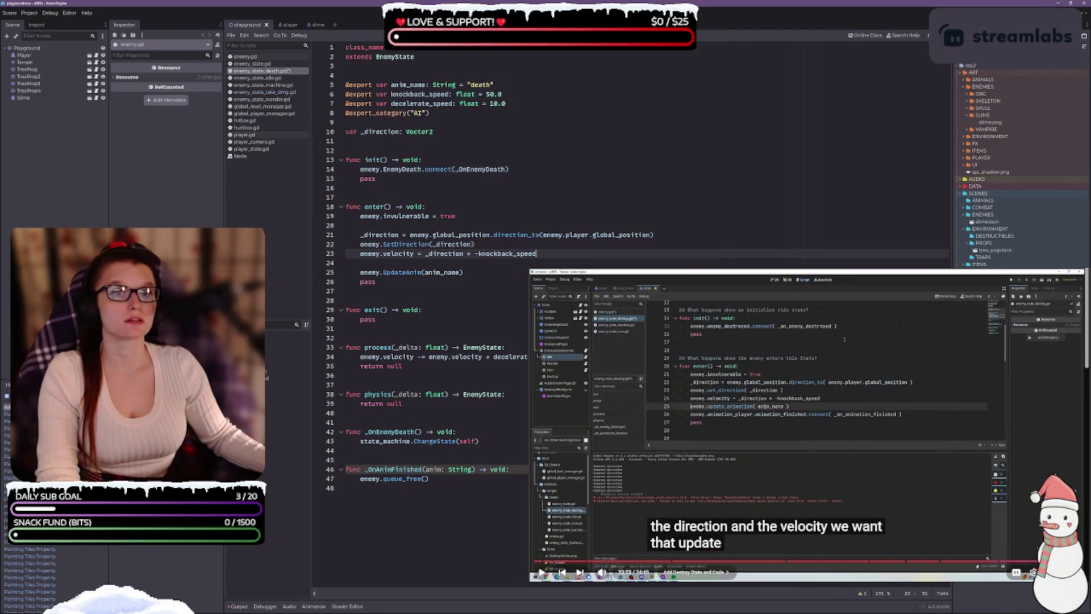
pyautogui.click(817, 480)
pyautogui.click(399, 264)
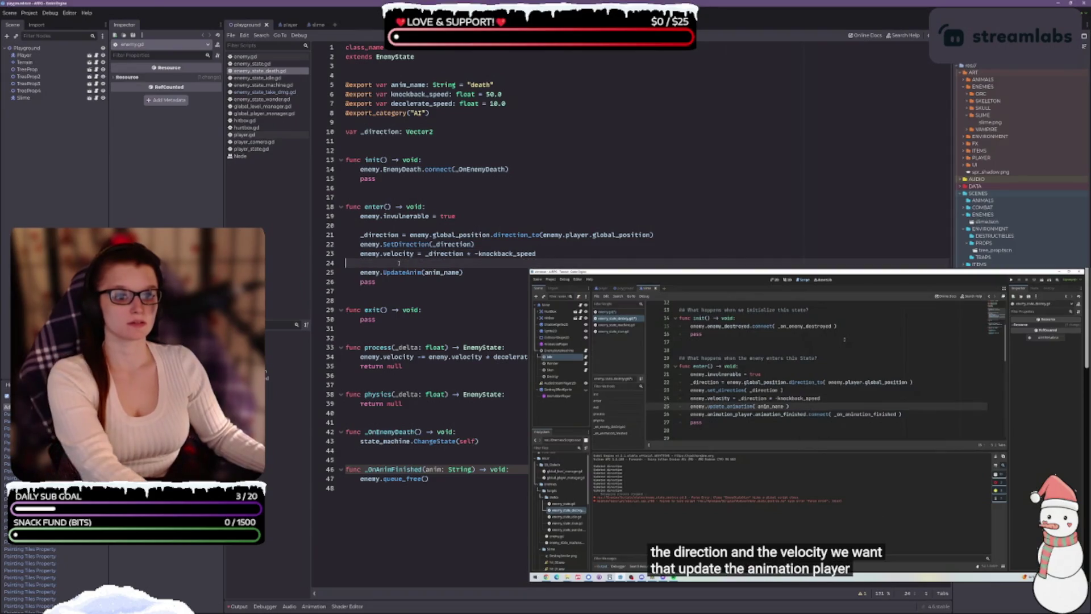
pyautogui.press('BackSpace')
pyautogui.press('Up')
pyautogui.press('Up')
pyautogui.press('Up')
pyautogui.press('BackSpace')
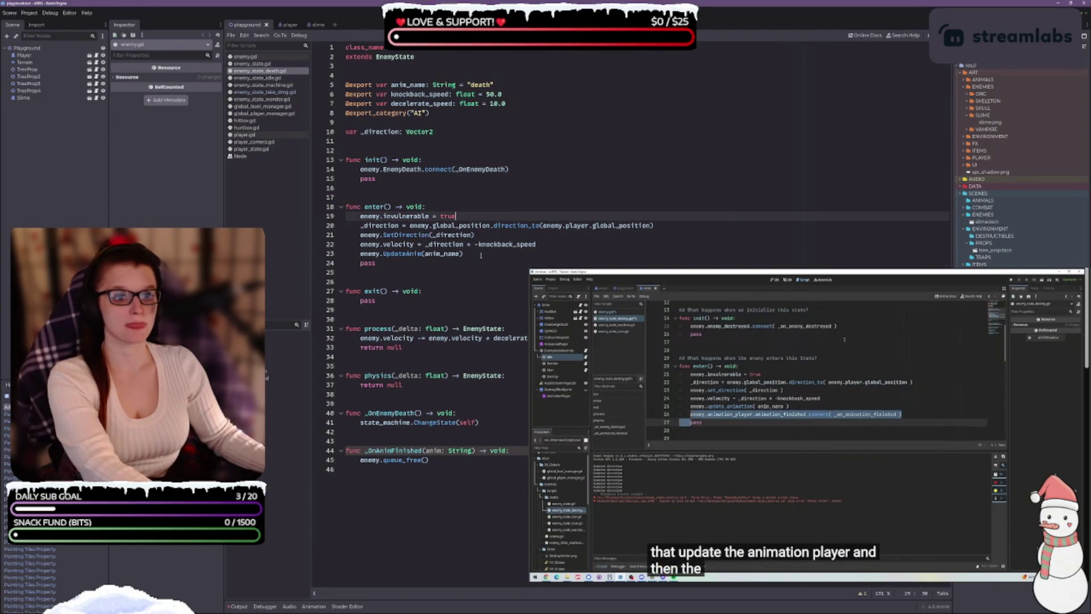
pyautogui.click(481, 255)
pyautogui.press('Return')
pyautogui.doubleClick(368, 272)
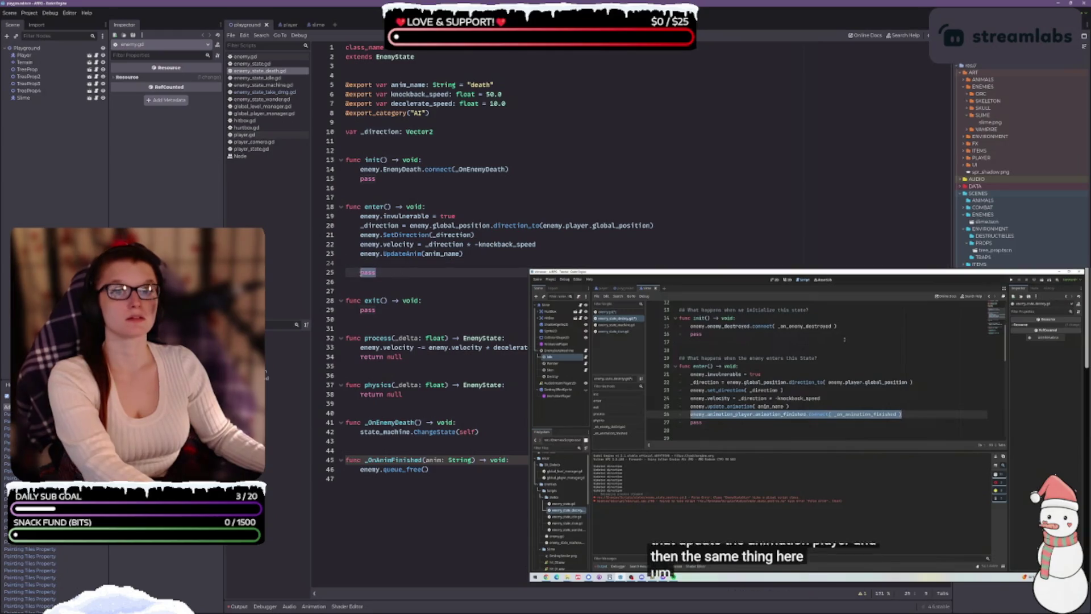
pyautogui.press('BackSpace')
pyautogui.press('Up')
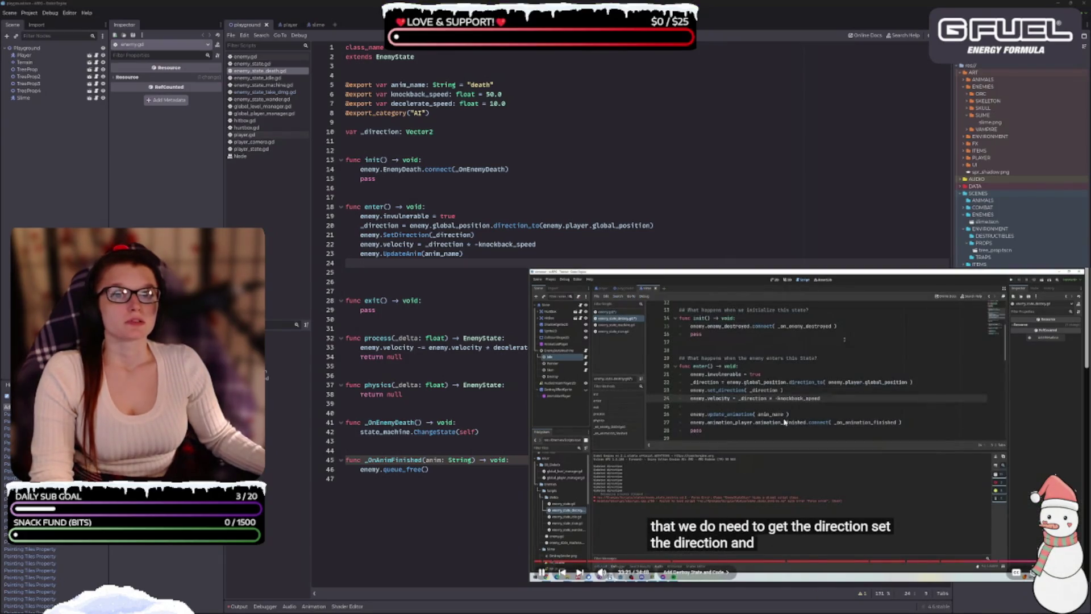
pyautogui.click(780, 415)
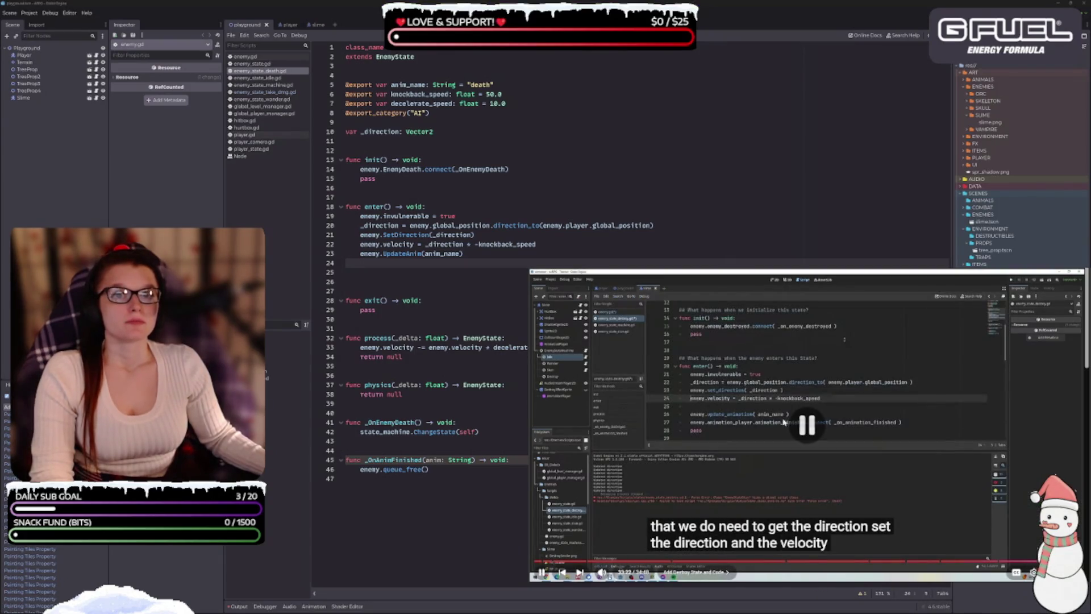
# Step: Copy the animation_finished.connect(_OnAnimFinished) line from take_dmg into the death script and save
pyautogui.click(262, 91)
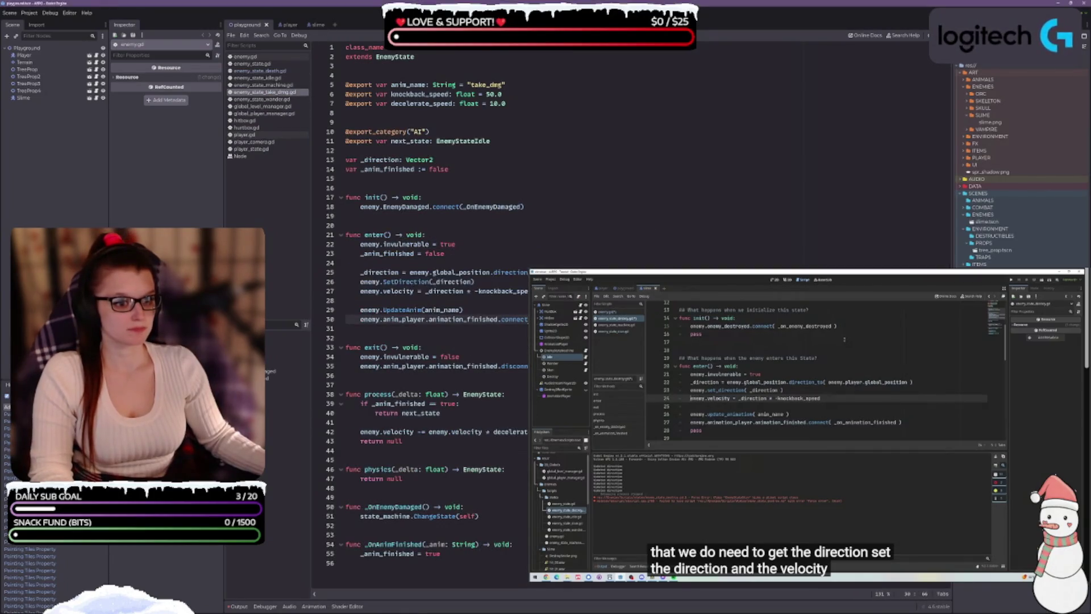
pyautogui.moveTo(526, 319); pyautogui.dragTo(360, 322)
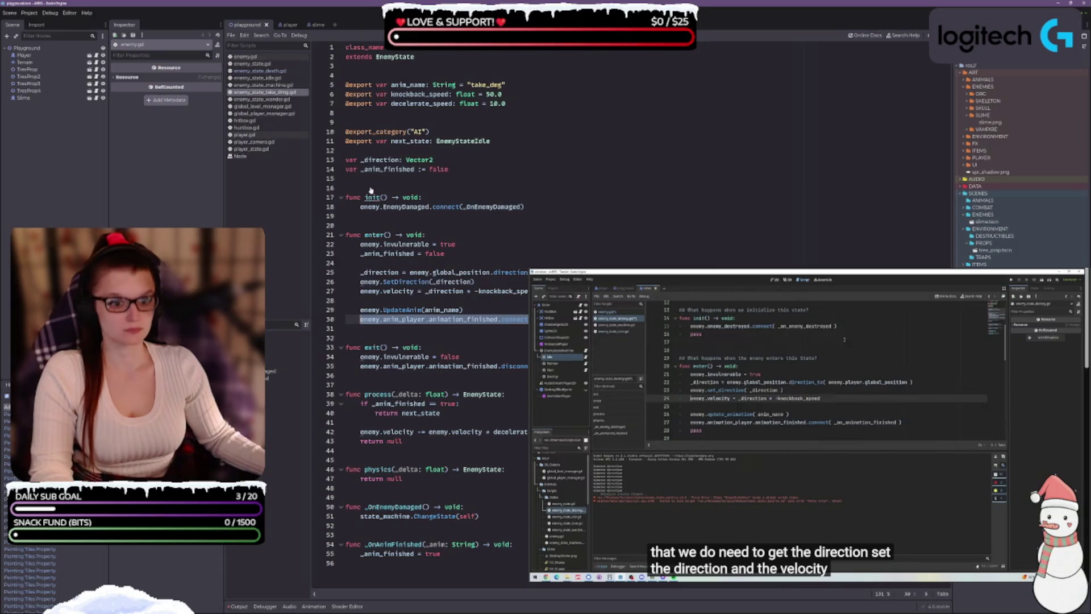
pyautogui.click(287, 73)
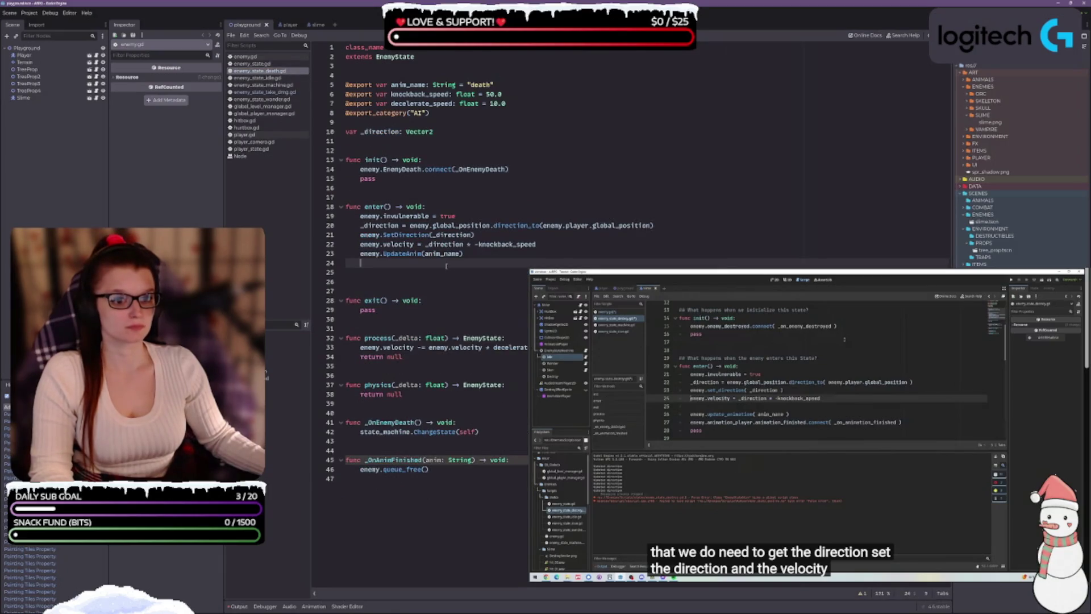
pyautogui.write('enemy.anim_player.animation_finished.connect(_OnAnimFinished)')
pyautogui.press('Delete')
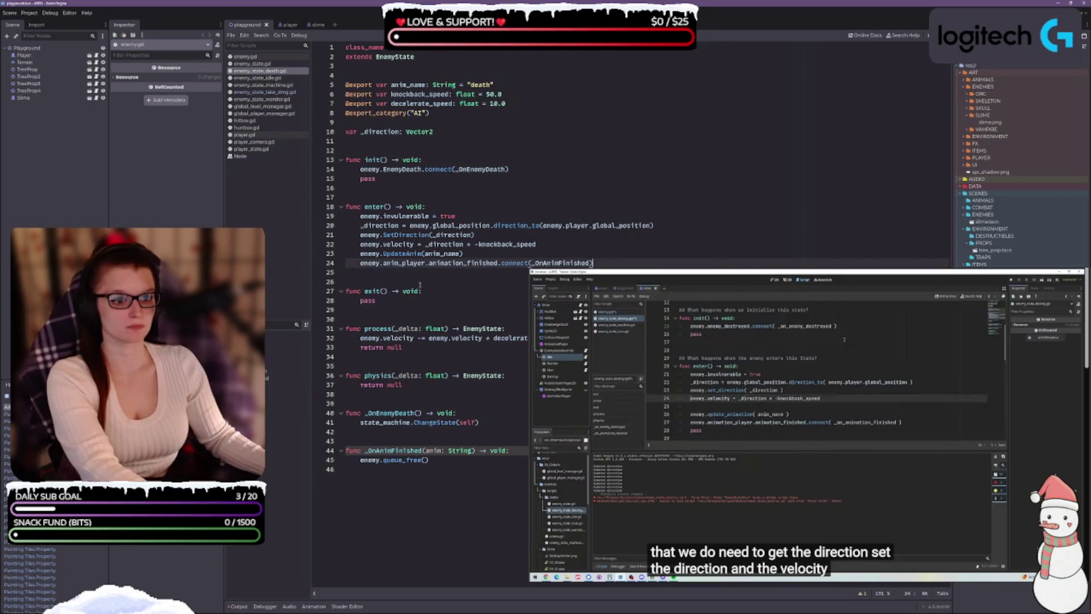
pyautogui.press('Down')
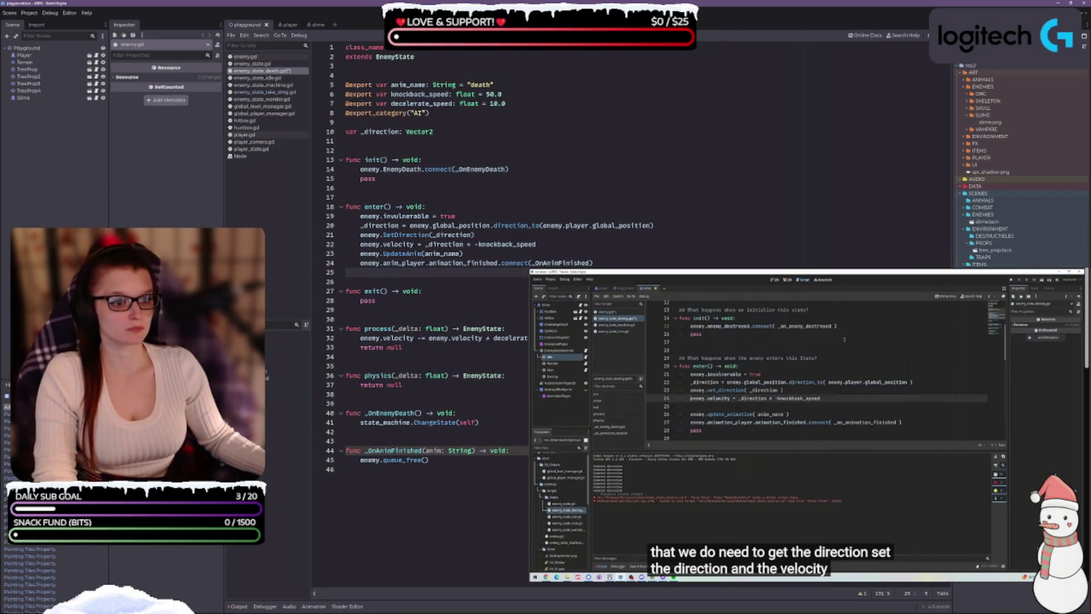
pyautogui.hotkey('ctrl', 's')
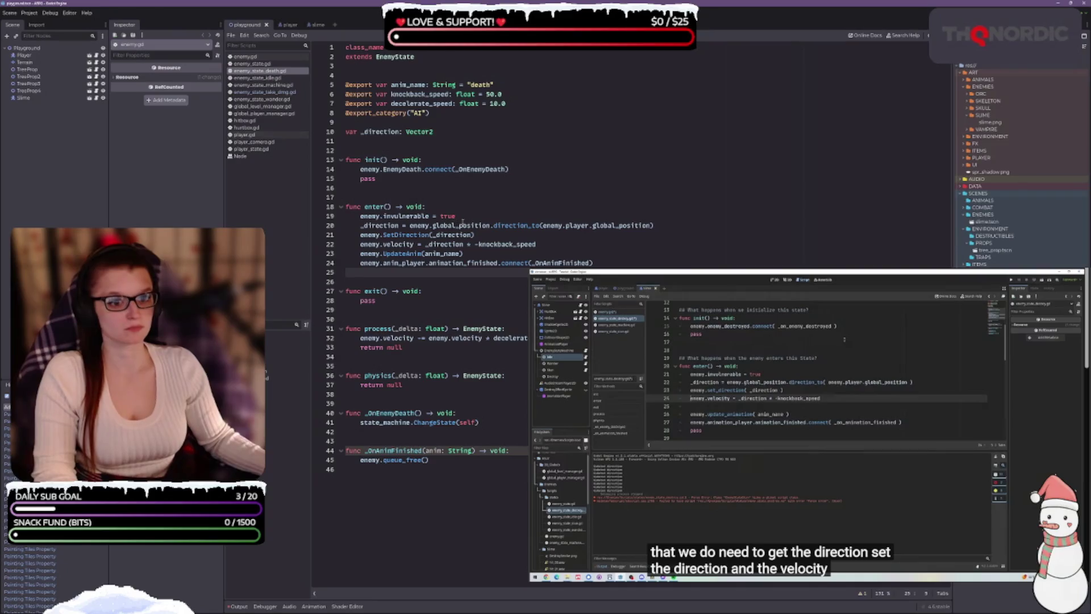
# Step: Insert blank lines after the invulnerable line and after the velocity line in enter()
pyautogui.click(472, 217)
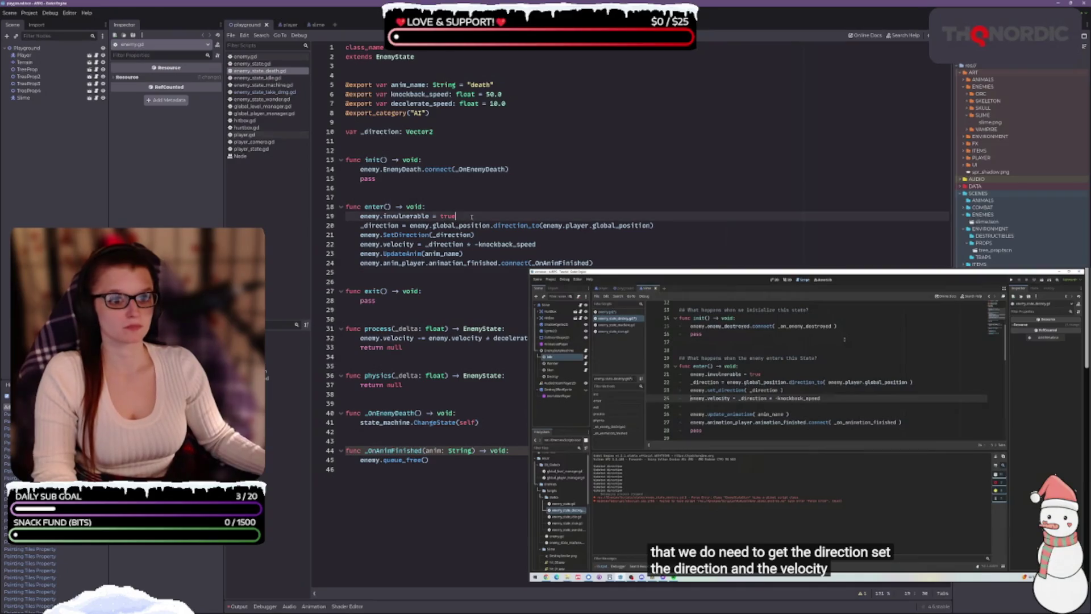
pyautogui.press('Return')
pyautogui.click(496, 244)
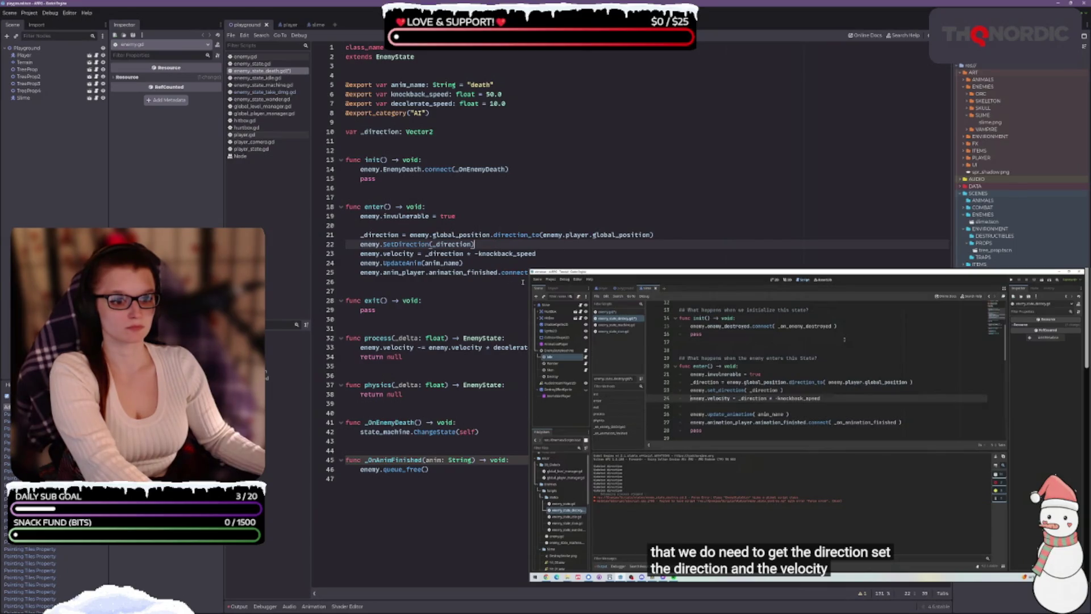
pyautogui.click(552, 253)
pyautogui.press('Return')
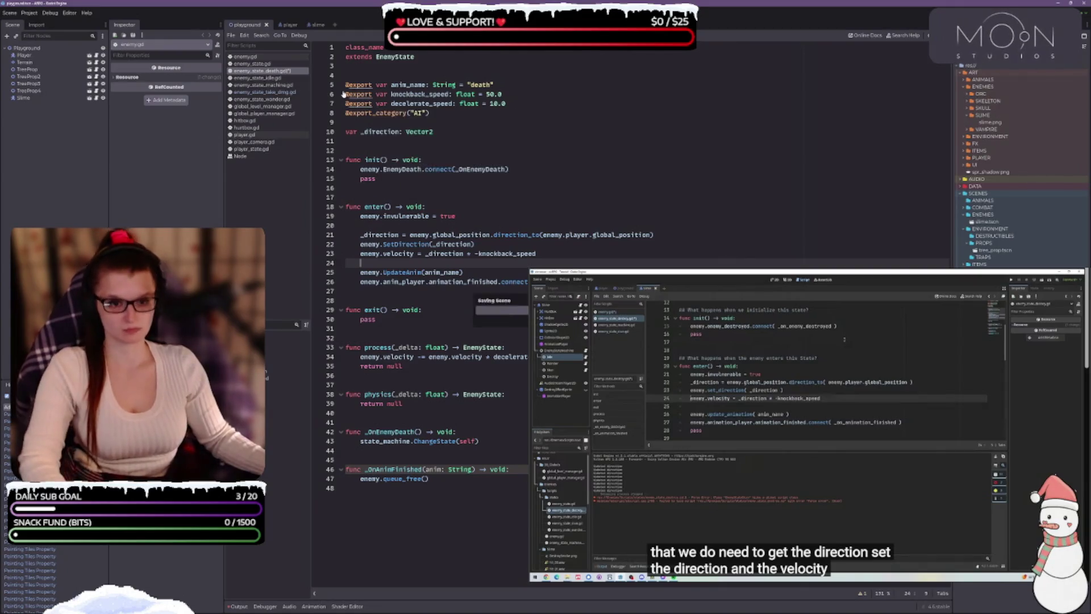
pyautogui.click(295, 93)
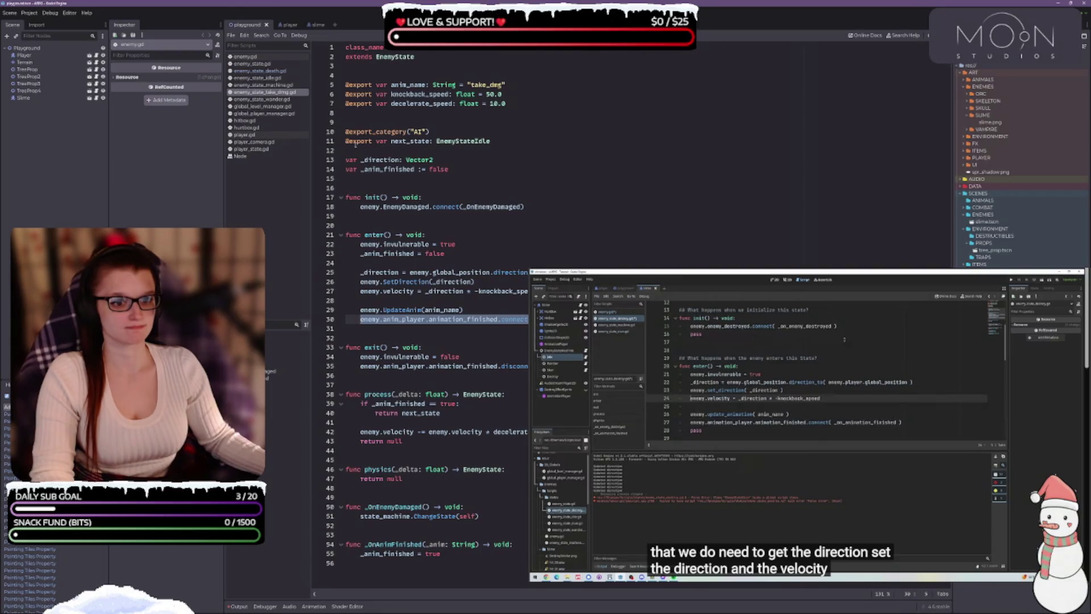
pyautogui.click(282, 72)
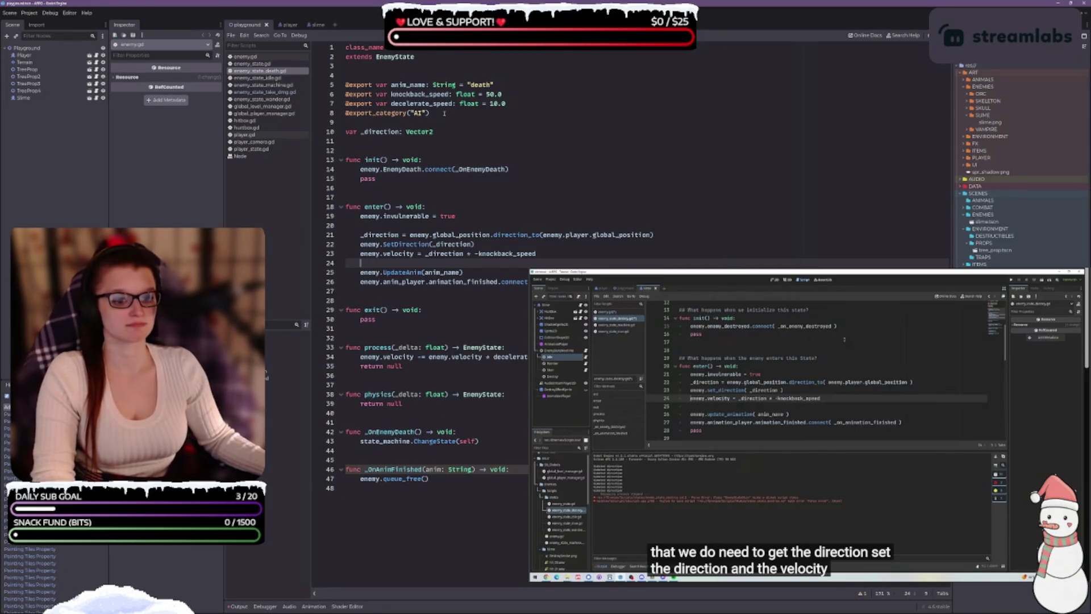
pyautogui.moveTo(444, 113); pyautogui.dragTo(333, 113)
pyautogui.press('BackSpace')
pyautogui.press('BackSpace')
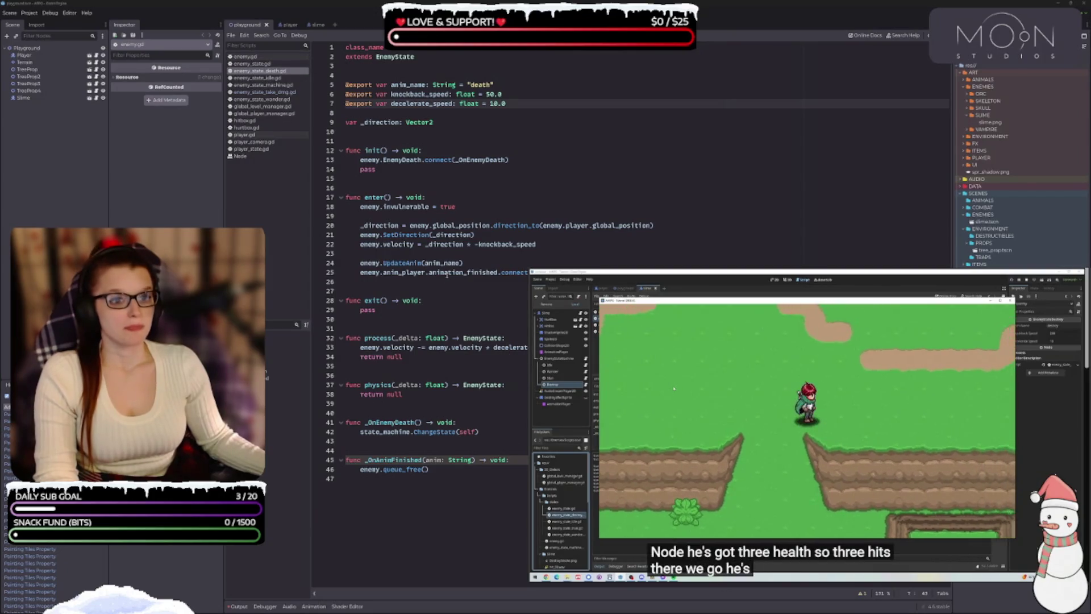
# Step: Run the project with F5 and walk the player down and left toward the slime
pyautogui.click(755, 341)
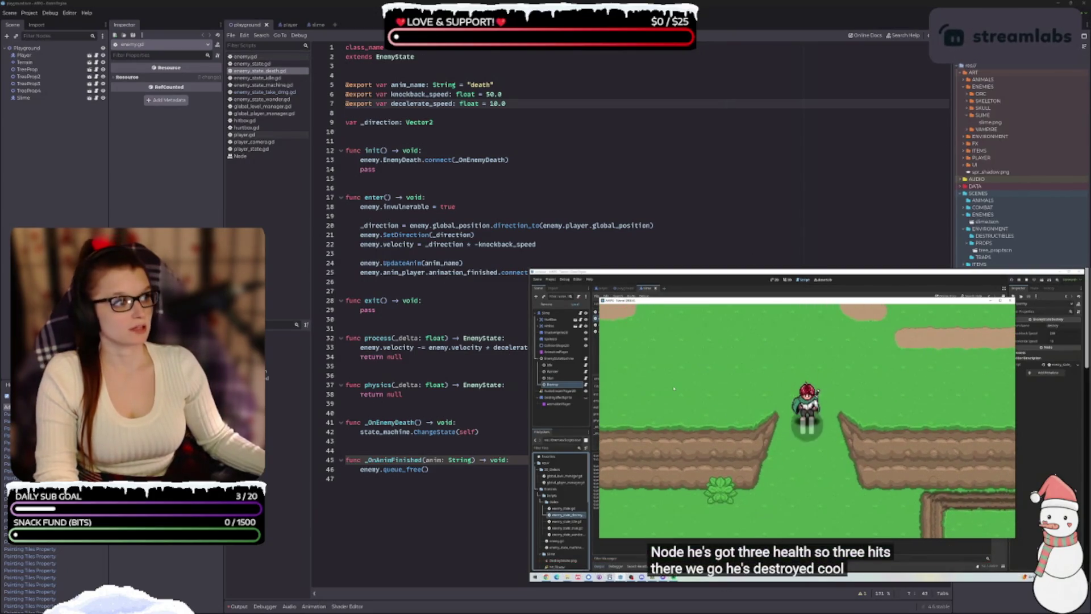
pyautogui.click(244, 25)
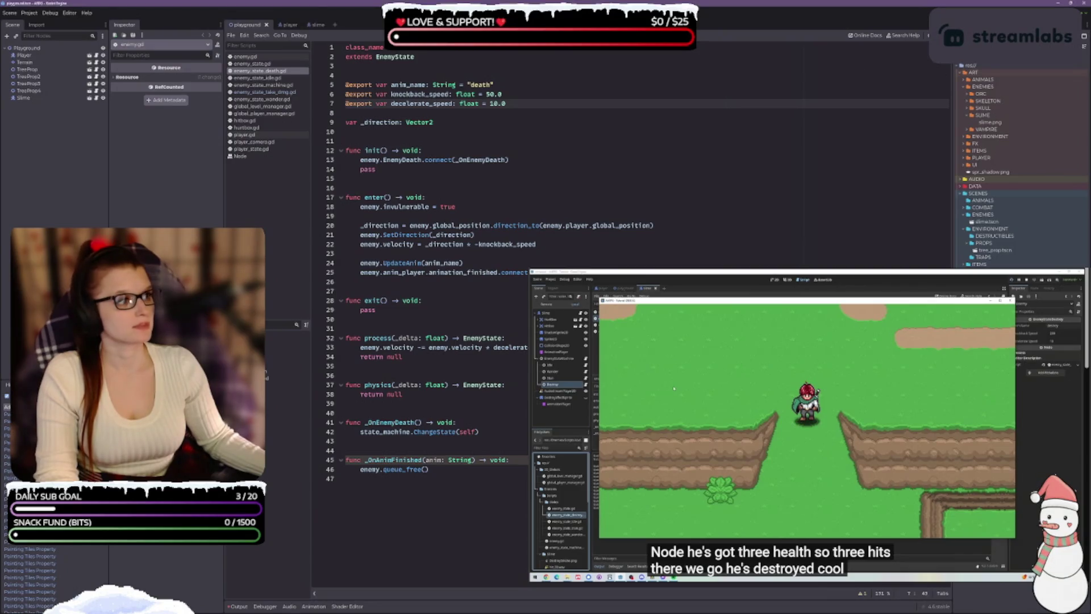
pyautogui.press('F5')
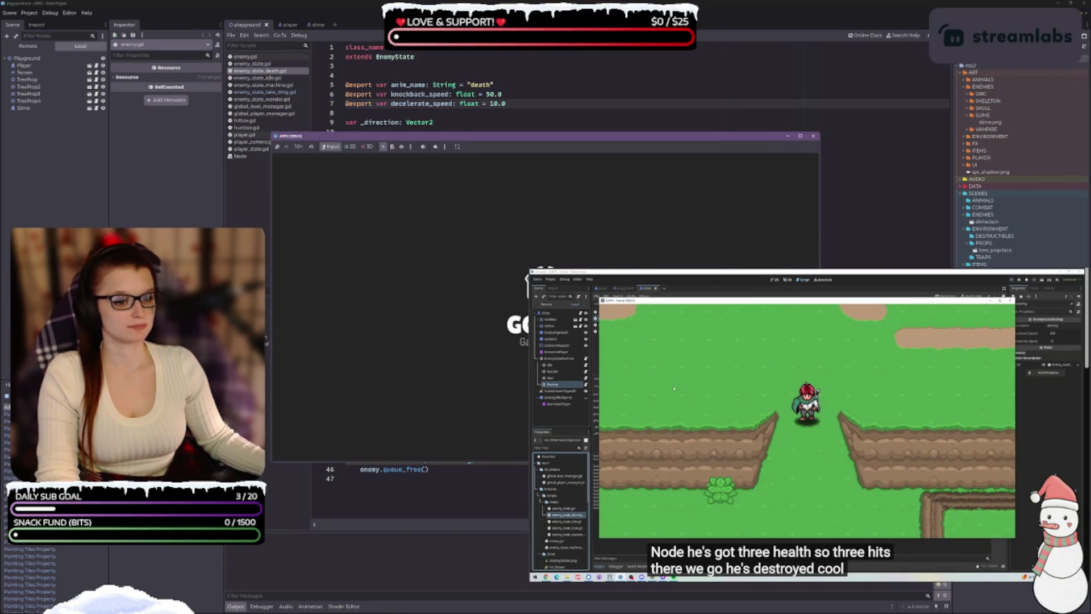
pyautogui.press('Down')
pyautogui.press('Left')
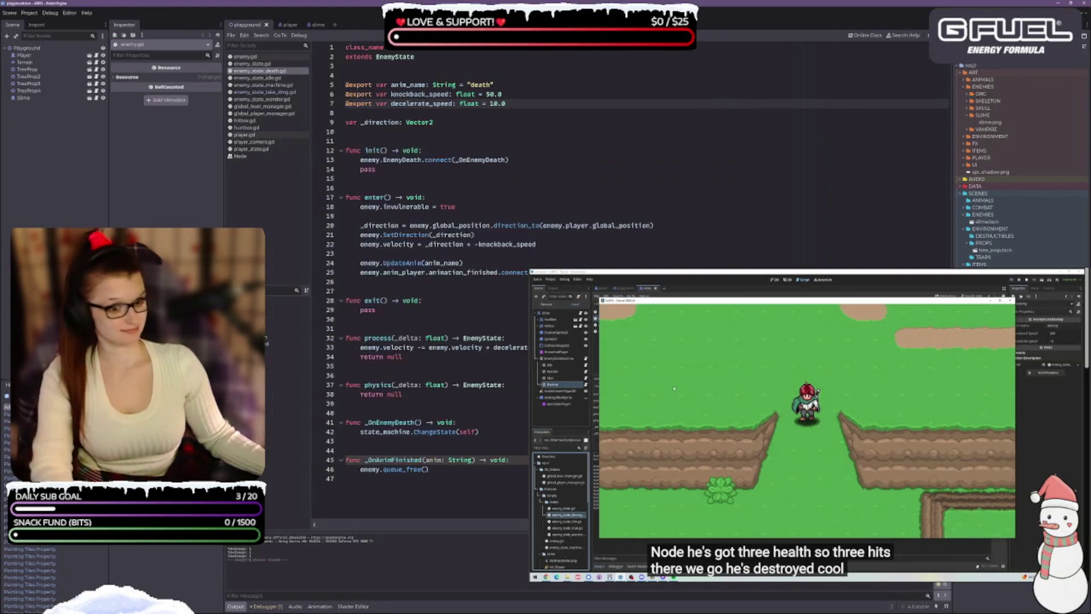
# Step: Close the debug game window and relaunch the project with F5
pyautogui.click(810, 137)
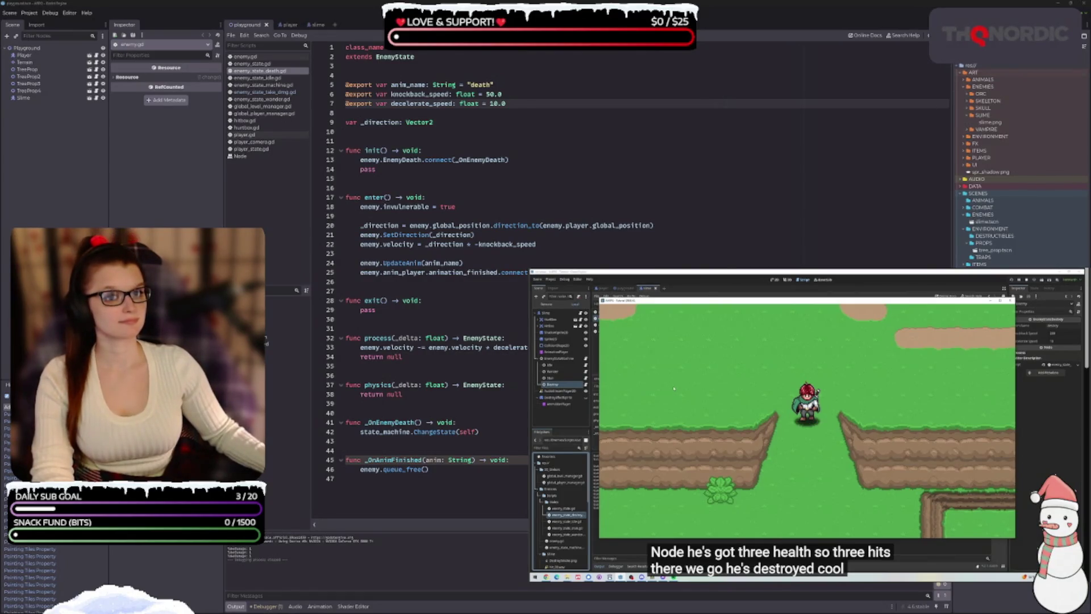
pyautogui.press('F5')
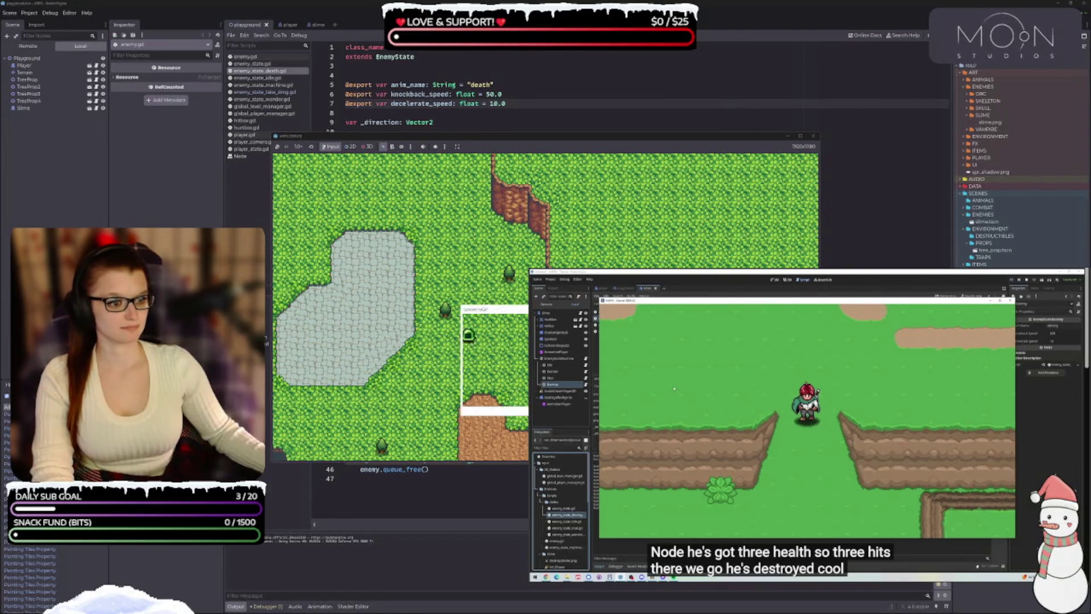
# Step: Record the game with ScreenToGif while attacking the slime until it disappears, then discard the recording
pyautogui.moveTo(563, 315); pyautogui.dragTo(500, 234)
pyautogui.press('F7')
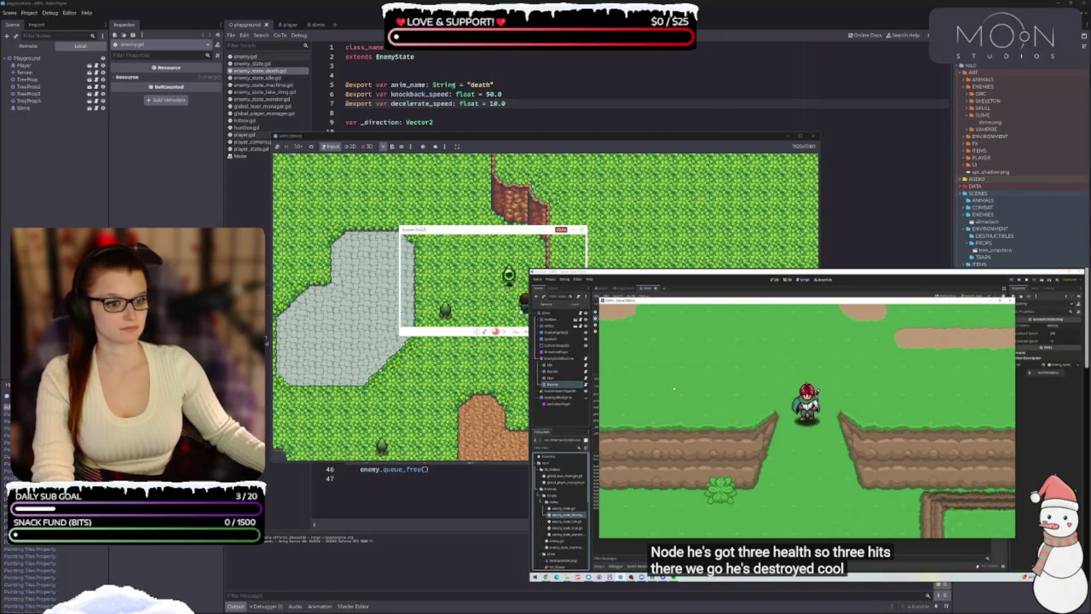
pyautogui.press('Up')
pyautogui.press('Left')
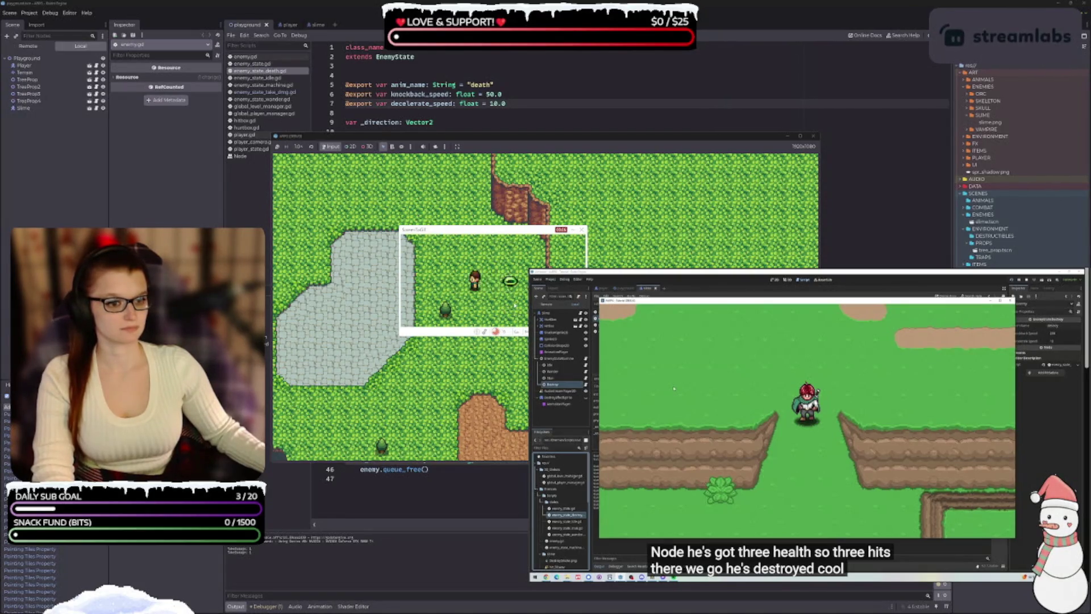
pyautogui.press('Right')
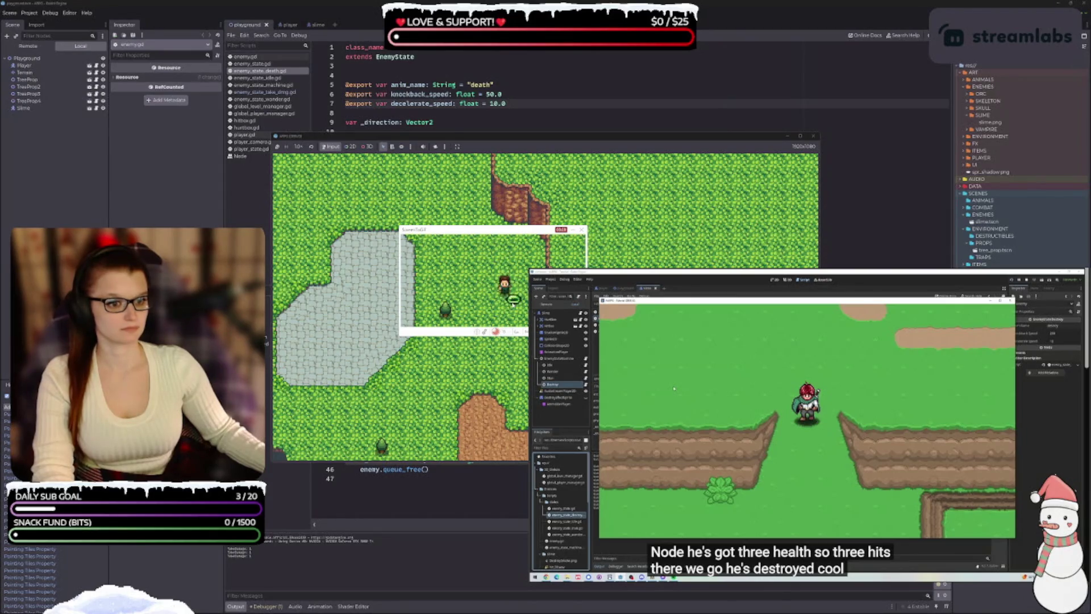
pyautogui.press('Down')
pyautogui.press('F9')
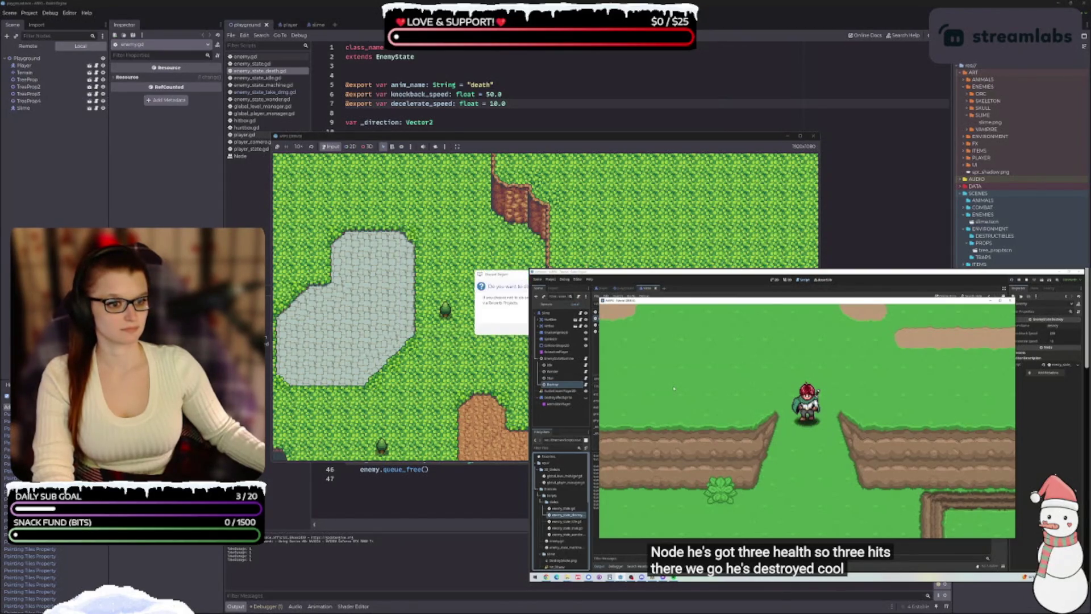
pyautogui.press('Return')
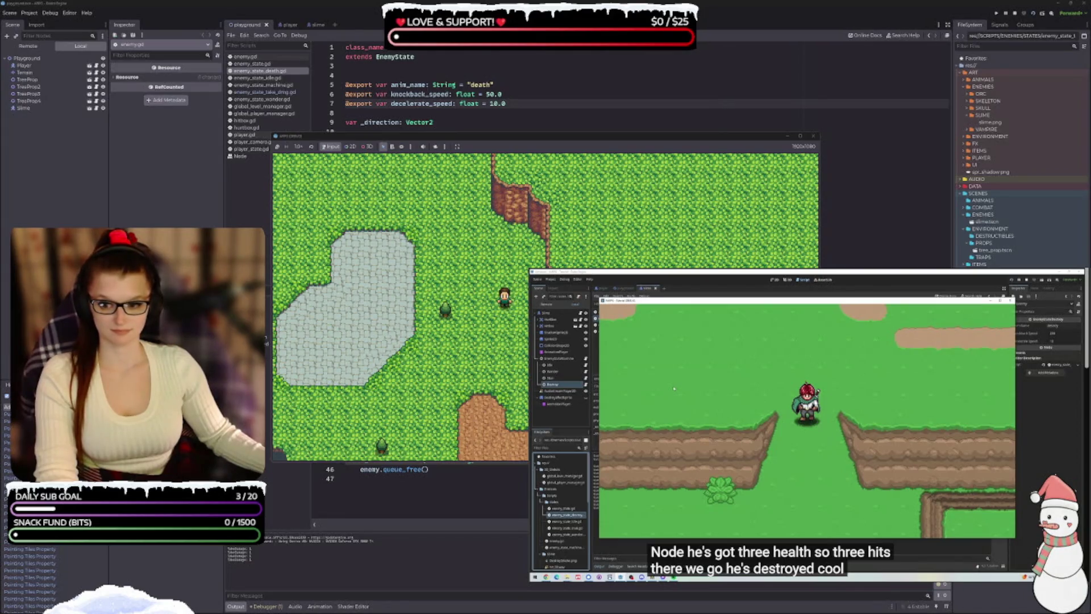
pyautogui.click(834, 435)
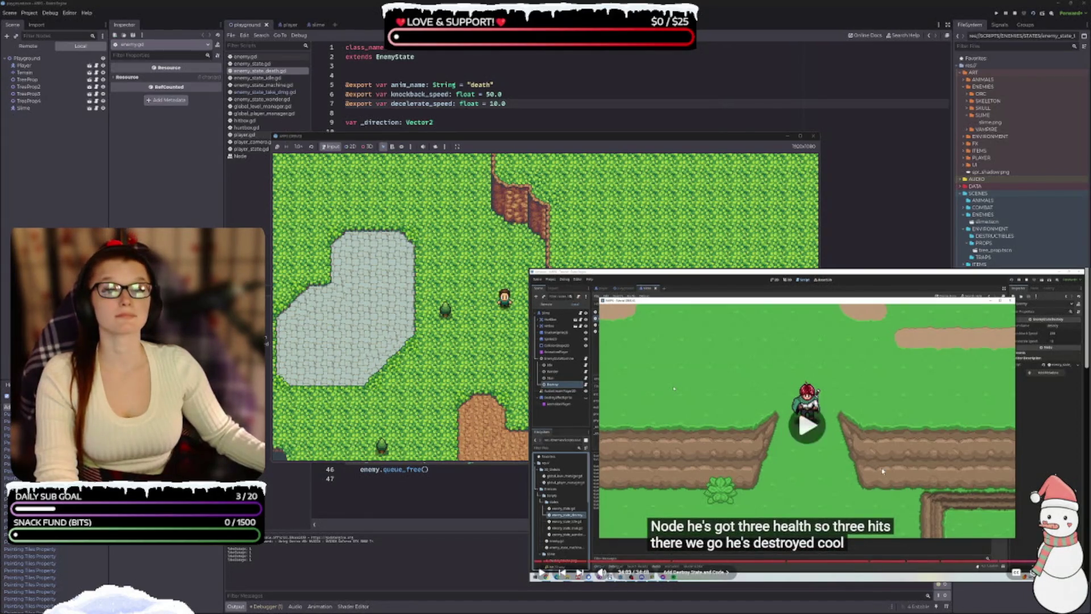
# Step: Stop the running game with F8 and advance the tutorial to its next episode
pyautogui.click(834, 435)
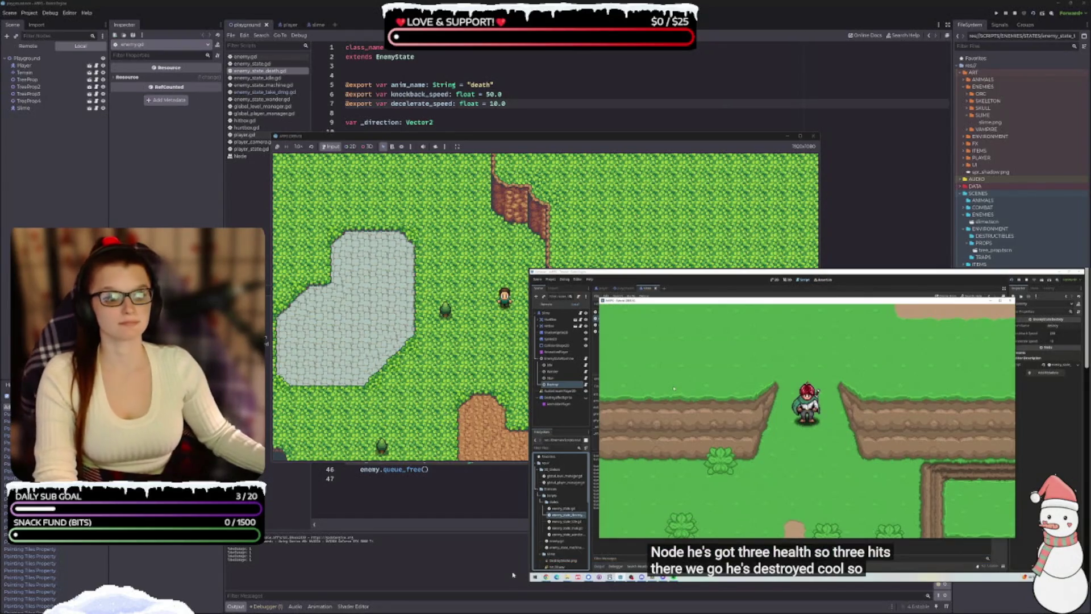
pyautogui.moveTo(787, 515)
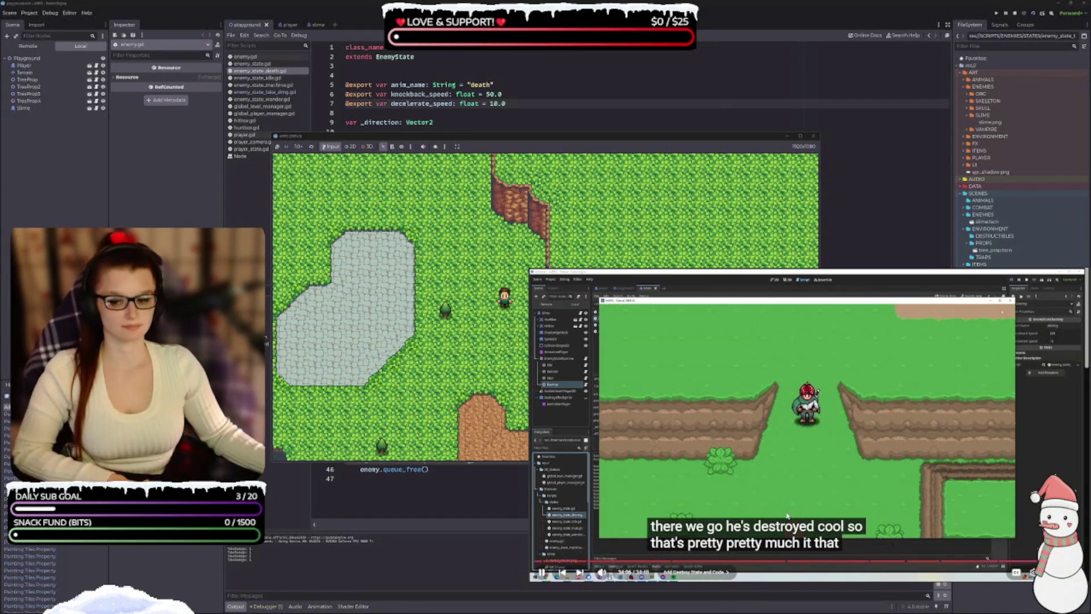
pyautogui.press('F8')
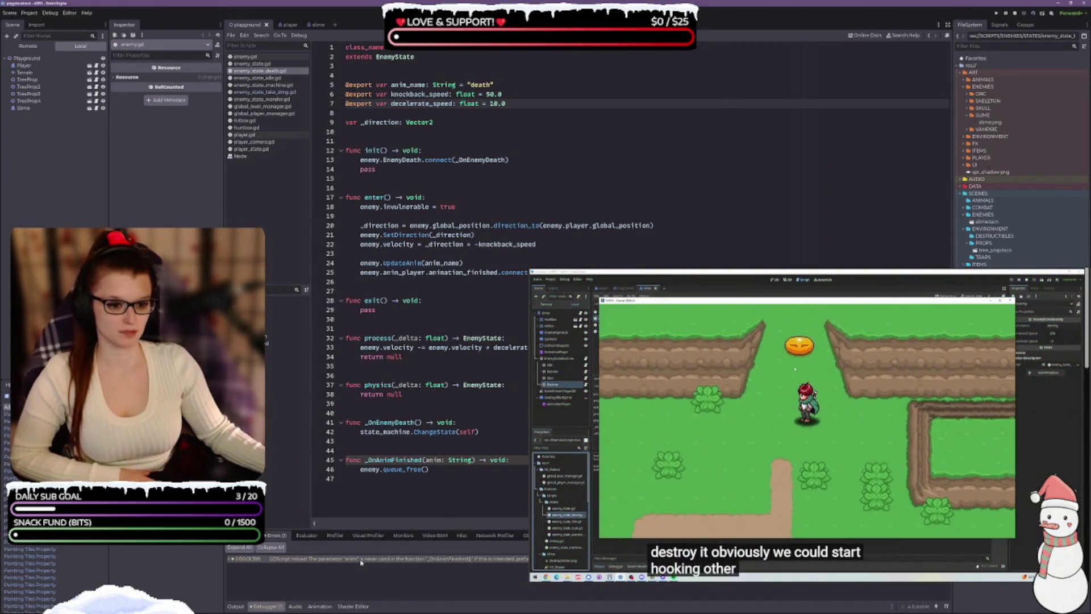
pyautogui.moveTo(362, 562)
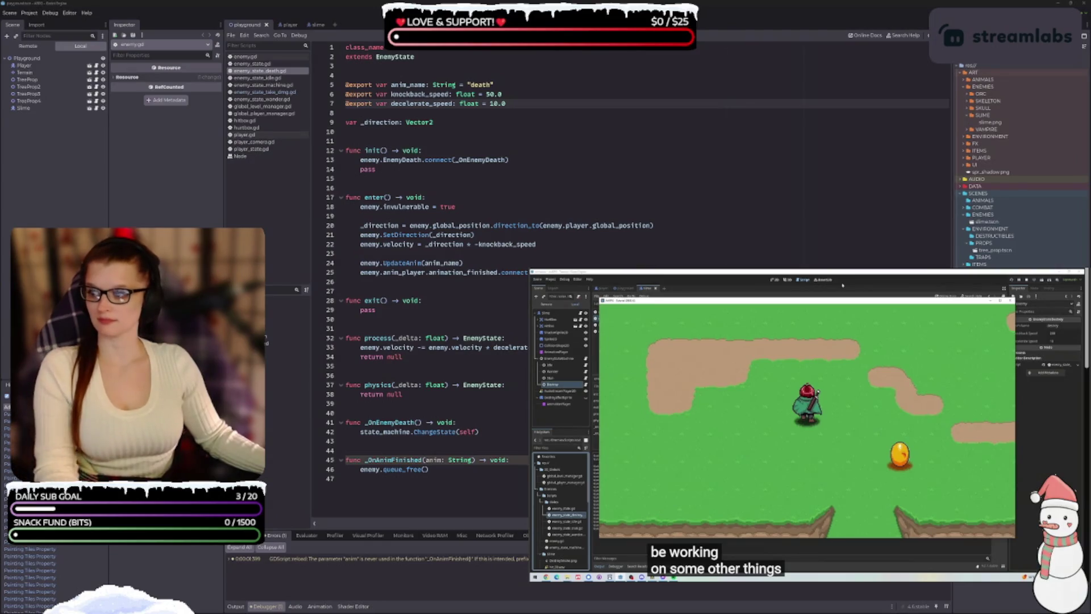
pyautogui.click(777, 503)
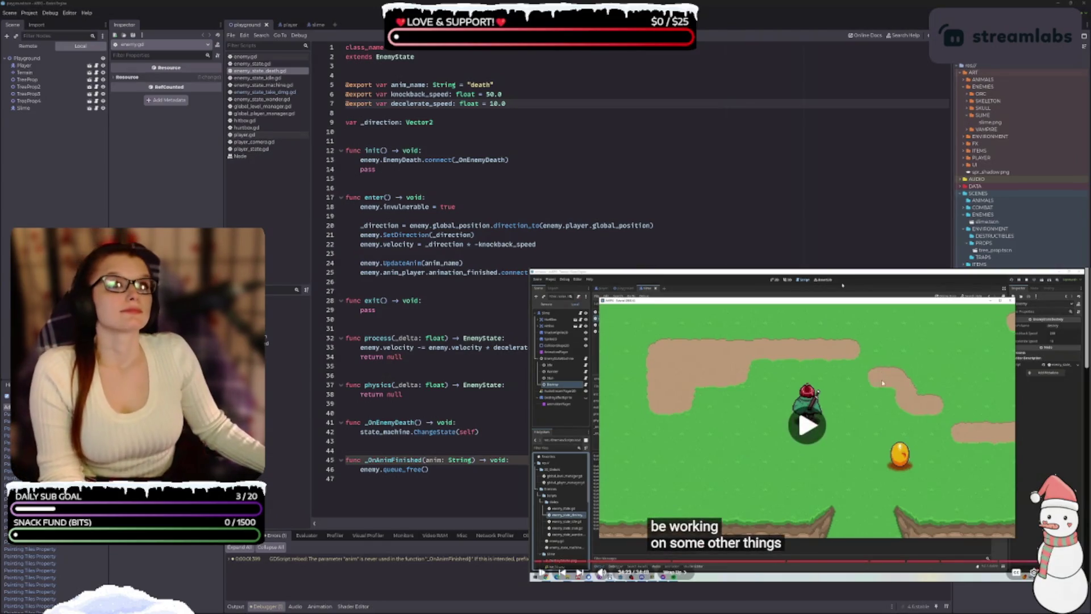
pyautogui.click(580, 574)
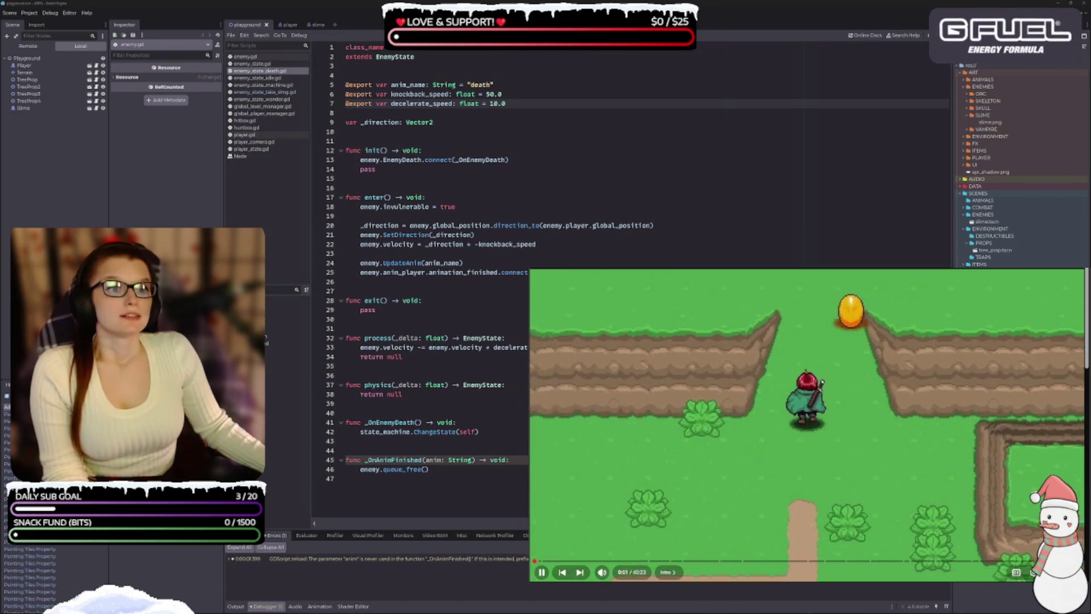
# Step: Turn on subtitles, rename _OnAnimFinished's parameter to _anim, and open enemy_state_take_dmg.gd
pyautogui.click(1014, 574)
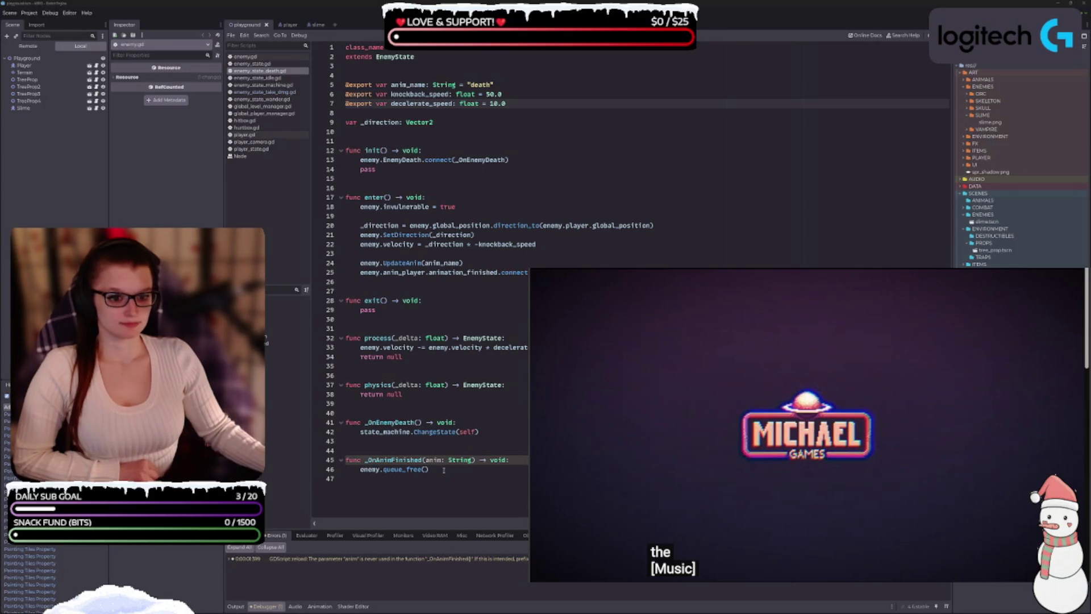
pyautogui.click(425, 461)
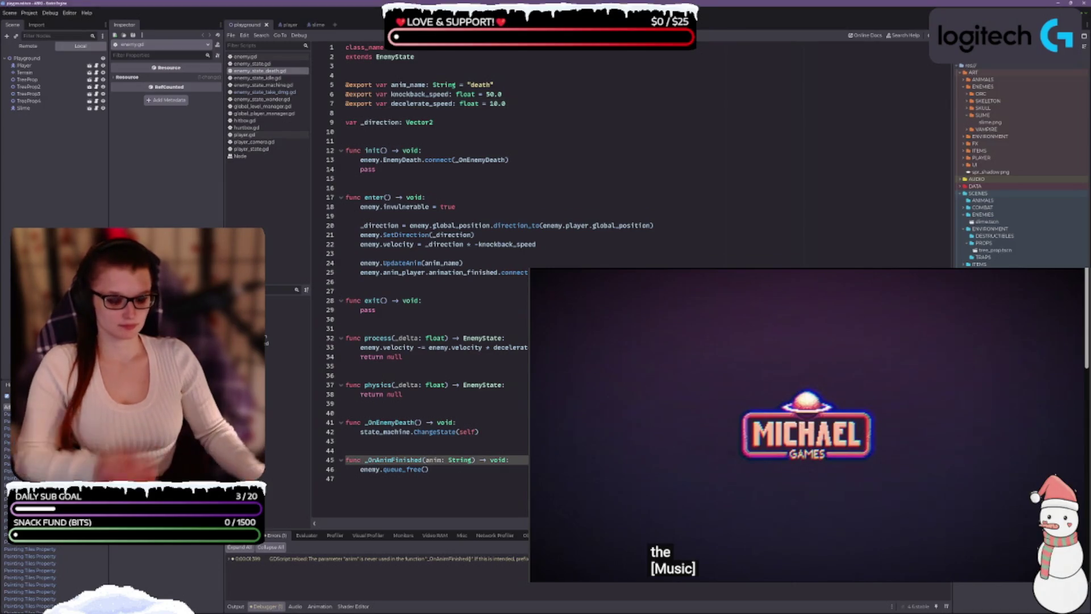
pyautogui.write('_')
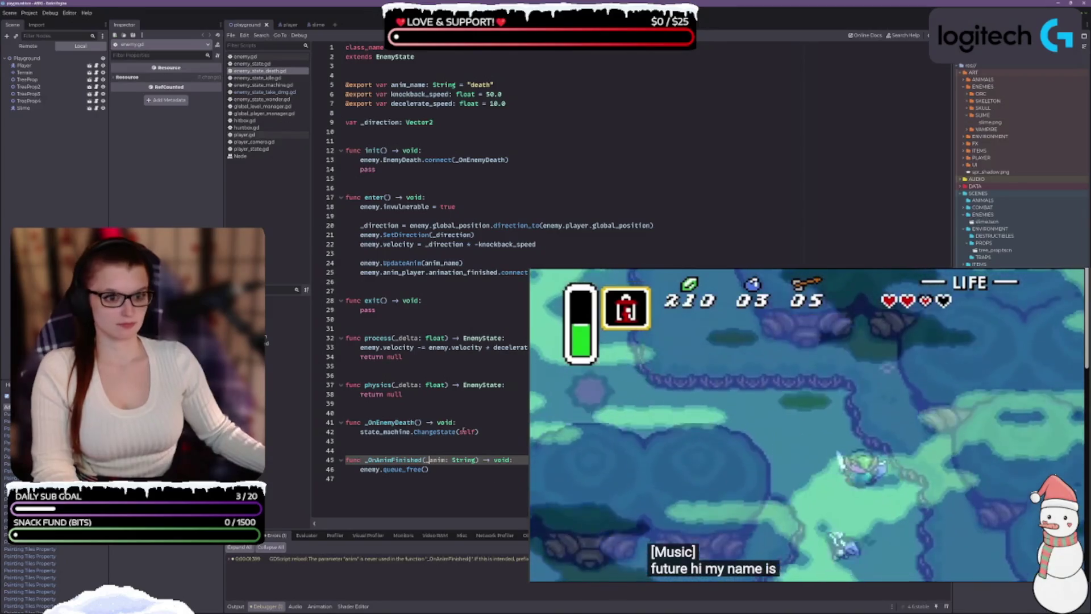
pyautogui.click(294, 92)
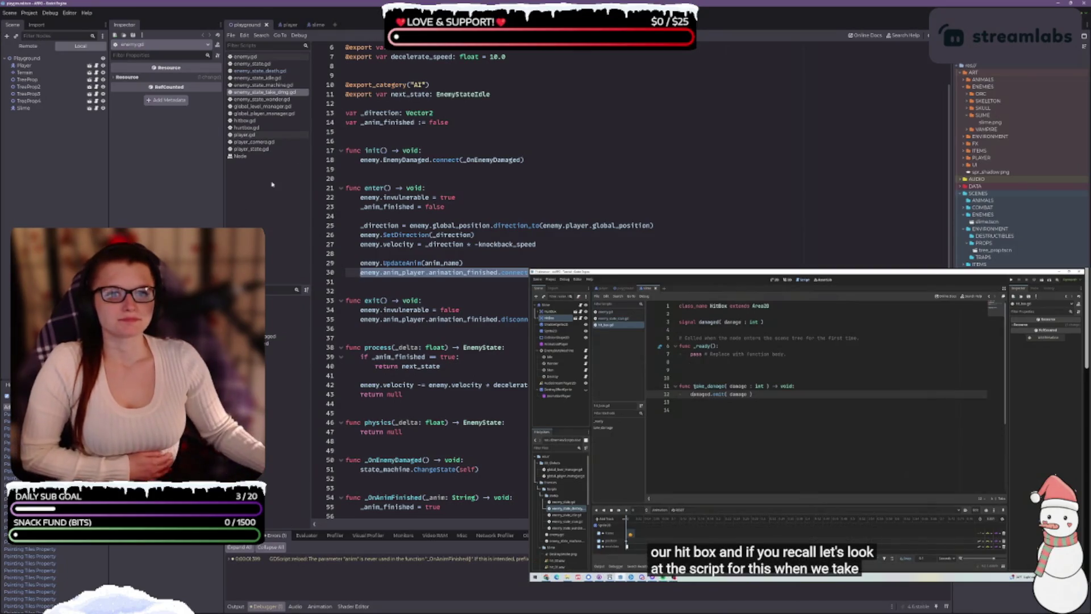
# Step: In the slime scene, review enemy.gd and enemy_state_take_dmg.gd against the tutorial
pyautogui.click(315, 24)
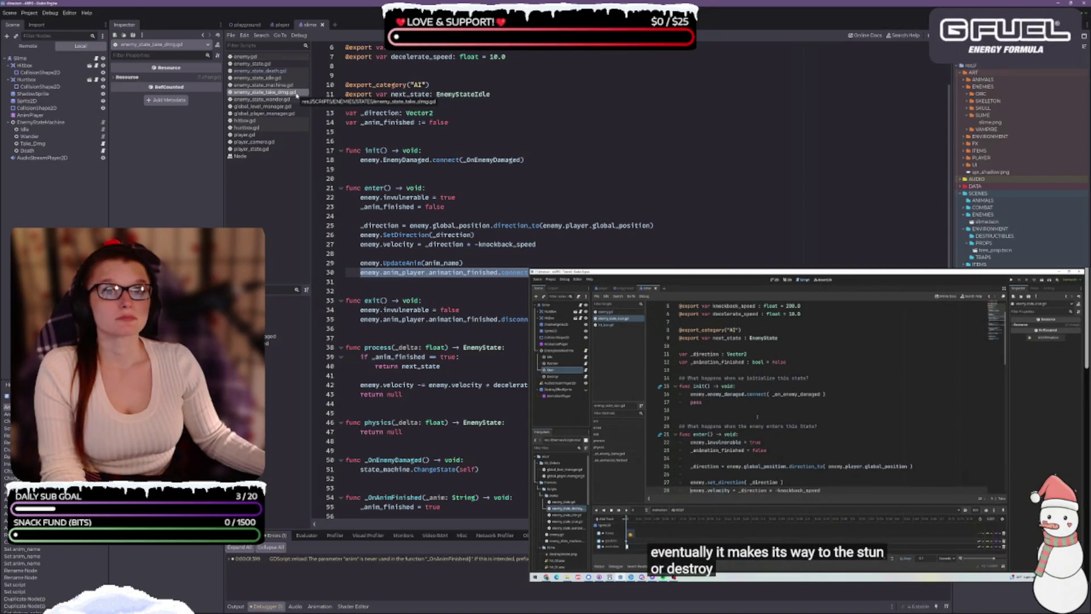
pyautogui.click(245, 56)
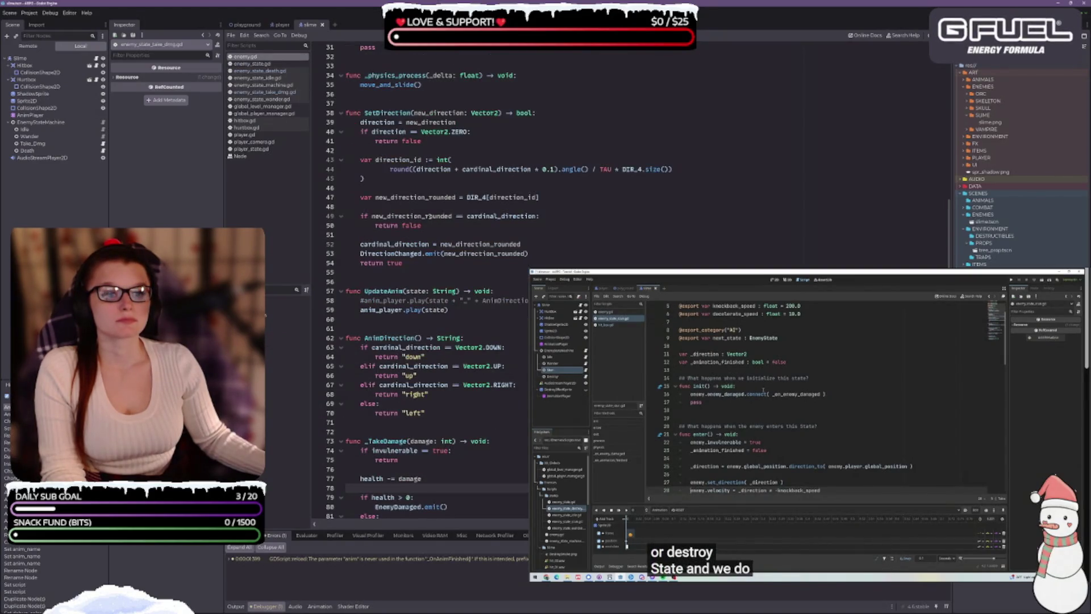
pyautogui.scroll(-3, 472, 341)
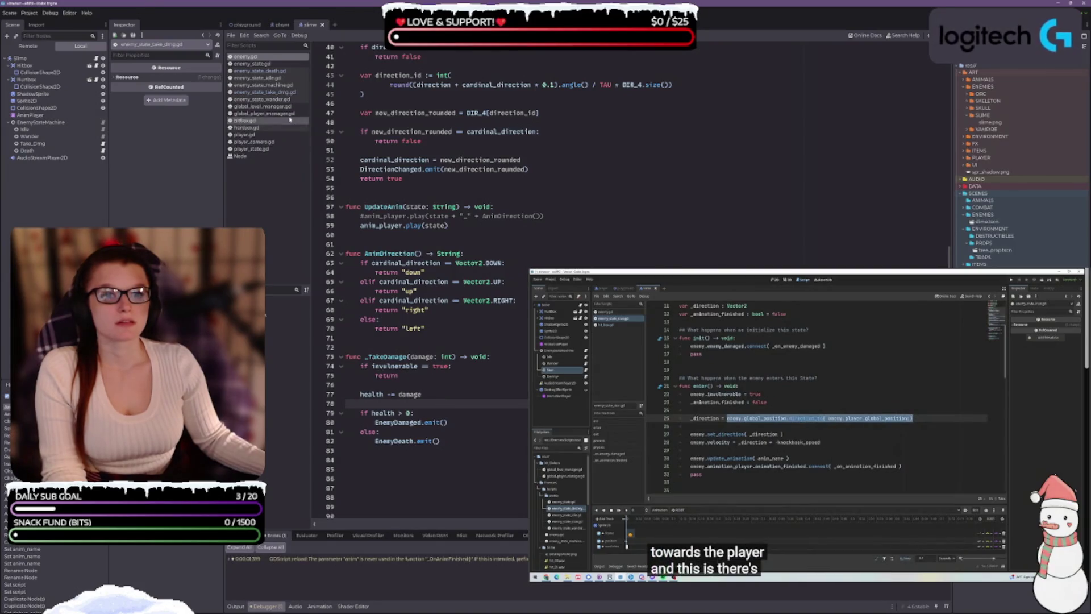
pyautogui.click(266, 91)
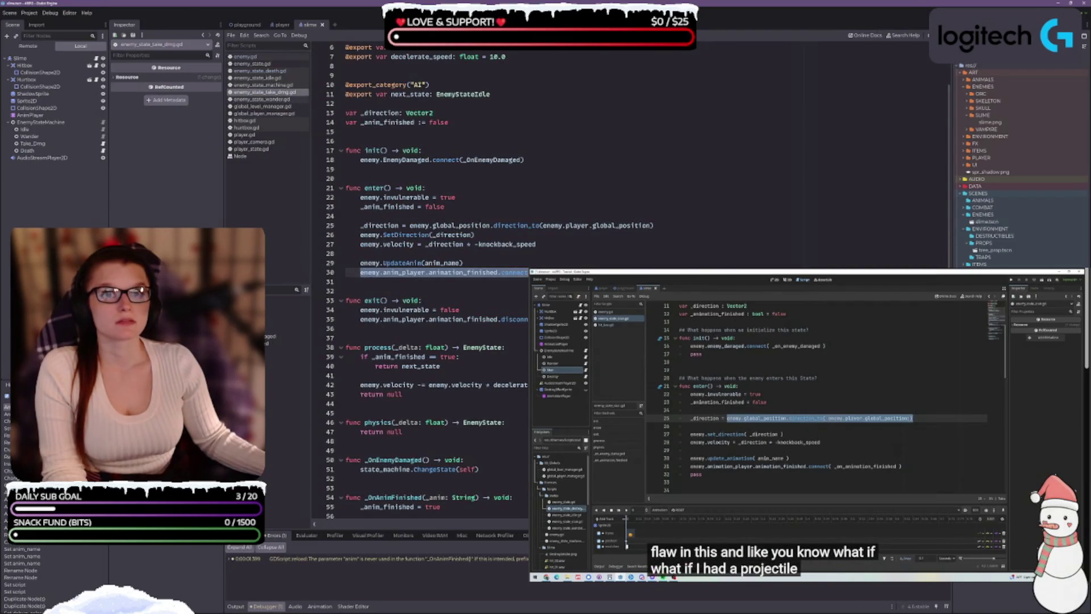
pyautogui.scroll(1, 683, 251)
pyautogui.click(682, 252)
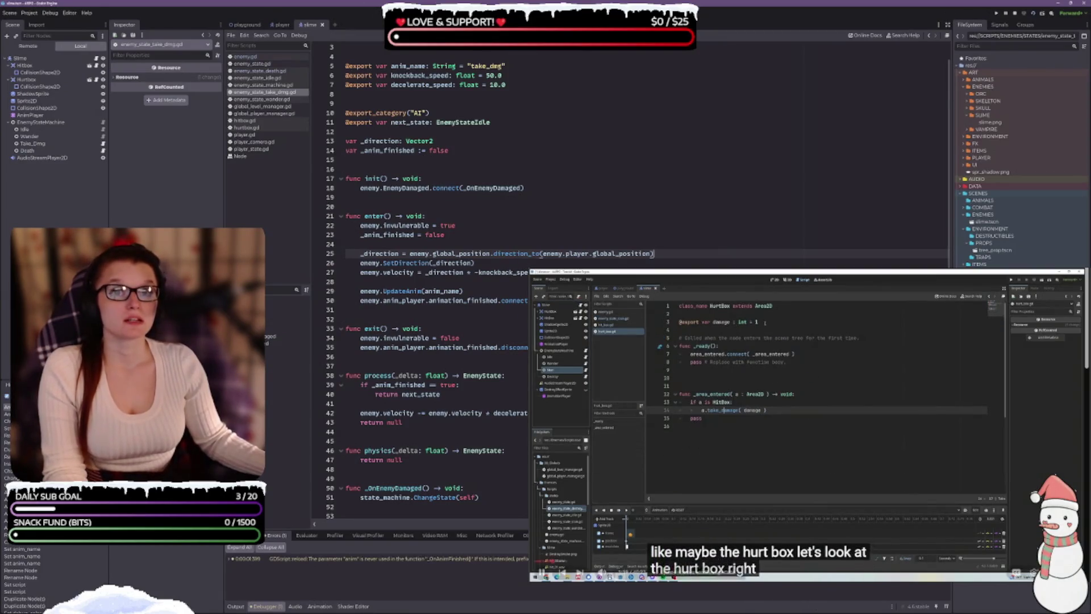
# Step: Pause the tutorial, return to the playground scene and run the game
pyautogui.click(794, 440)
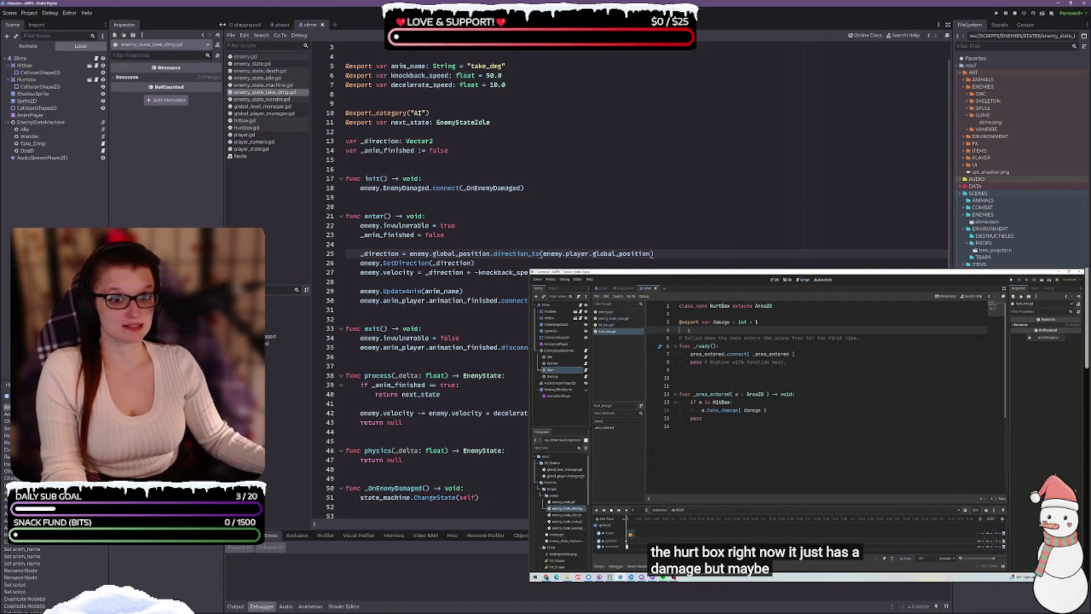
pyautogui.click(244, 25)
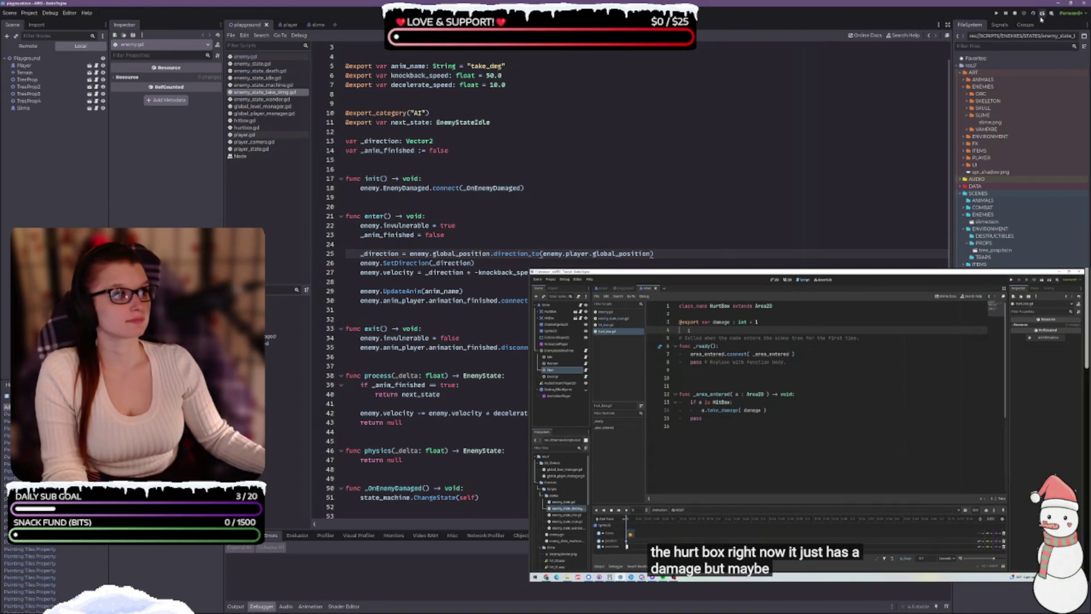
pyautogui.click(1016, 14)
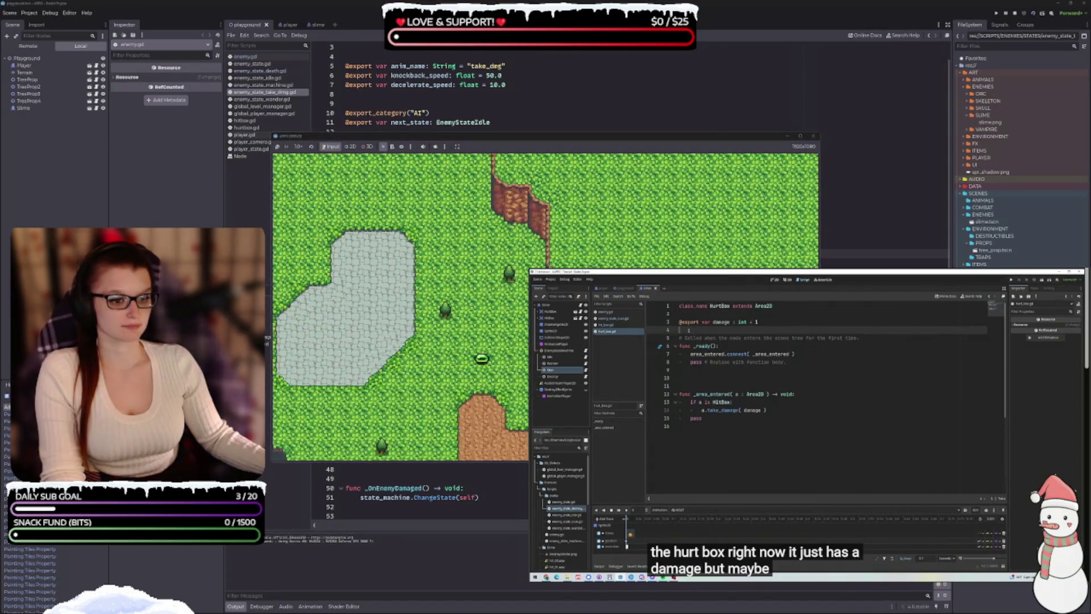
pyautogui.press('Up')
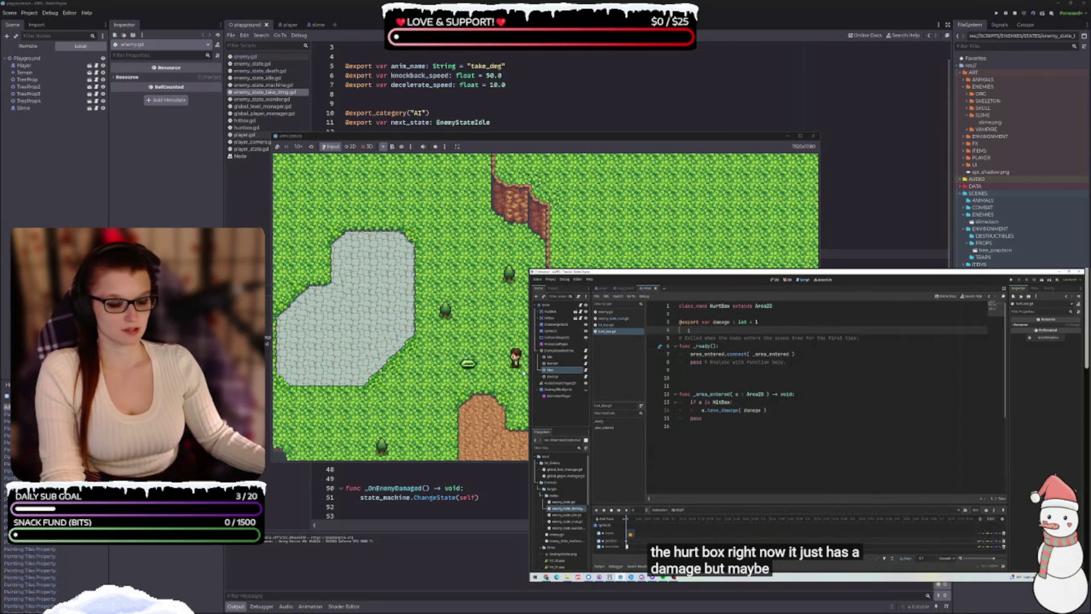
pyautogui.press('Down')
pyautogui.press('Left')
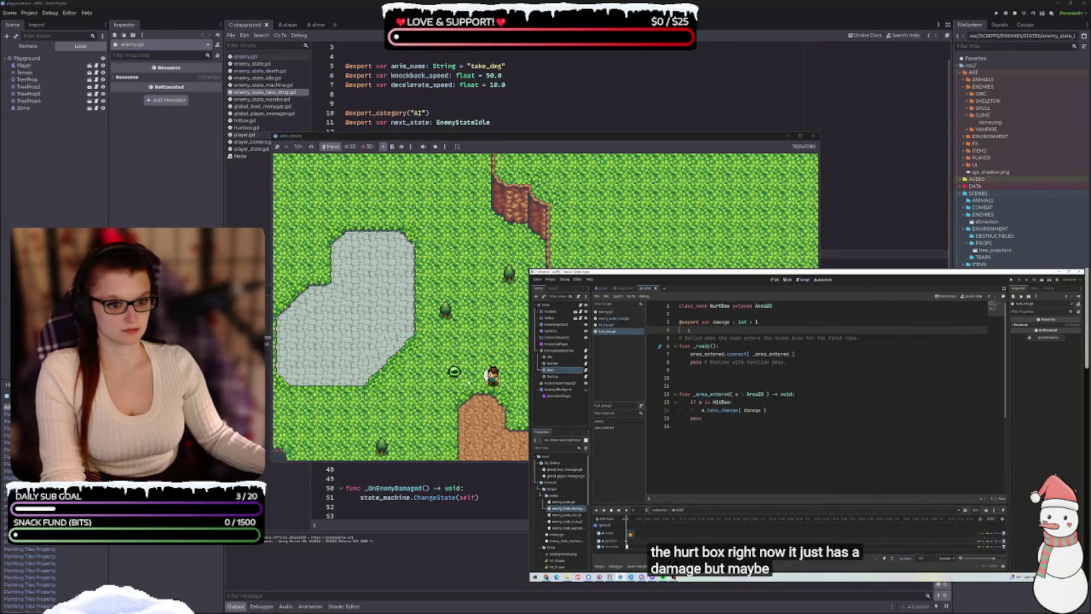
pyautogui.press('Left')
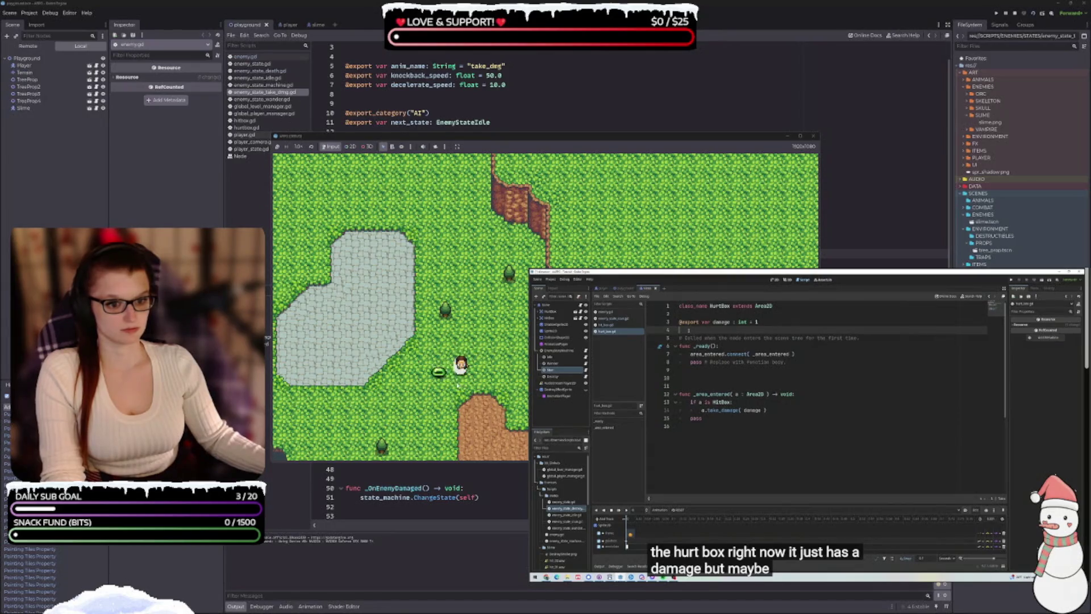
pyautogui.press('Left')
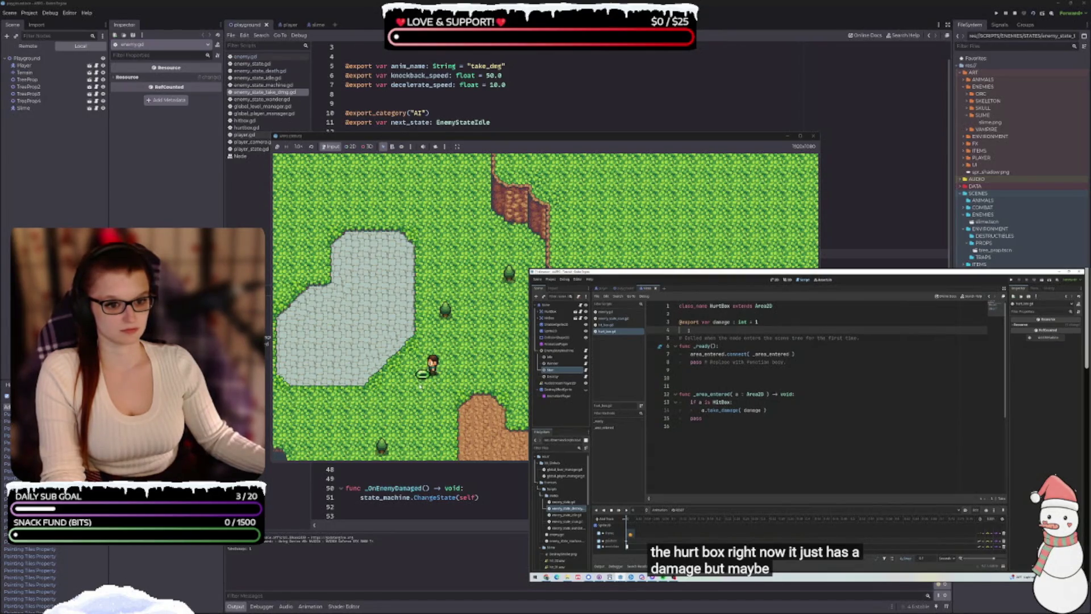
pyautogui.press('Left')
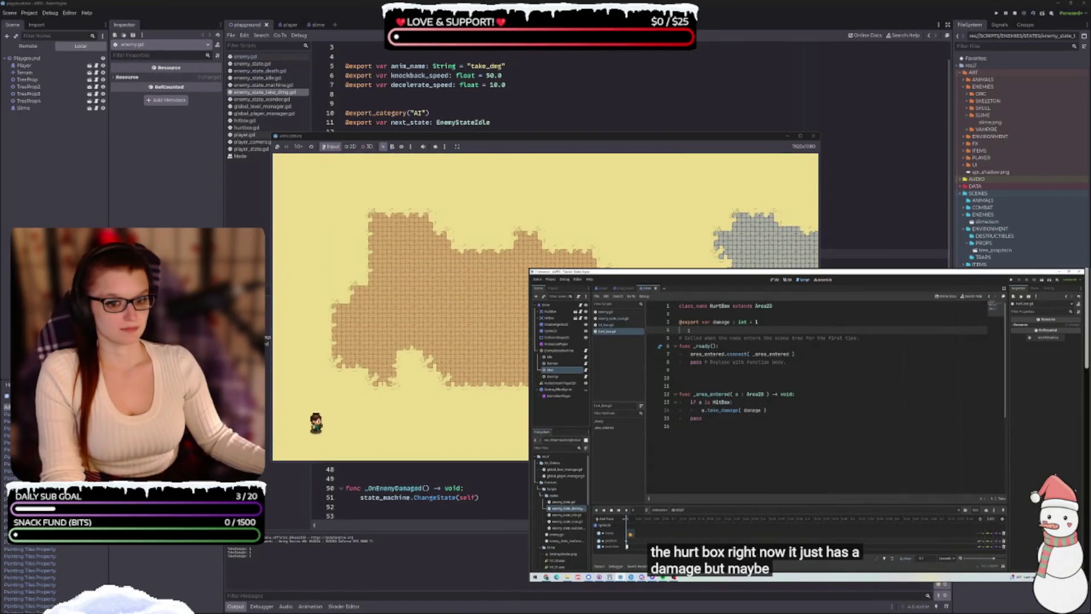
pyautogui.press('Right')
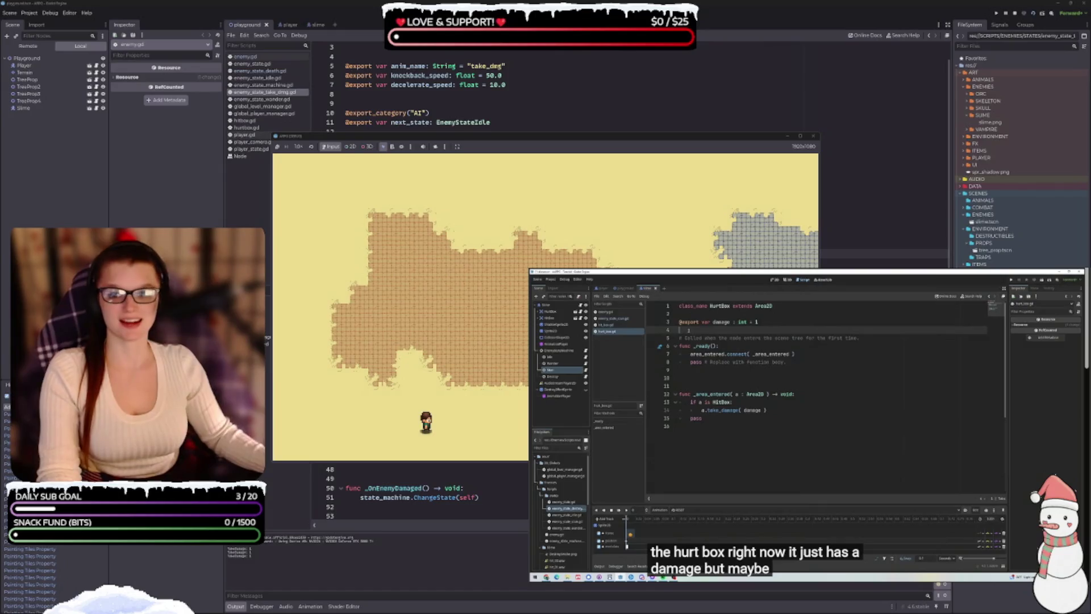
pyautogui.press('Down')
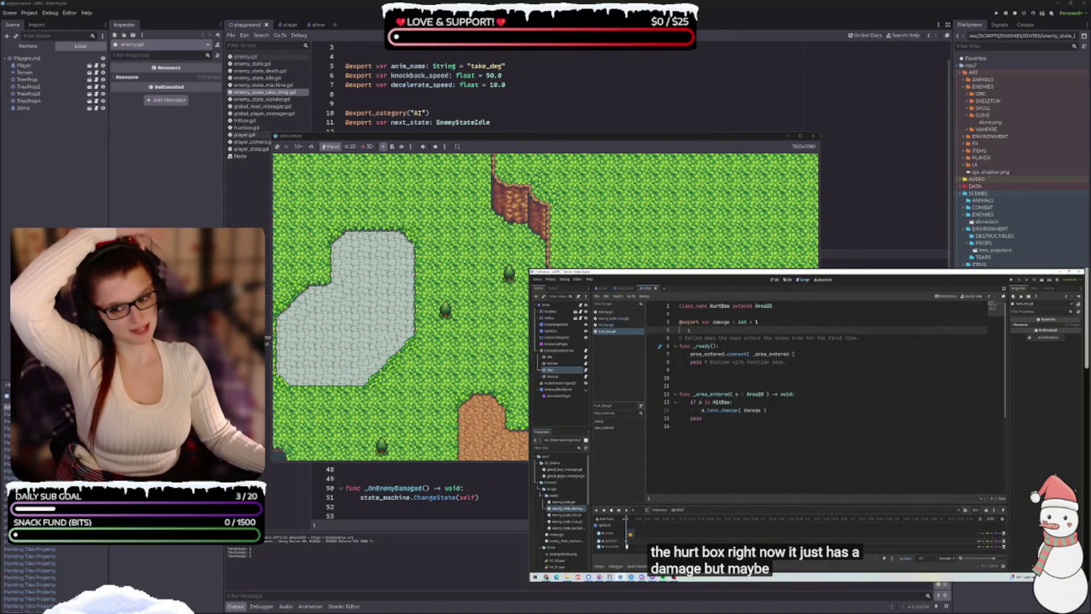
pyautogui.click(815, 137)
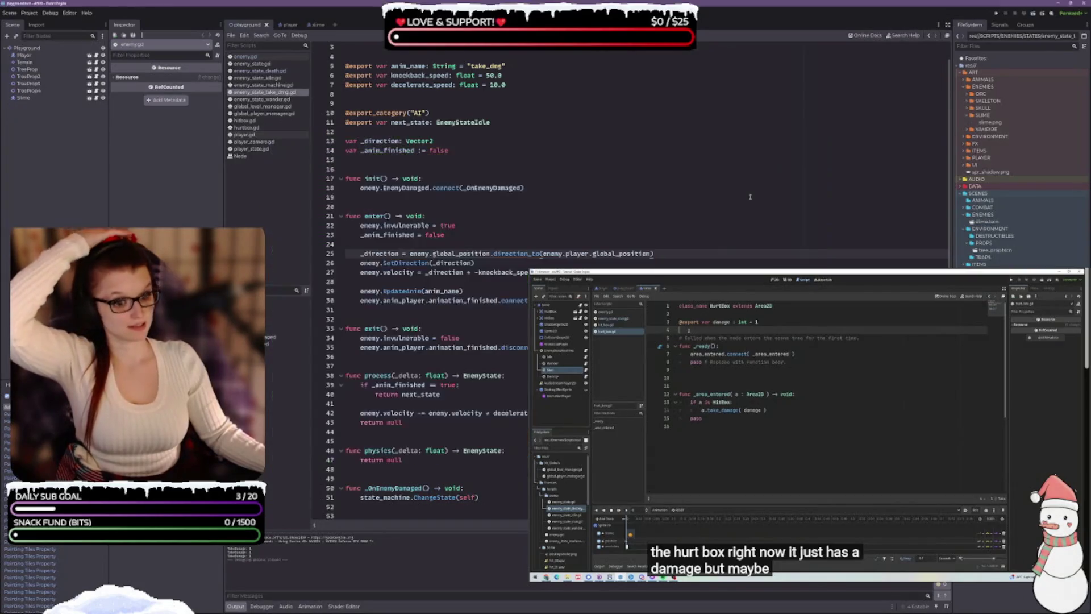
# Step: Collapse the Output panel and bring up hurtbox.gd in the script editor
pyautogui.click(236, 606)
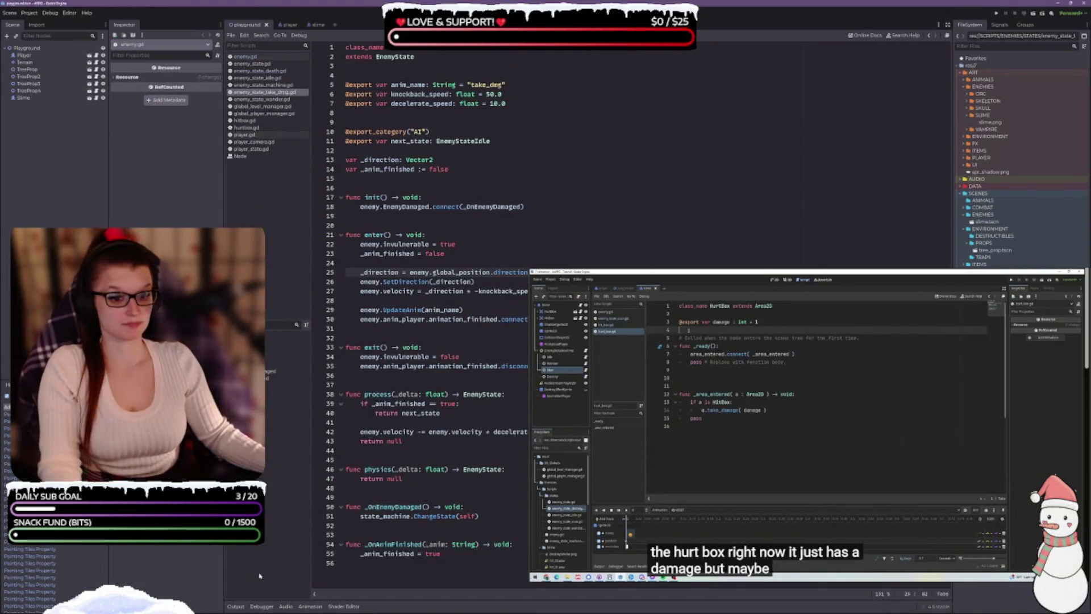
pyautogui.click(783, 434)
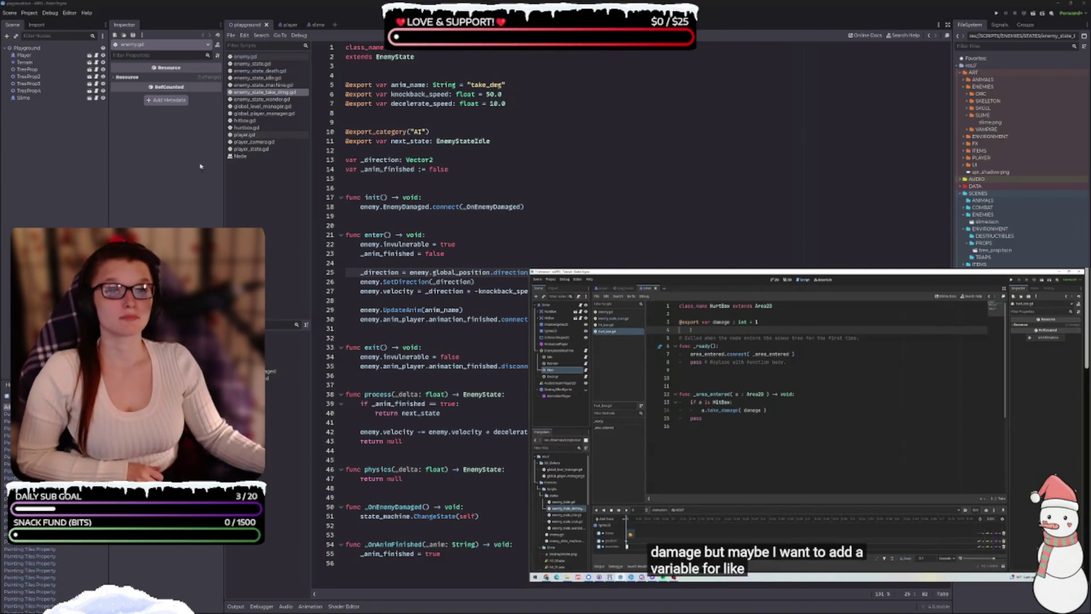
pyautogui.click(760, 481)
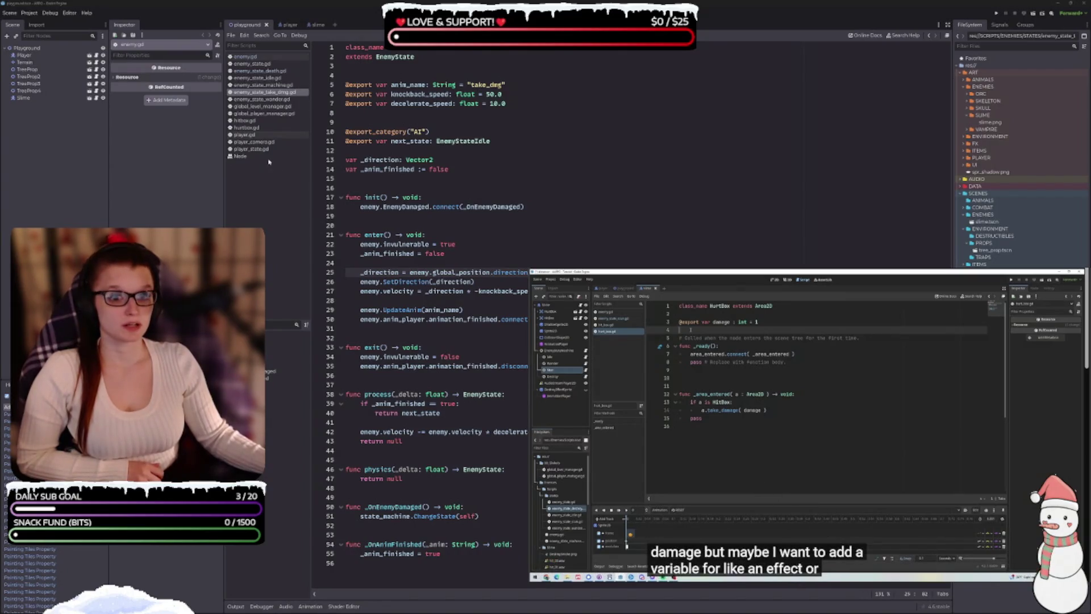
pyautogui.click(262, 128)
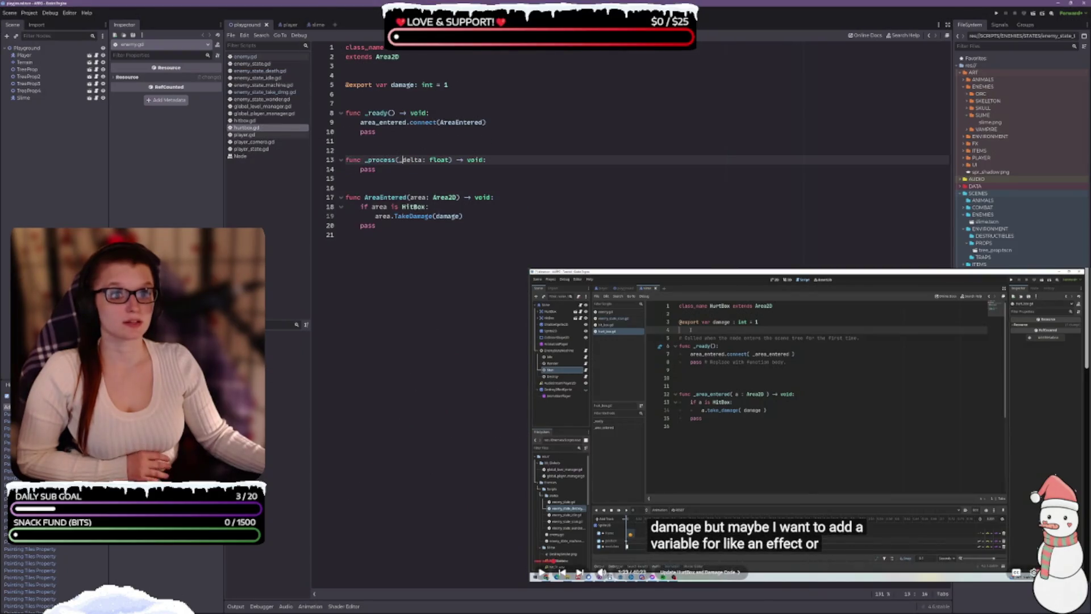
# Step: Delete the placeholder pass lines from _ready and AreaEntered in hurtbox.gd
pyautogui.click(790, 497)
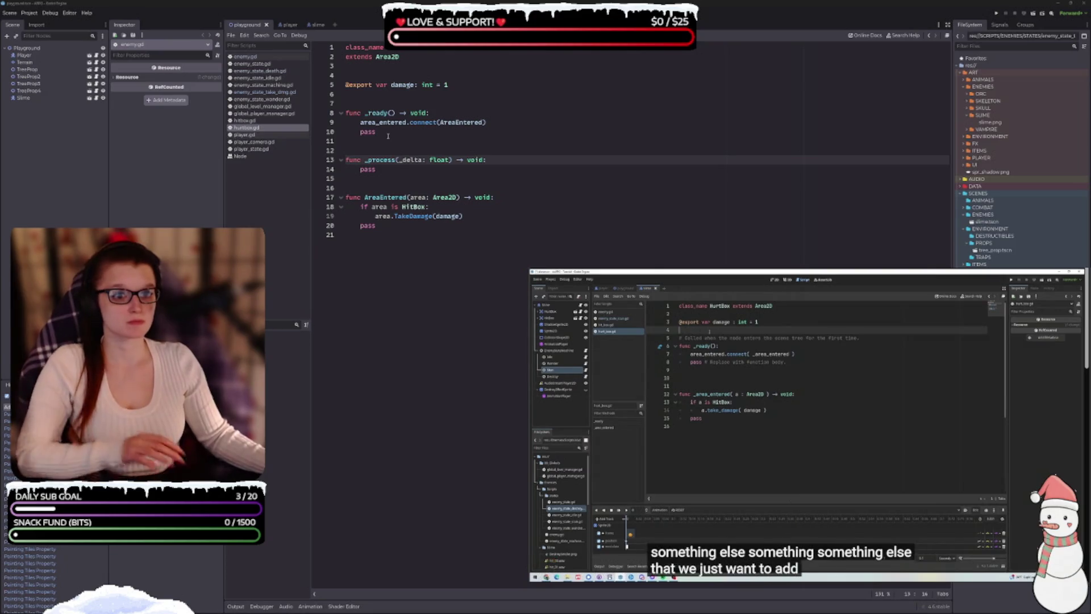
pyautogui.moveTo(377, 131); pyautogui.dragTo(345, 132)
pyautogui.press('BackSpace')
pyautogui.press('BackSpace')
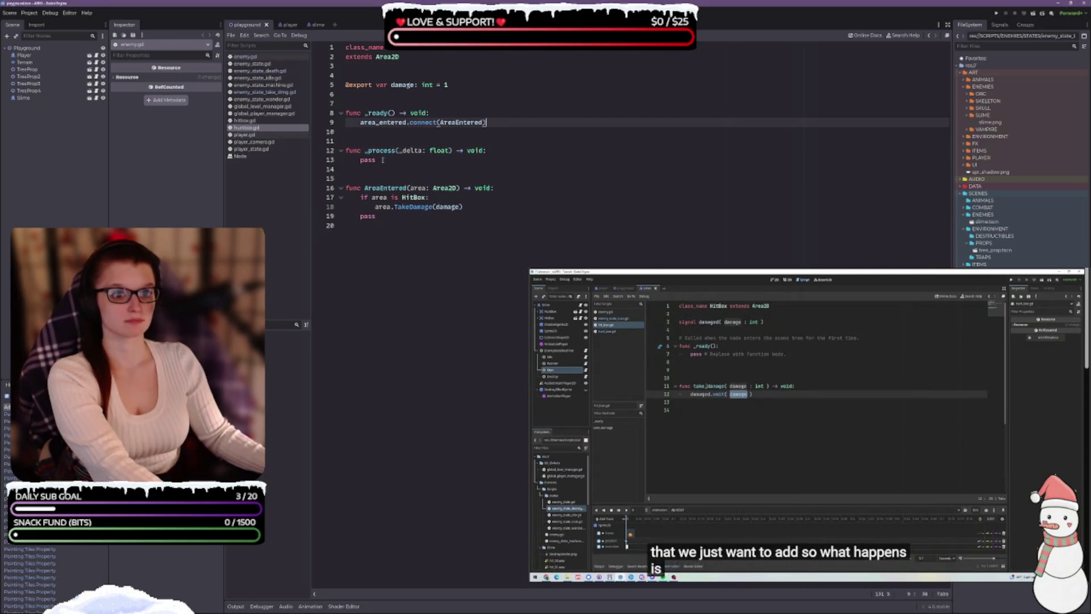
pyautogui.click(388, 221)
pyautogui.doubleClick(367, 216)
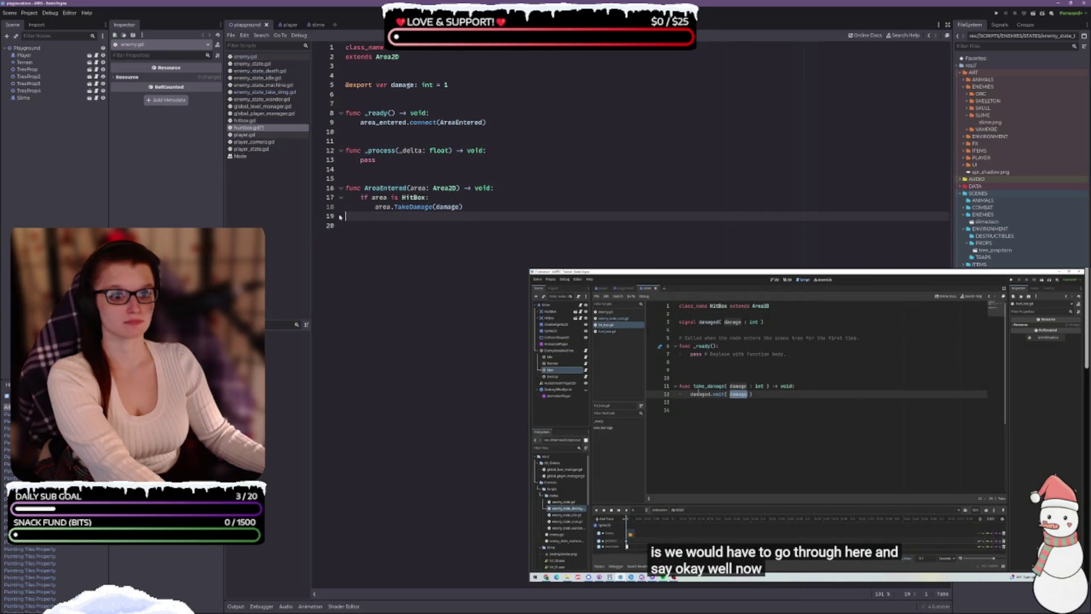
pyautogui.press('BackSpace')
pyautogui.press('BackSpace')
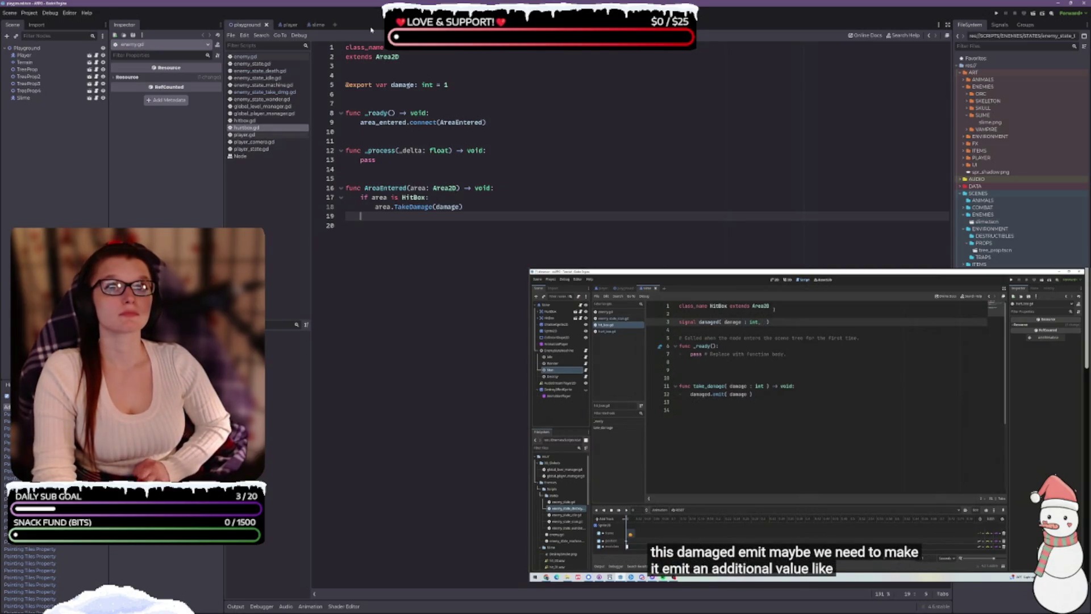
# Step: Add a blank line under extends Area2D, save hurtbox.gd, then glance at hitbox.gd and return
pyautogui.click(371, 68)
pyautogui.press('Return')
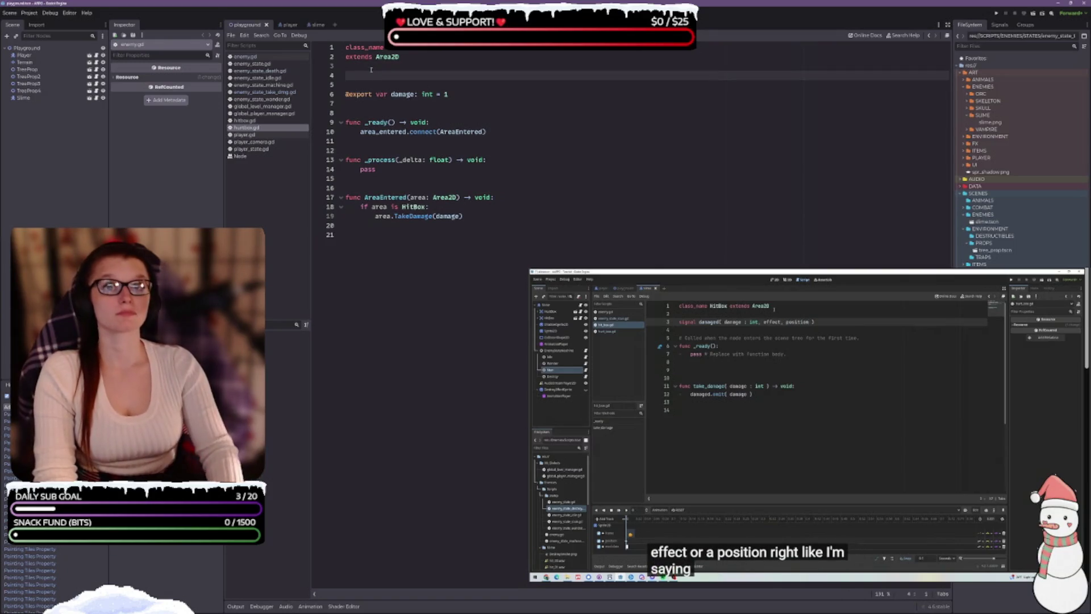
pyautogui.press('Return')
pyautogui.write('sign')
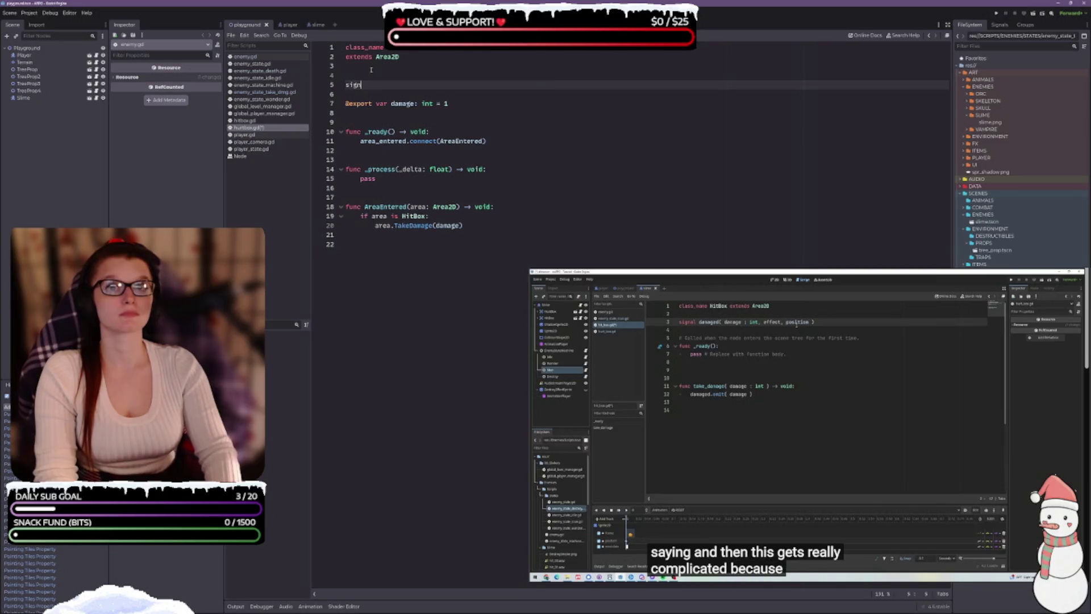
pyautogui.write('g')
pyautogui.press('BackSpace')
pyautogui.press('BackSpace')
pyautogui.press('BackSpace')
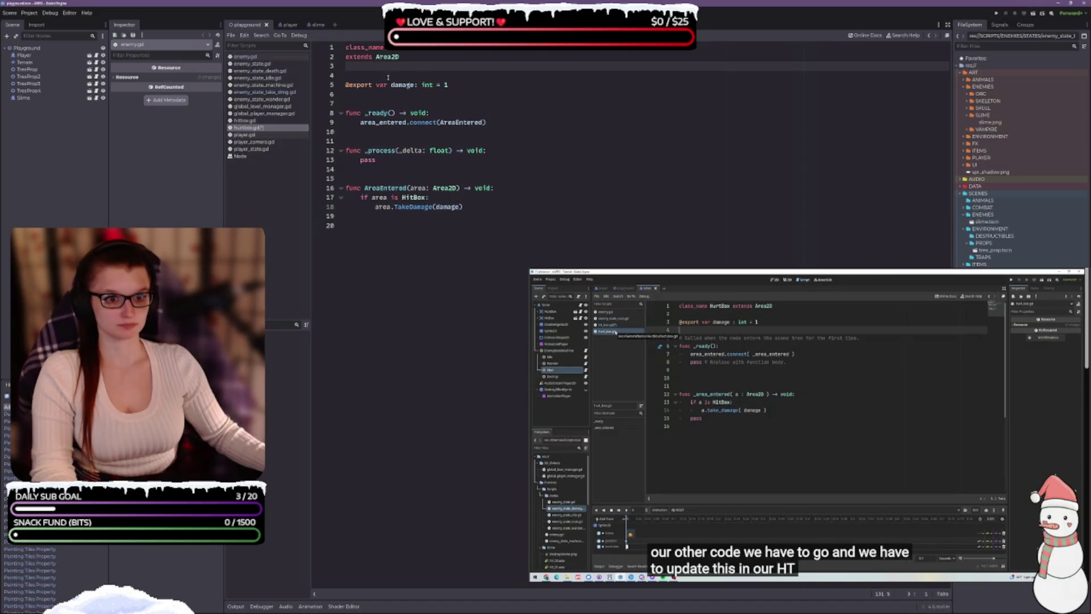
pyautogui.hotkey('ctrl', 's')
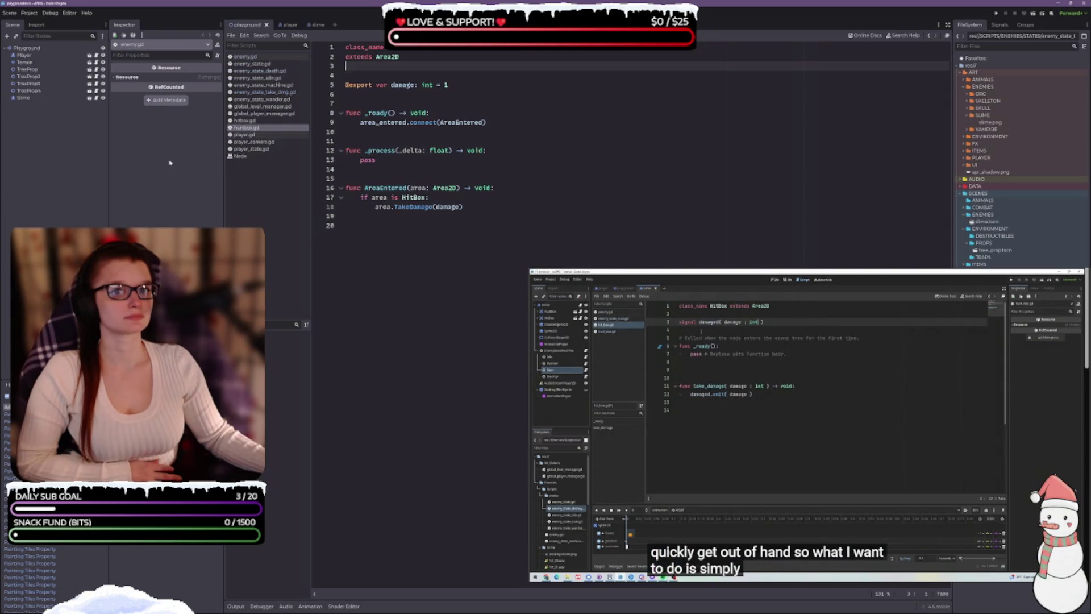
pyautogui.click(259, 121)
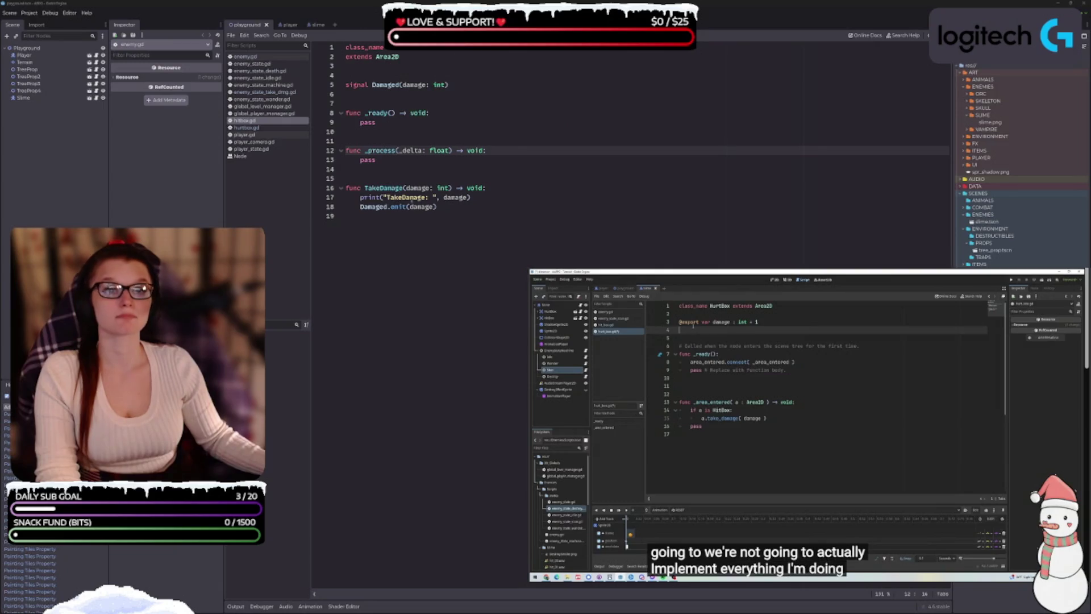
pyautogui.click(263, 129)
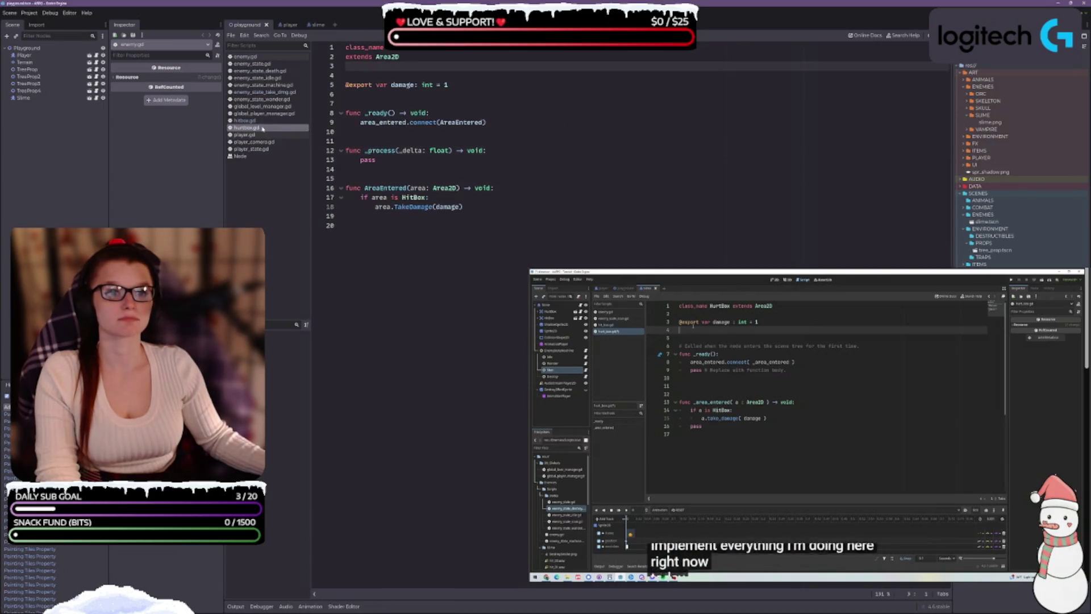
pyautogui.click(789, 461)
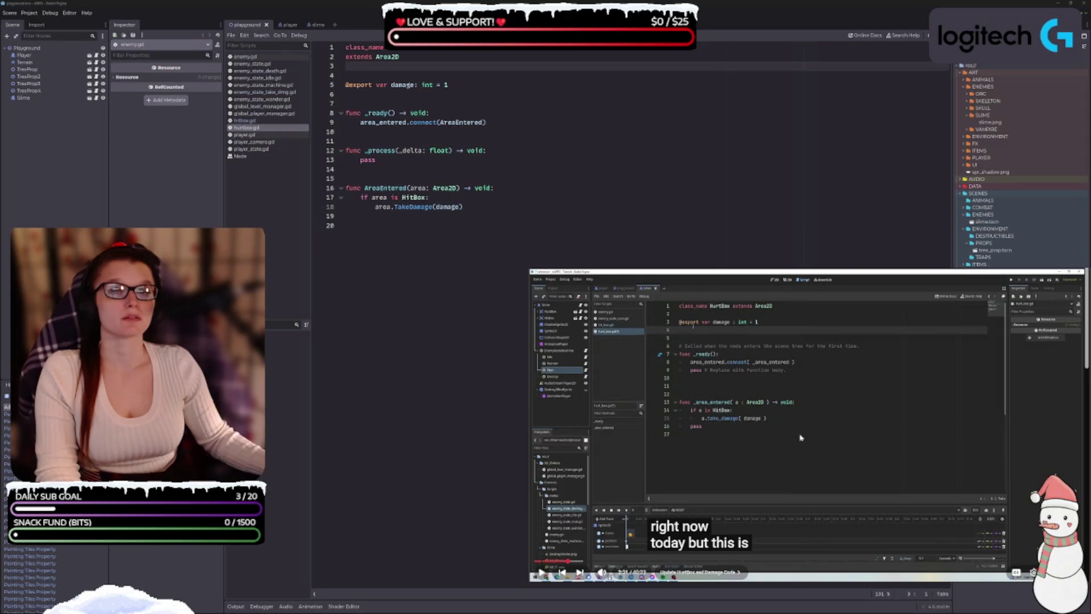
pyautogui.click(789, 461)
pyautogui.click(480, 85)
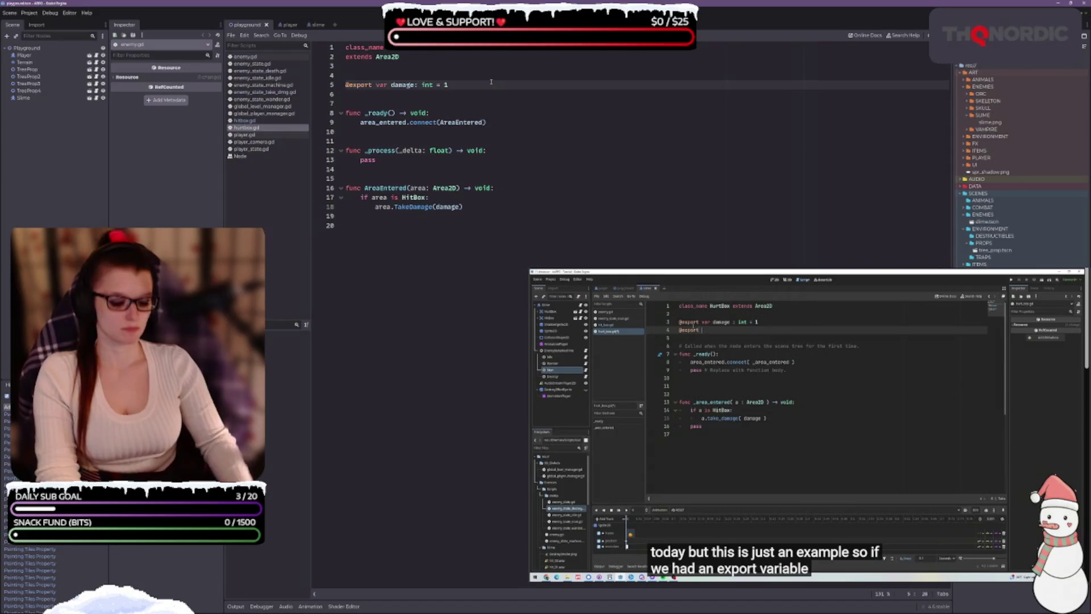
pyautogui.press('Return')
pyautogui.write('@export')
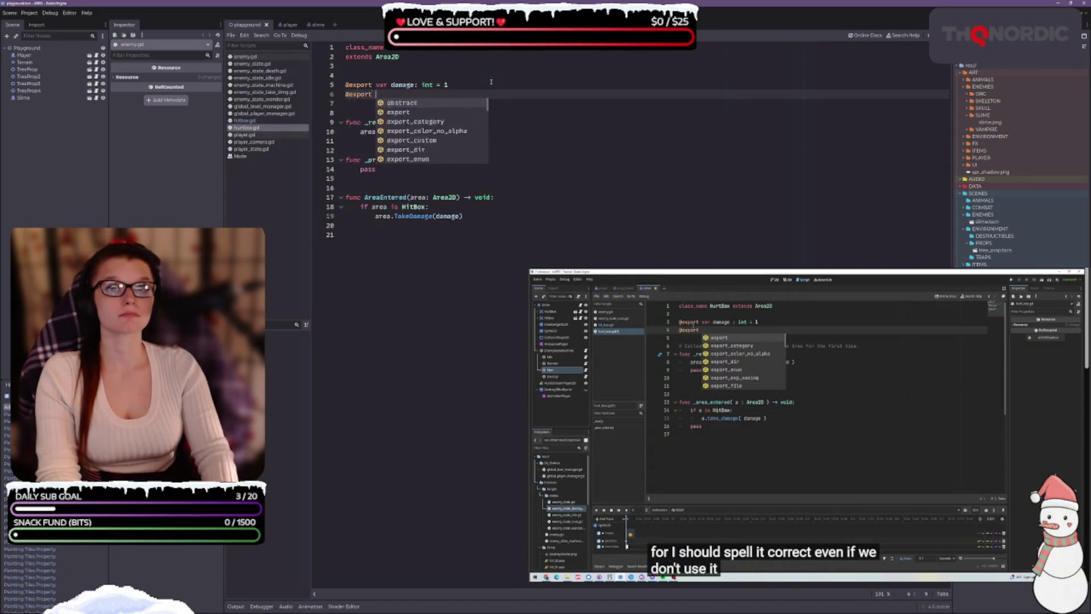
pyautogui.write(' var FX')
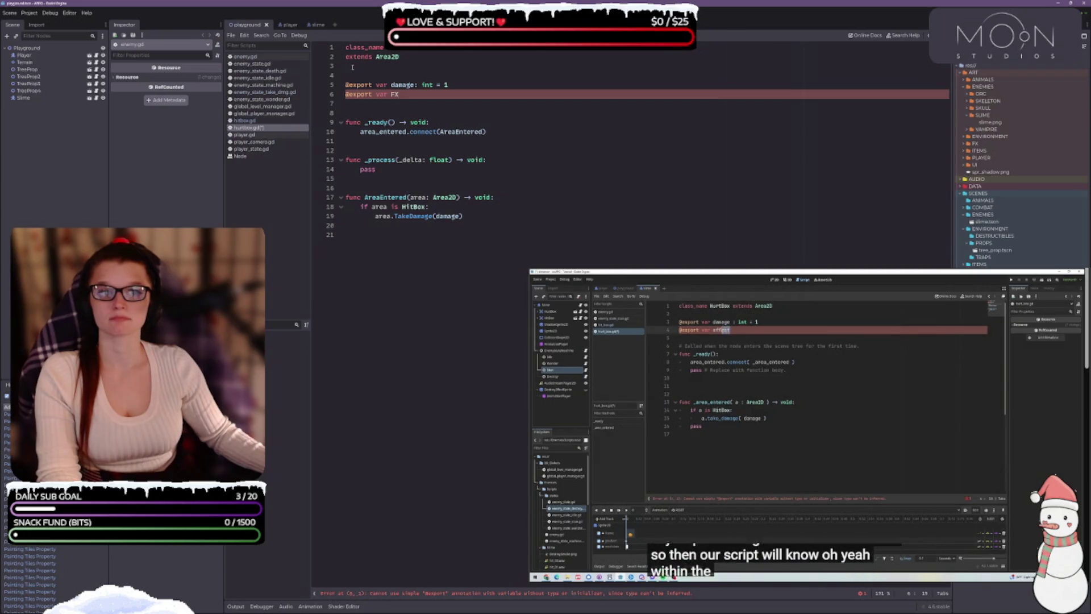
pyautogui.hotkey('ctrl', 's')
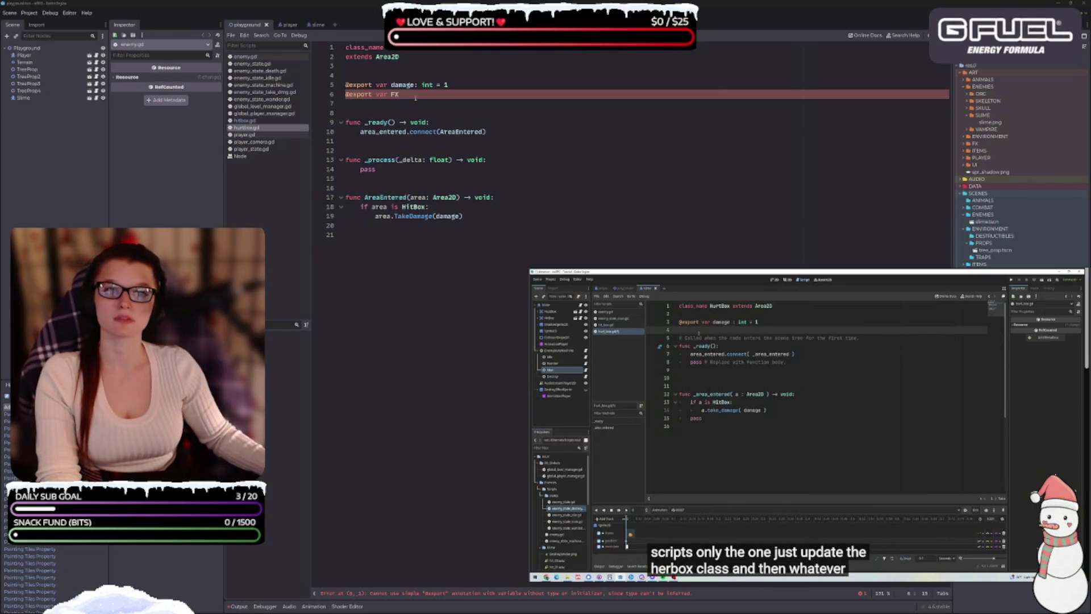
pyautogui.press('BackSpace')
pyautogui.press('BackSpace')
pyautogui.press('BackSpace')
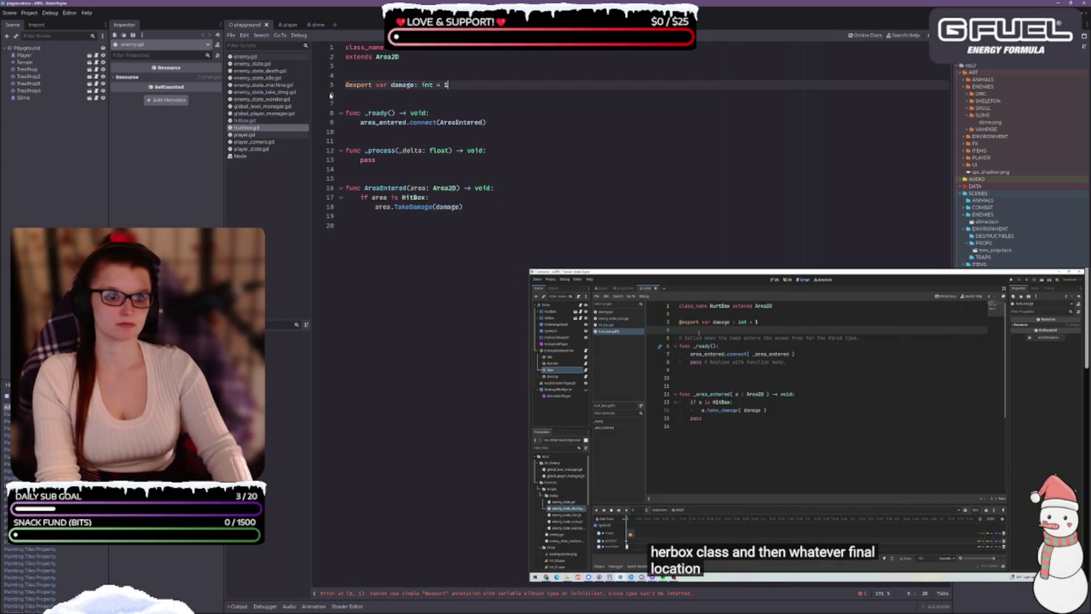
pyautogui.click(385, 95)
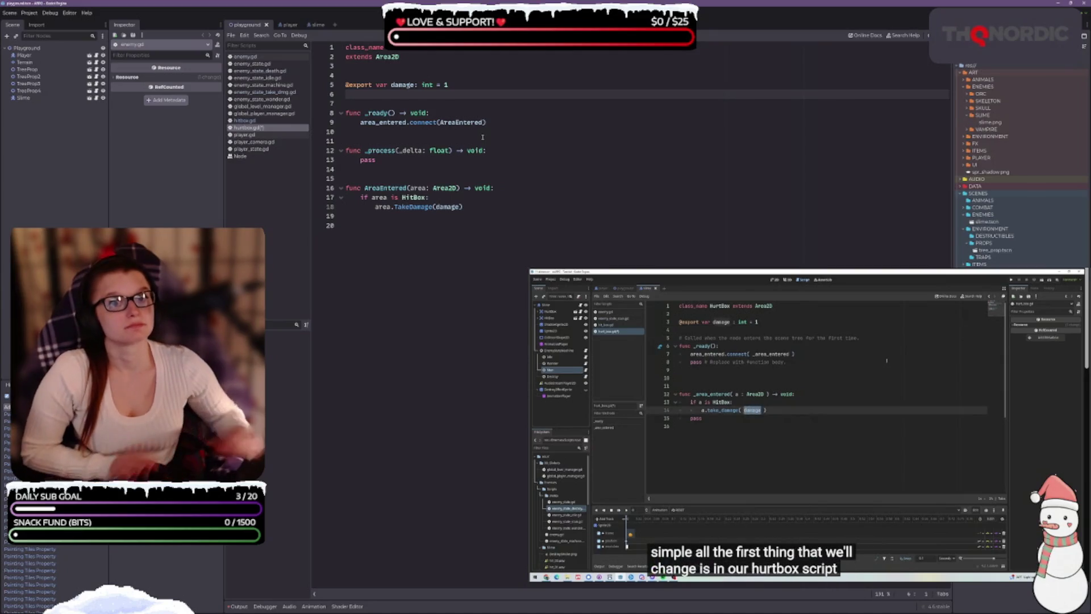
# Step: Pass self instead of damage to area.TakeDamage() on line 18, save, and switch to hitbox.gd
pyautogui.moveTo(520, 197); pyautogui.dragTo(530, 204)
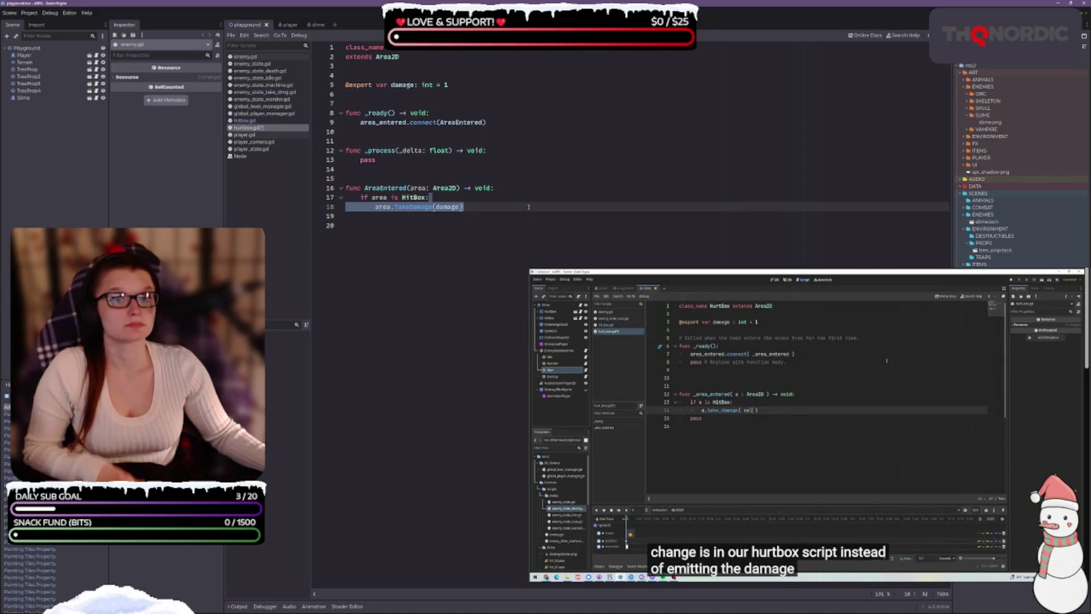
pyautogui.click(456, 213)
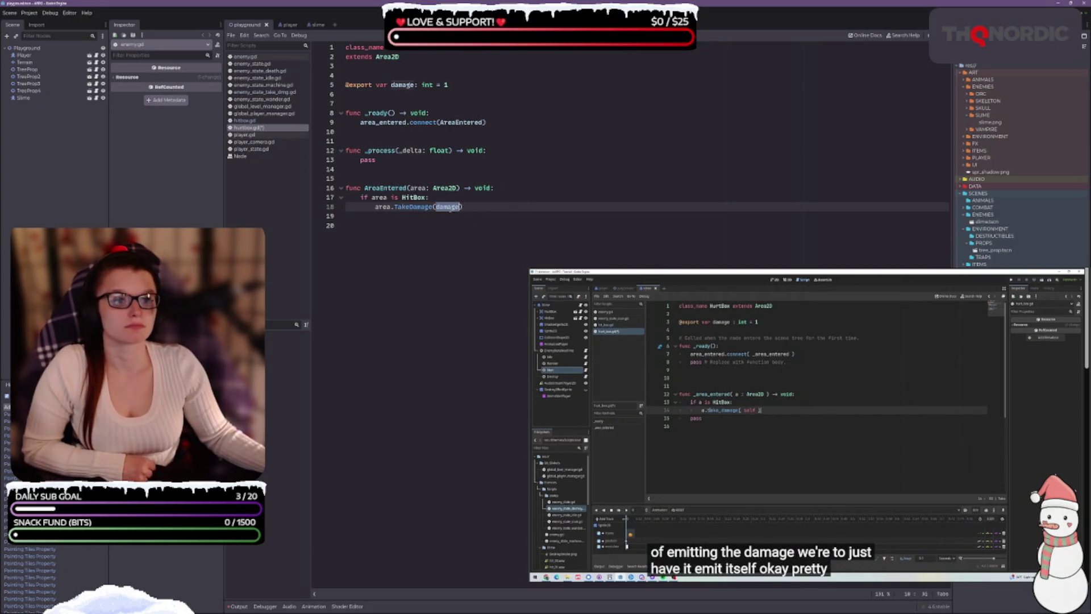
pyautogui.write('self')
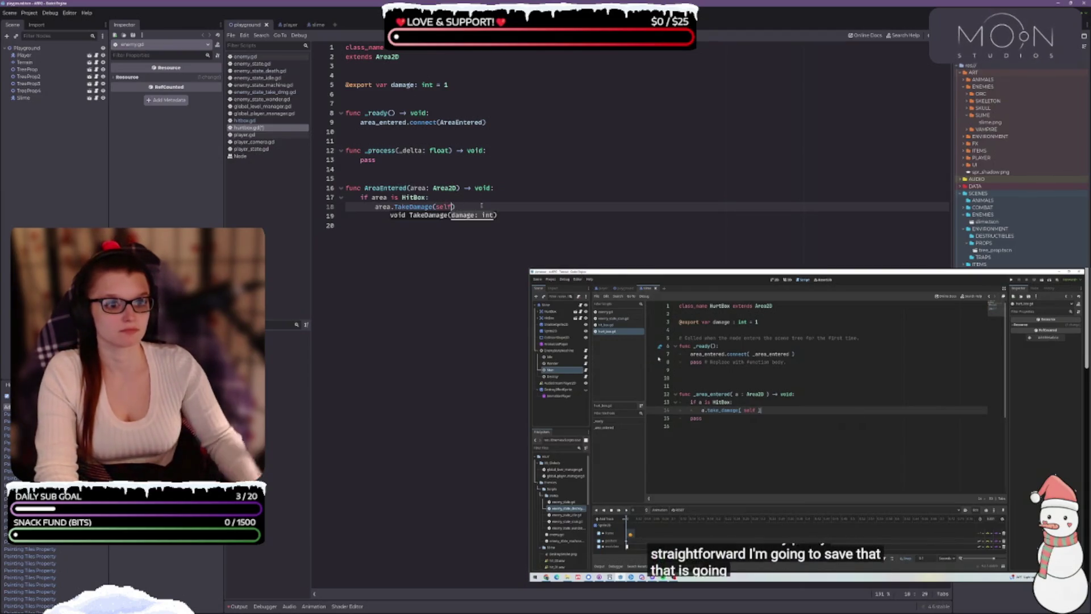
pyautogui.click(482, 205)
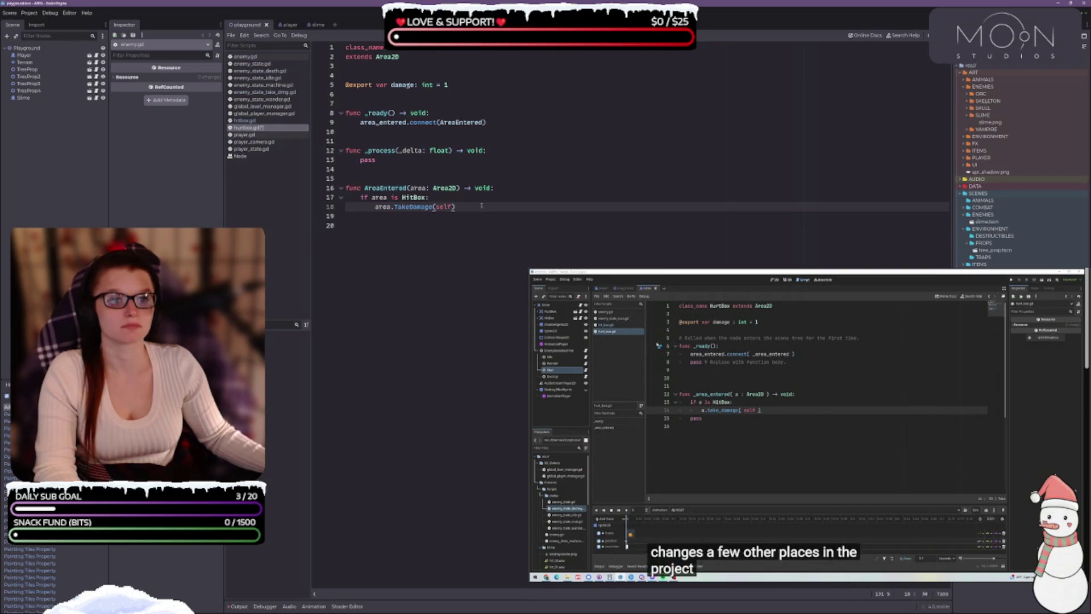
pyautogui.hotkey('ctrl', 's')
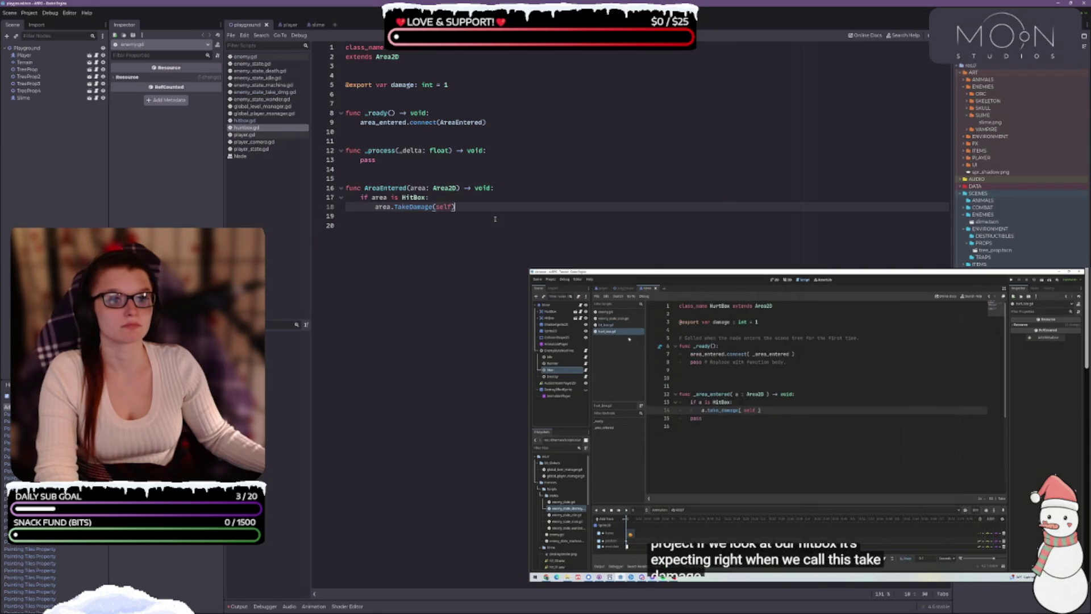
pyautogui.click(244, 121)
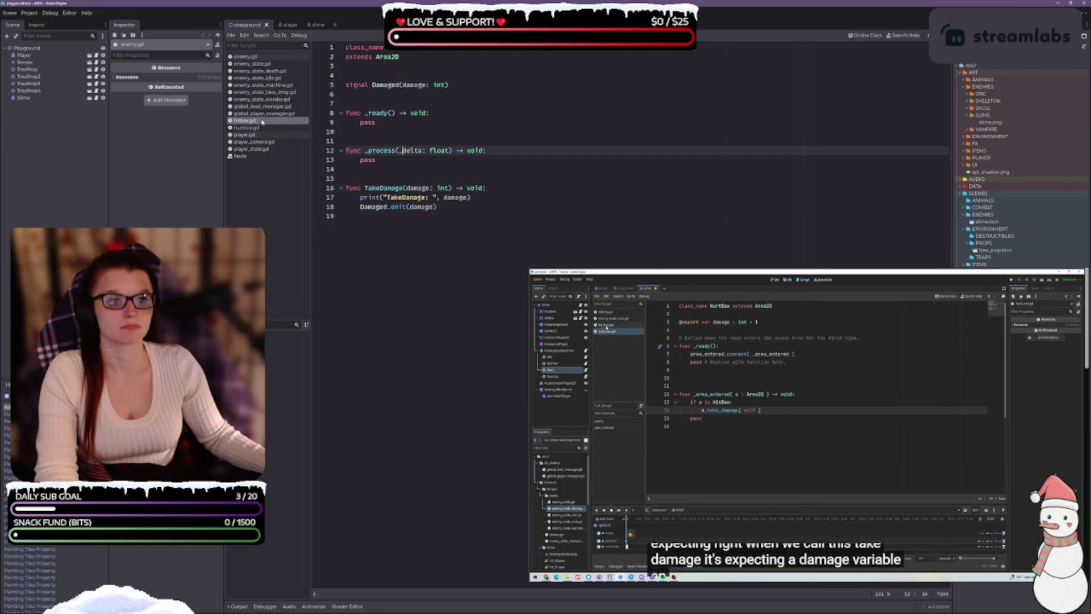
# Step: Change TakeDamage's parameter to hurtbox: HurtBox, comment out the print, emit hurtbox, and save
pyautogui.click(450, 187)
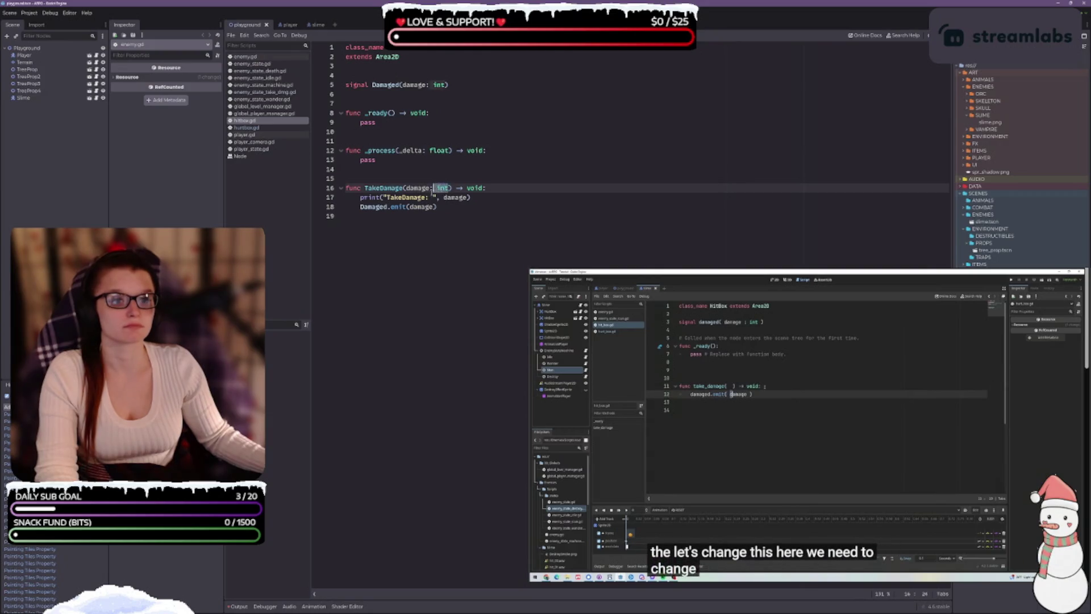
pyautogui.hotkey('ctrl', 'shift', 'Left')
pyautogui.hotkey('ctrl', 'shift', 'Left')
pyautogui.hotkey('ctrl', 'shift', 'Left')
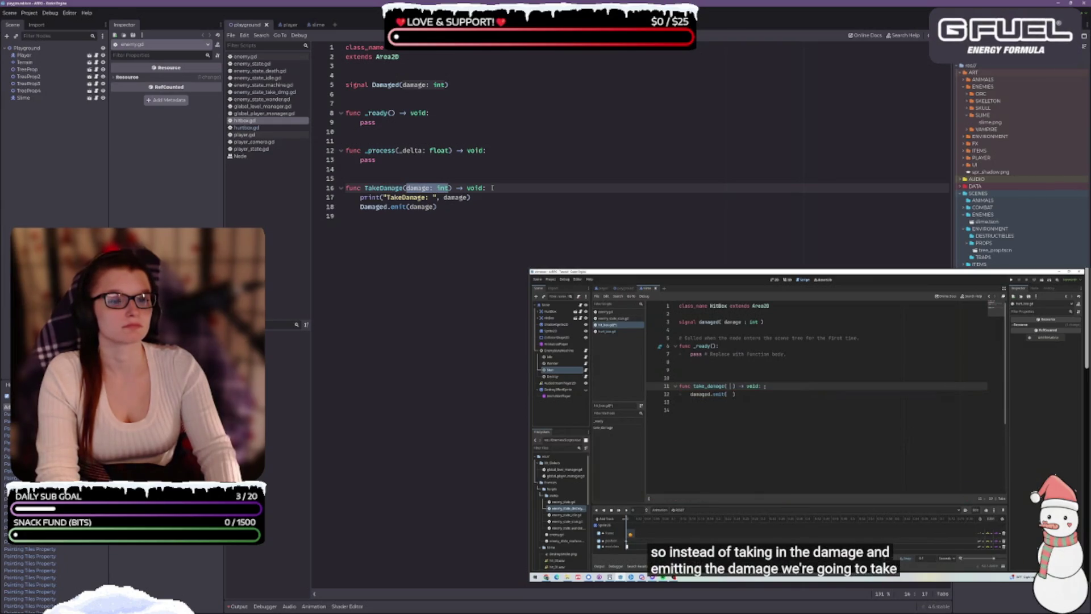
pyautogui.write('hurtbox')
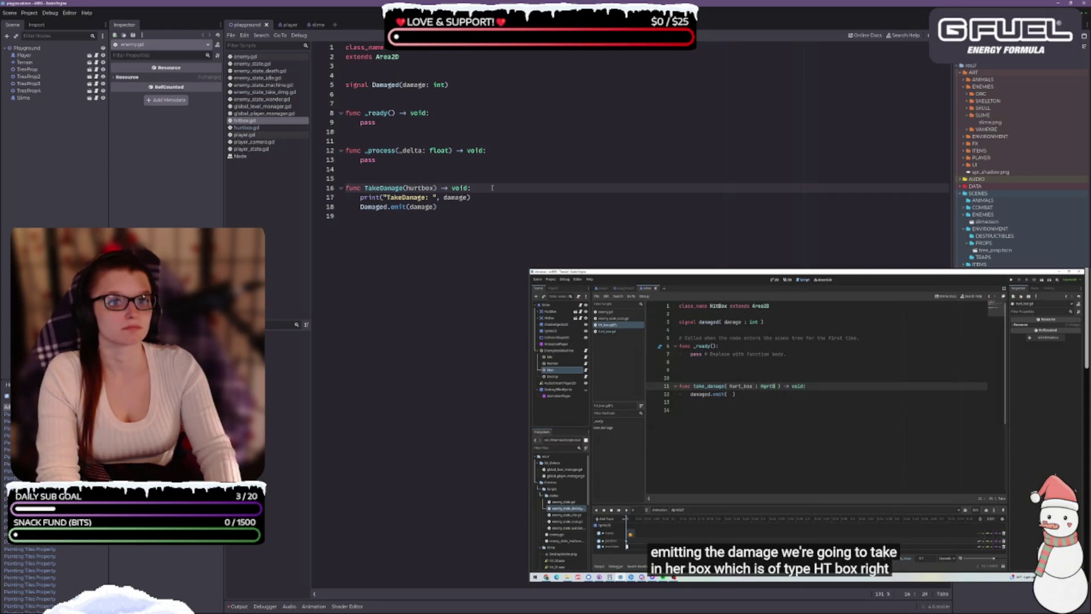
pyautogui.write(': H')
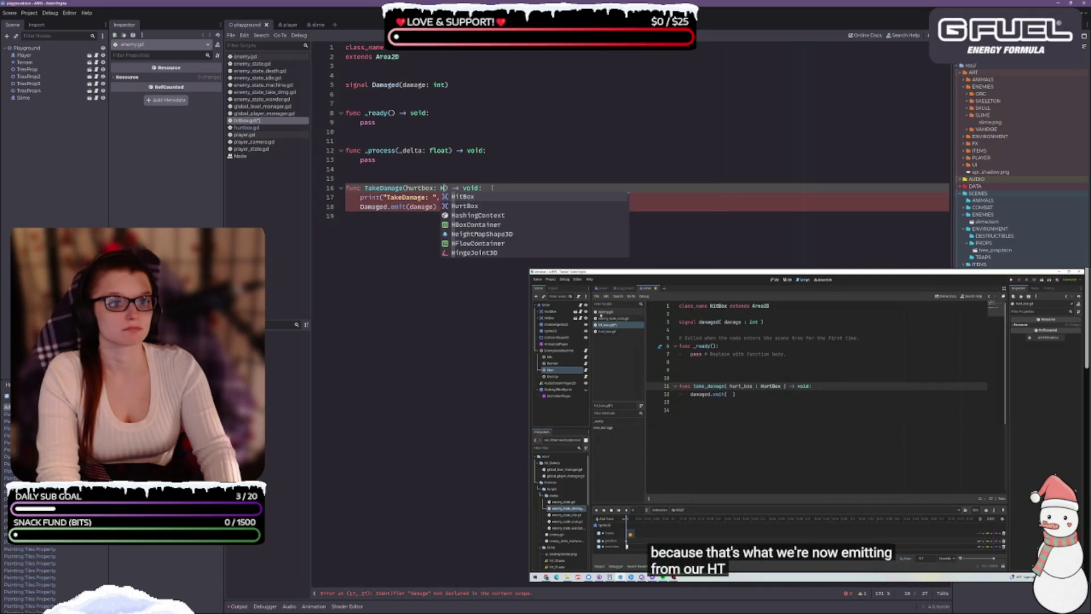
pyautogui.press('Down')
pyautogui.press('Return')
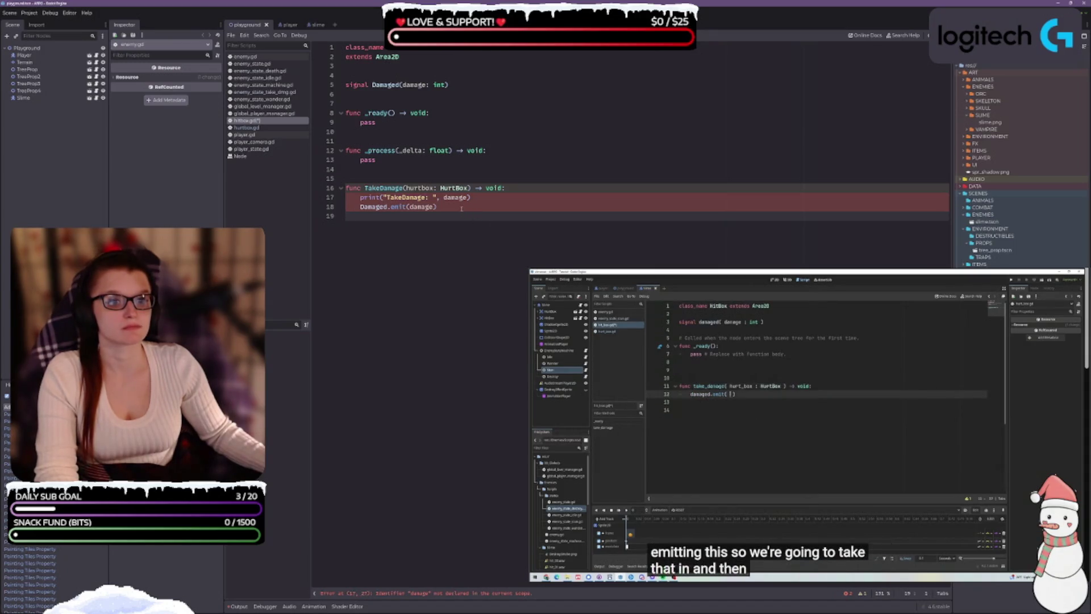
pyautogui.click(360, 198)
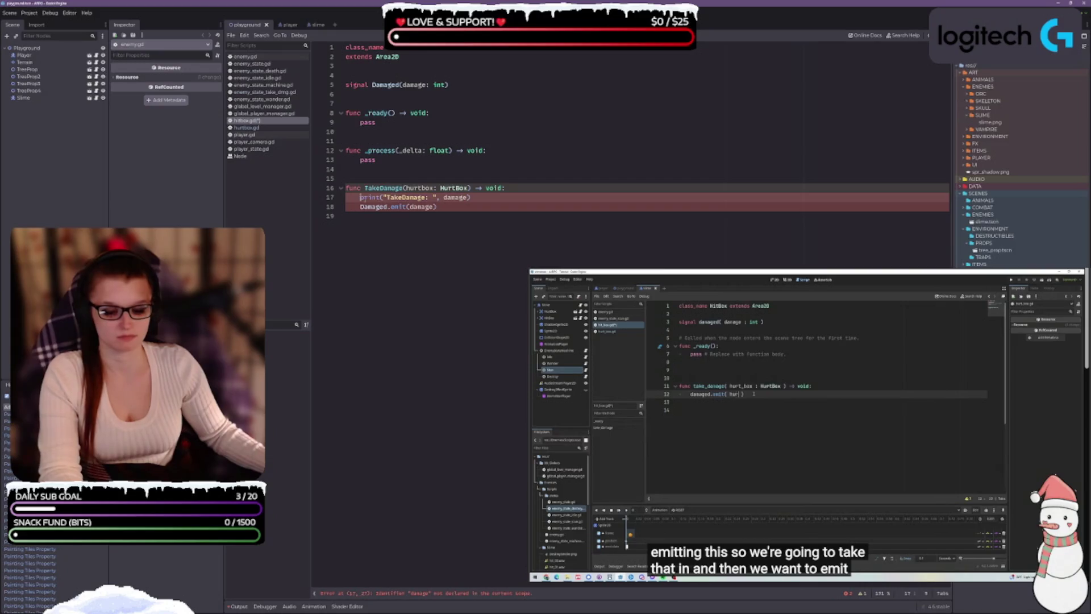
pyautogui.hotkey('ctrl', 'k')
pyautogui.doubleClick(420, 206)
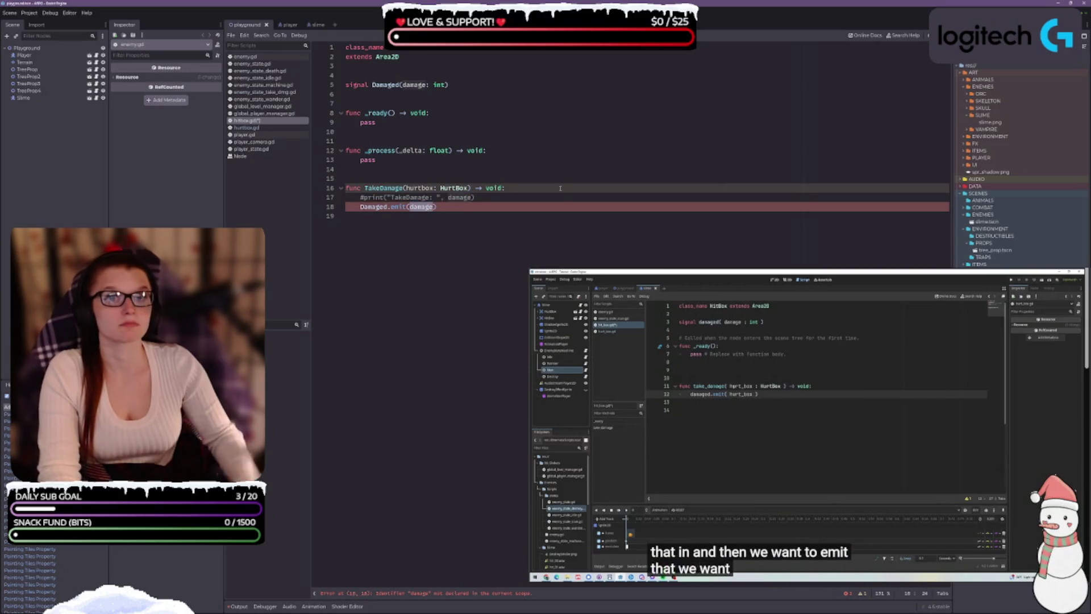
pyautogui.write('hurt')
pyautogui.press('Return')
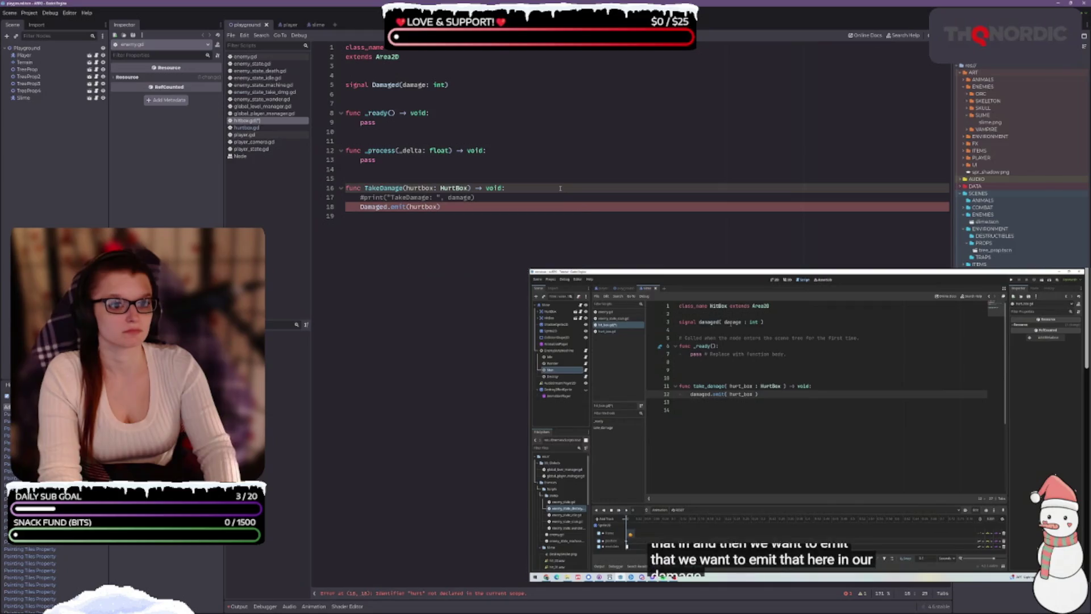
pyautogui.click(486, 203)
pyautogui.hotkey('ctrl', 's')
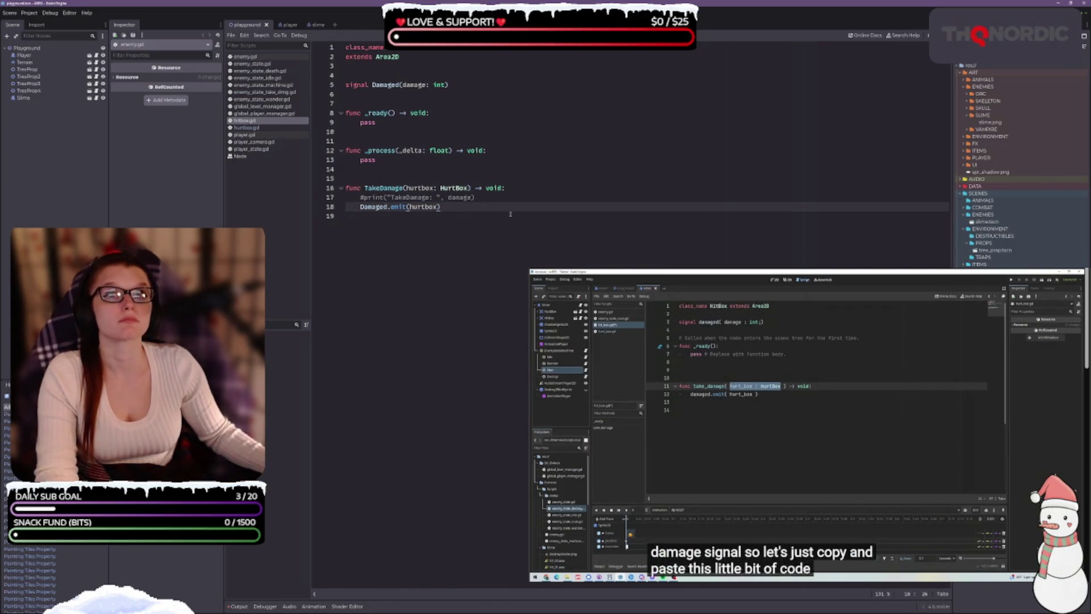
# Step: Replace the Damaged signal's damage: int parameter with hurtbox: HurtBox
pyautogui.moveTo(469, 189); pyautogui.dragTo(406, 190)
pyautogui.hotkey('ctrl', 'c')
pyautogui.moveTo(387, 84); pyautogui.dragTo(446, 84)
pyautogui.hotkey('ctrl', 'v')
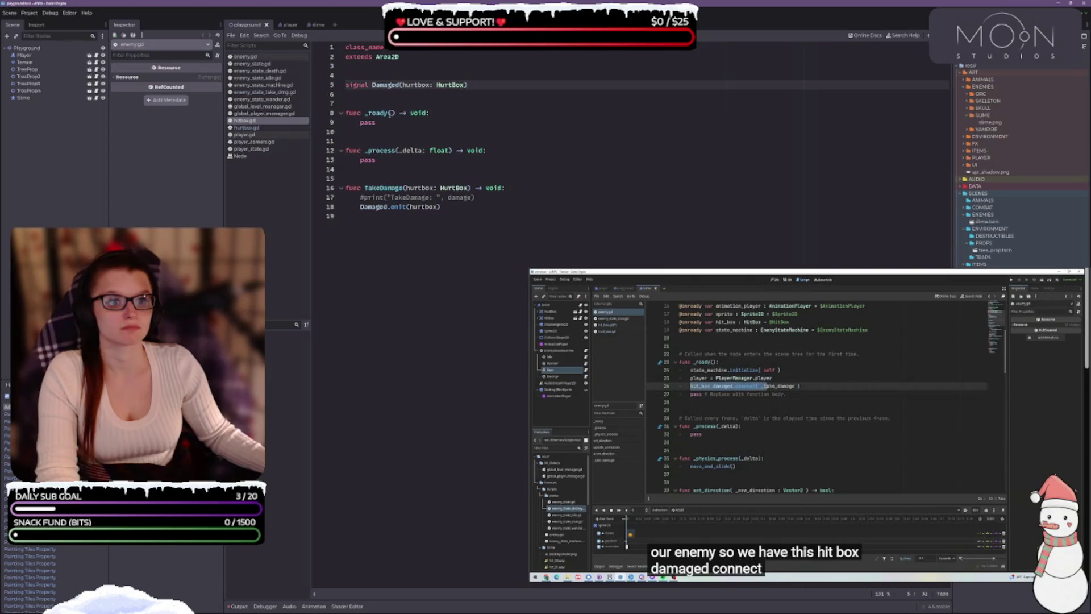
# Step: In enemy.gd, make TakeDamage take hurtbox: HurtBox and subtract the hurtbox's damage, then save
pyautogui.click(264, 59)
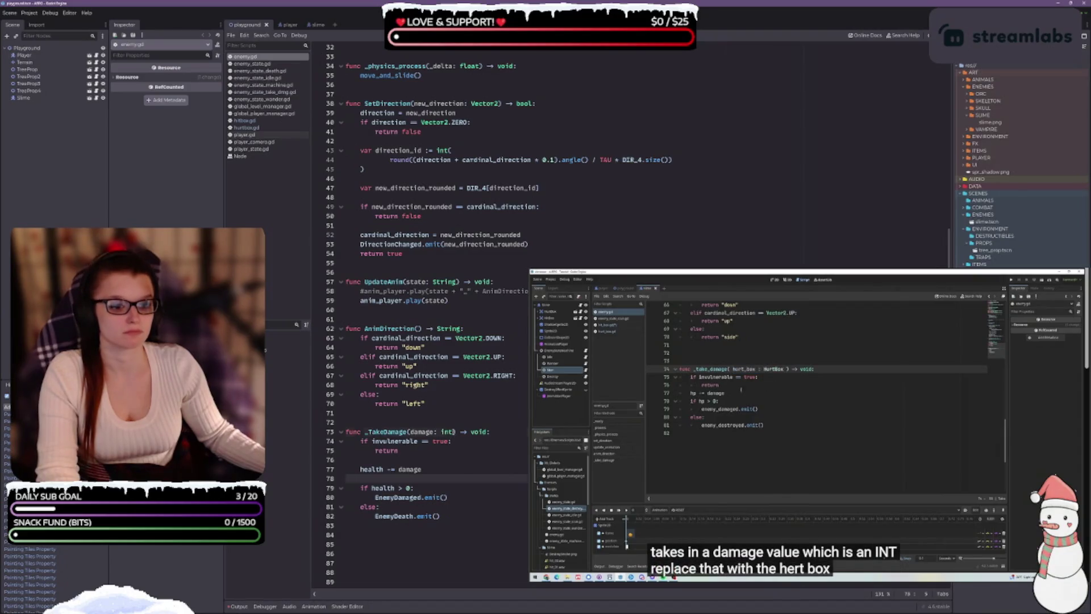
pyautogui.moveTo(454, 432); pyautogui.dragTo(411, 432)
pyautogui.write('hurtbox: HurtBox')
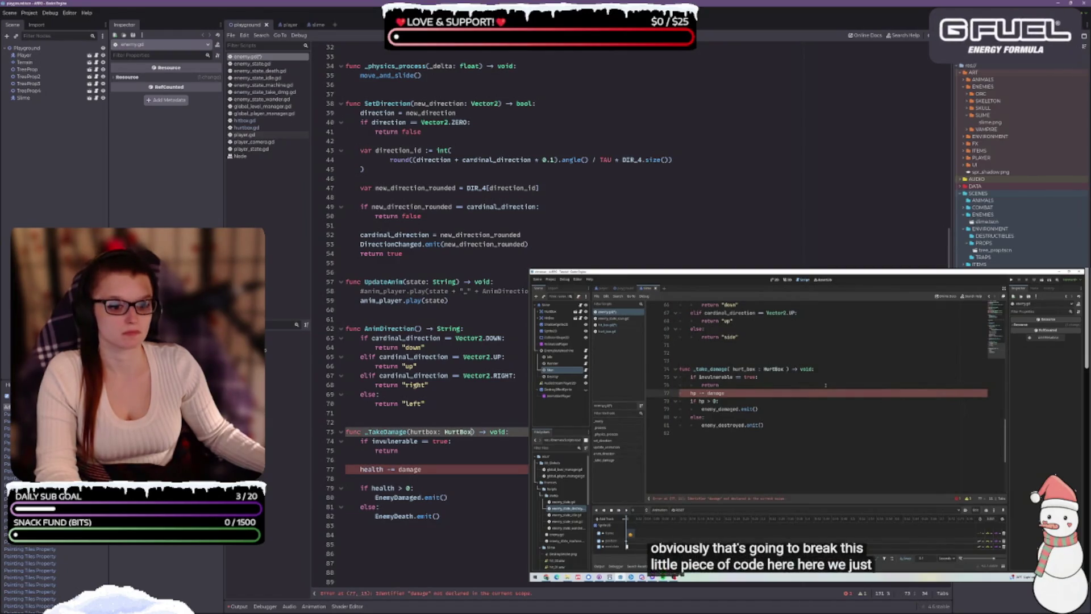
pyautogui.click(398, 469)
pyautogui.write('hur')
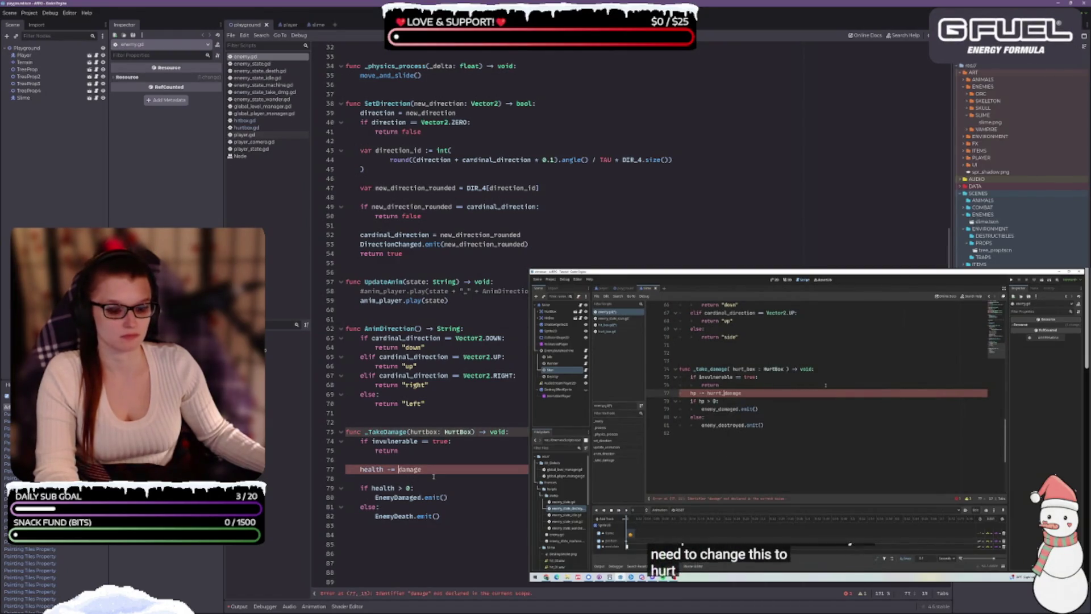
pyautogui.write('t')
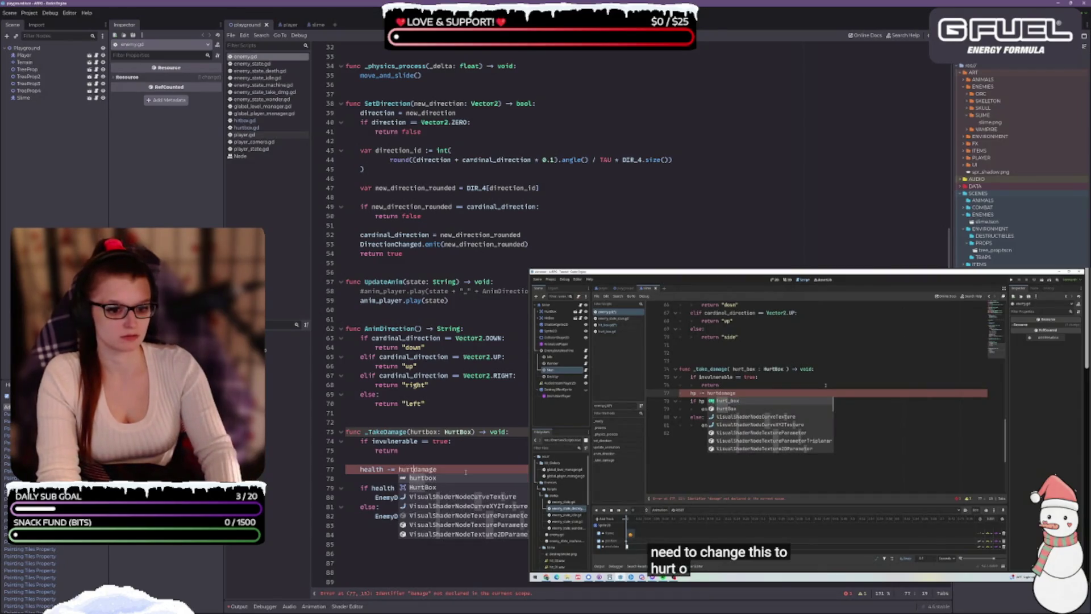
pyautogui.press('Tab')
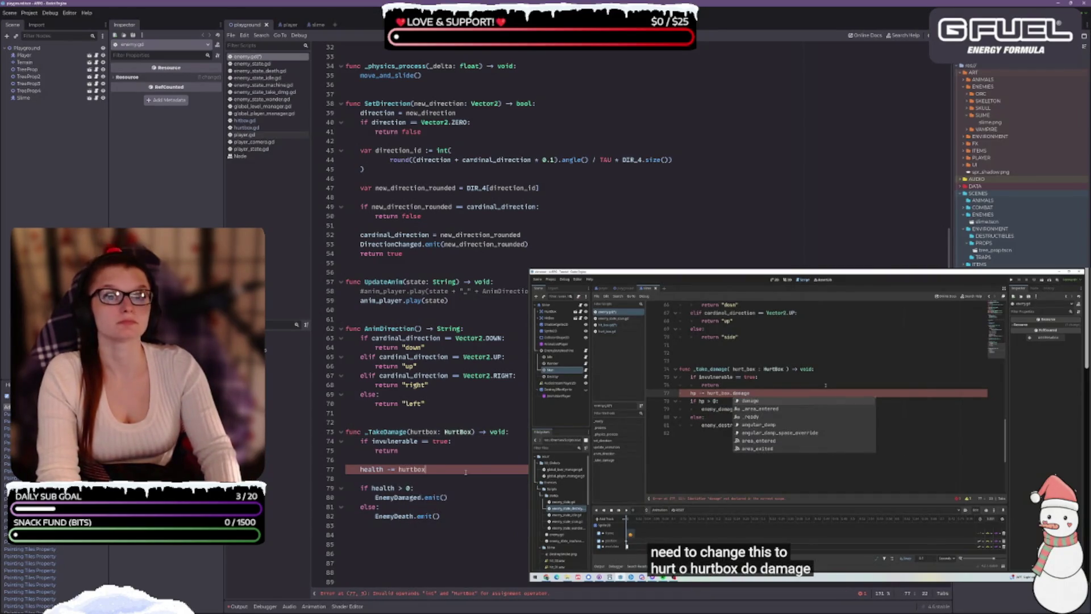
pyautogui.write('mage')
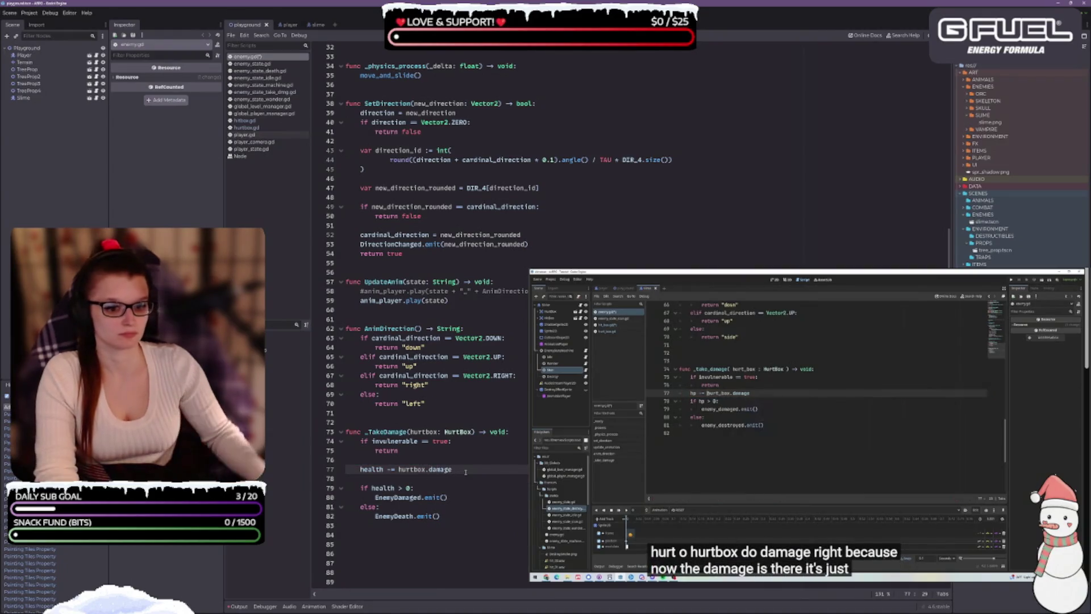
pyautogui.hotkey('ctrl', 's')
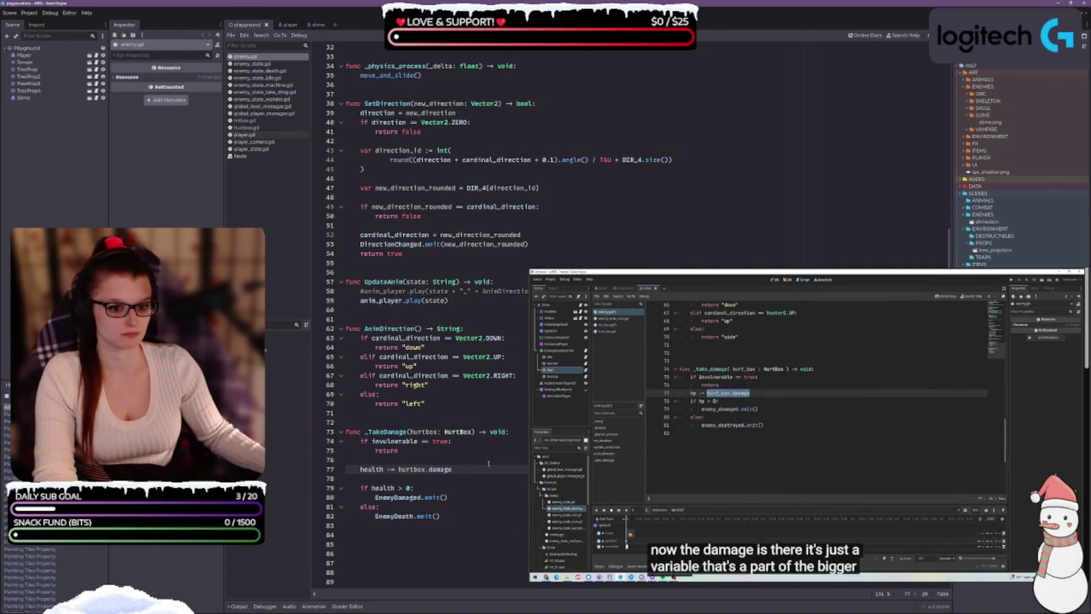
# Step: Pass hurtbox into the EnemyDamaged.emit() and EnemyDeath.emit() calls
pyautogui.click(419, 481)
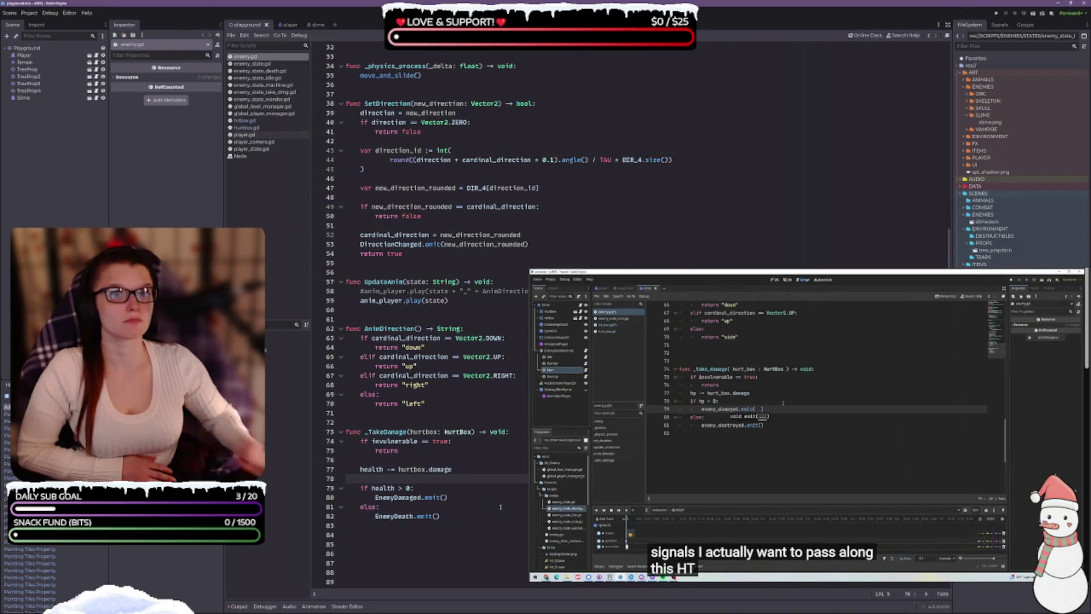
pyautogui.click(444, 497)
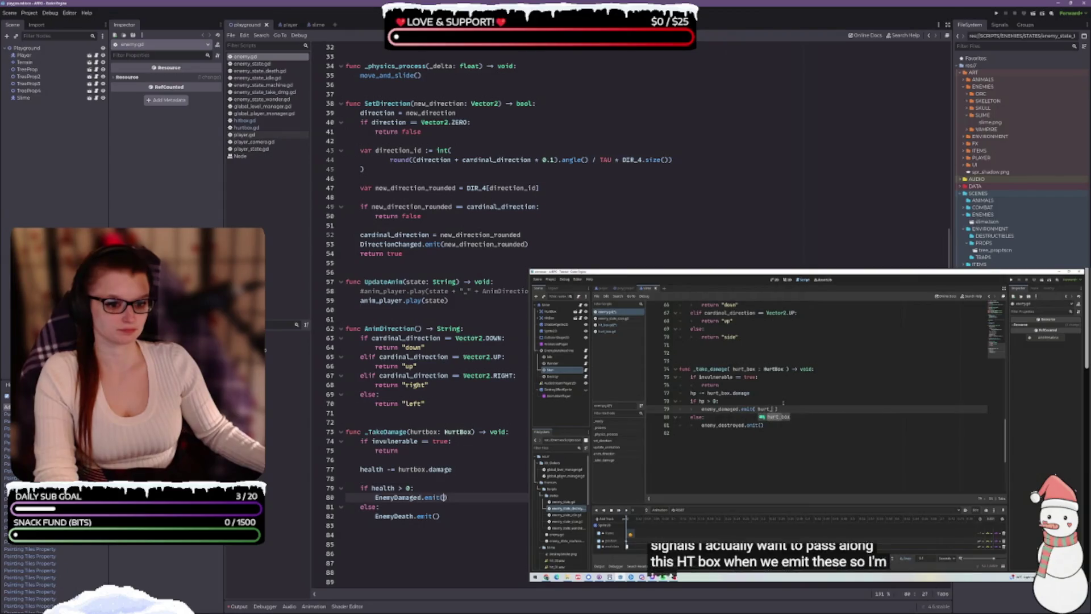
pyautogui.write('hurtbox')
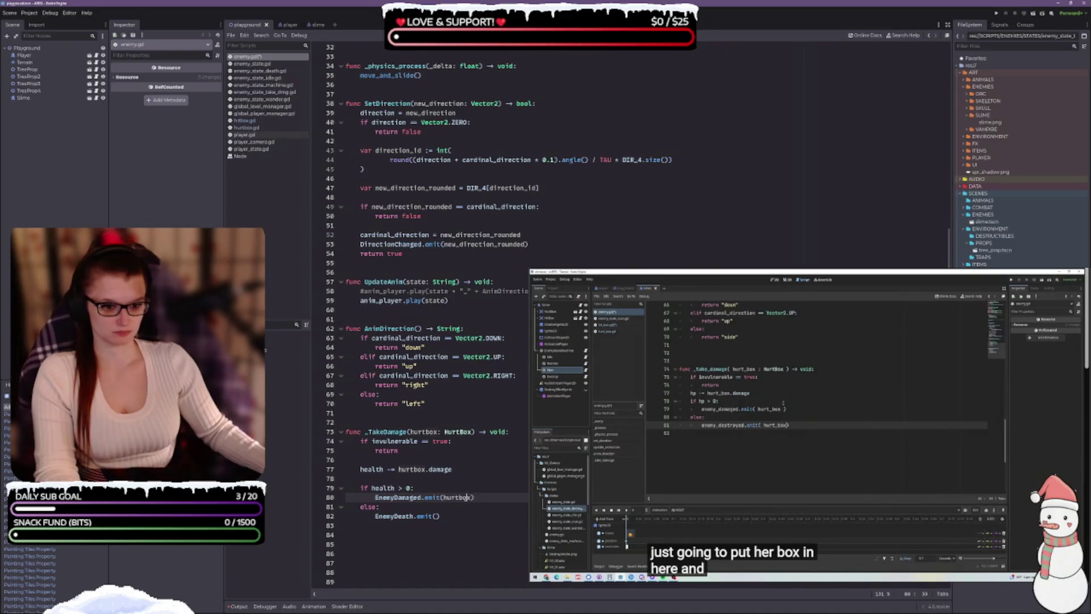
pyautogui.click(455, 516)
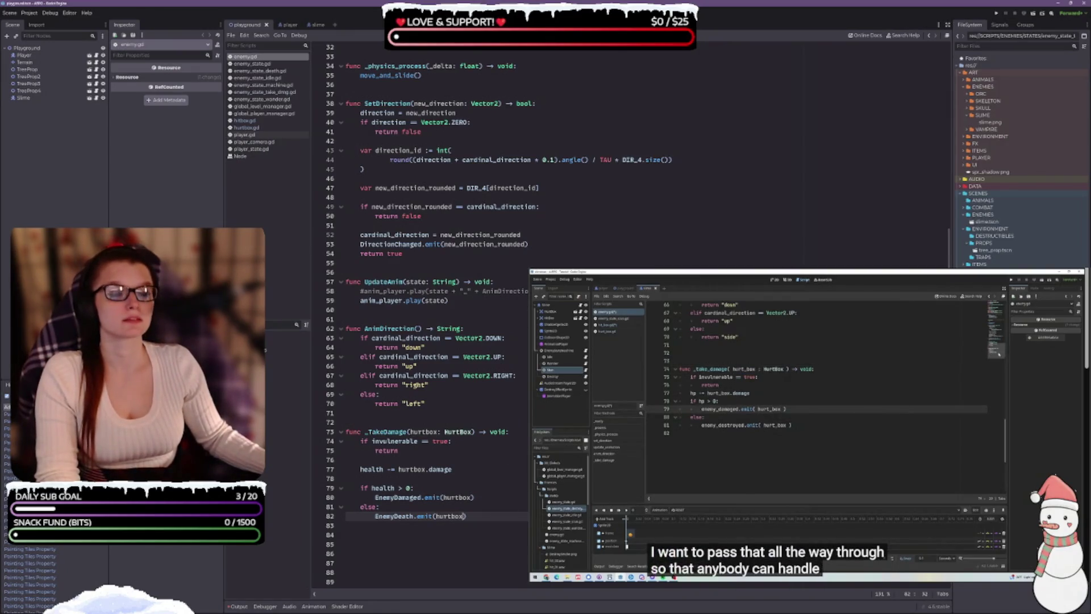
# Step: Add hurtbox: HurtBox to the EnemyDamaged and EnemyDeath signal declarations and save
pyautogui.scroll(8, 432, 313)
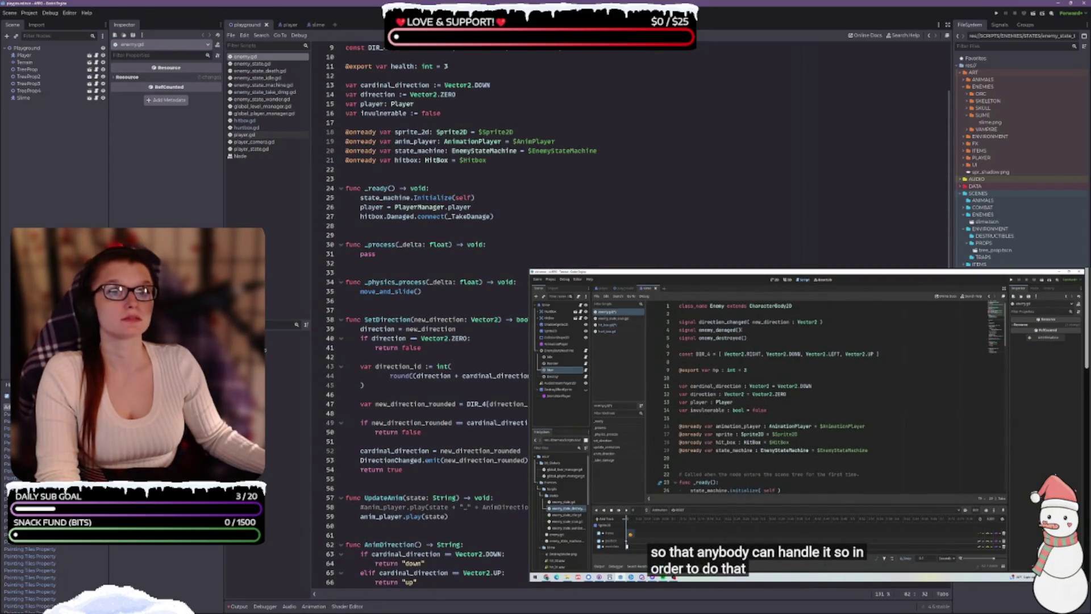
pyautogui.scroll(3, 374, 94)
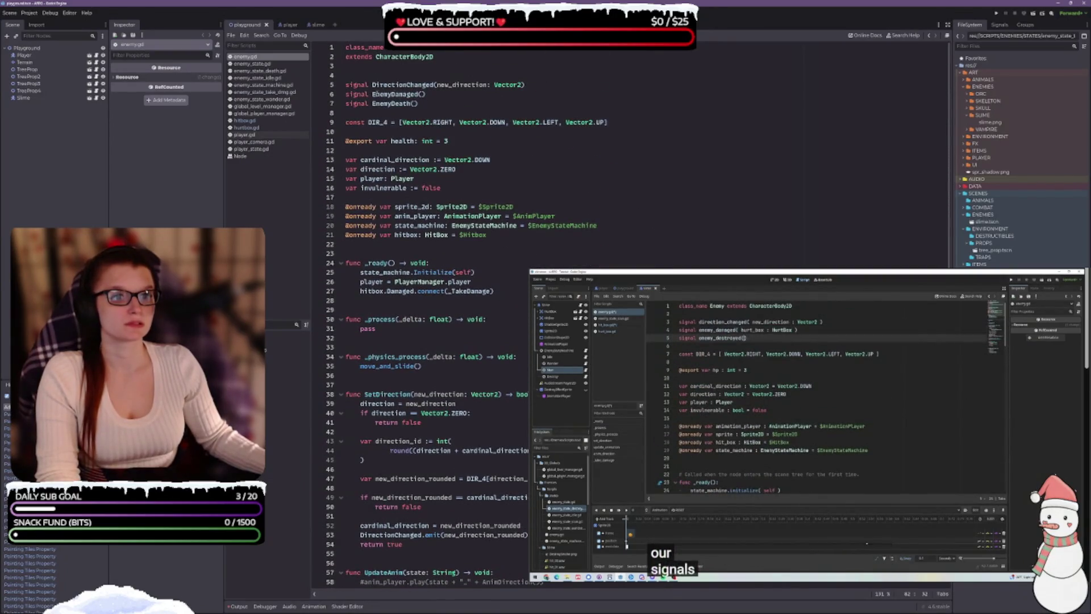
pyautogui.click(429, 94)
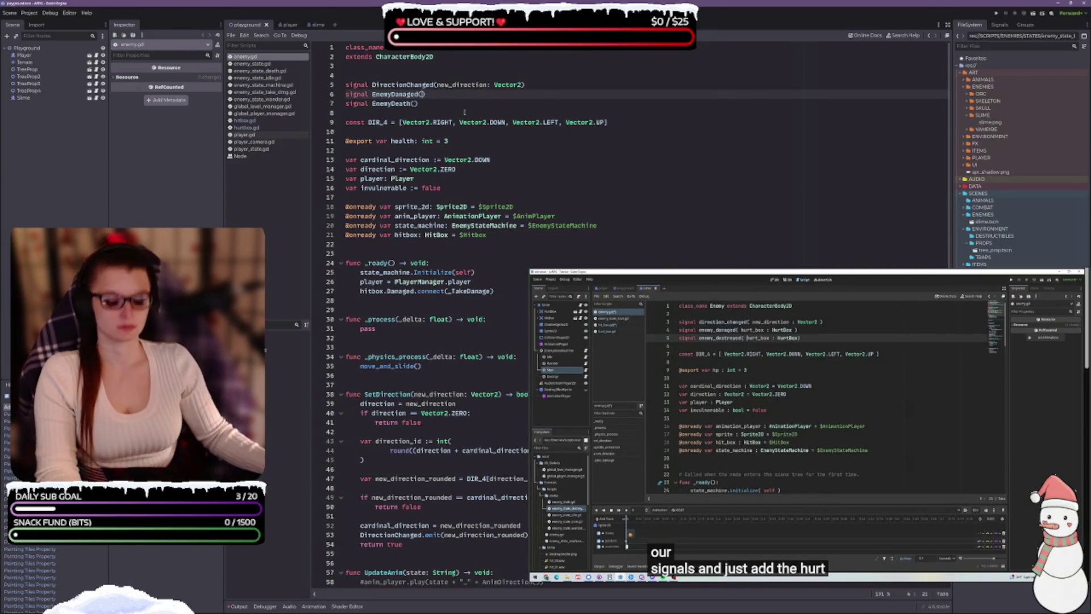
pyautogui.write(': ')
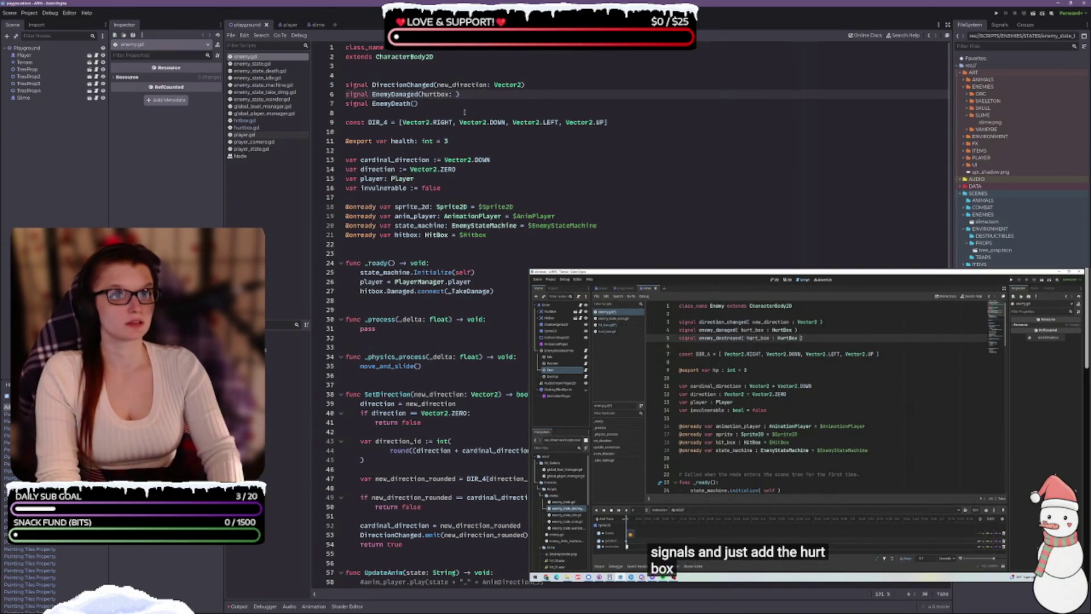
pyautogui.write('H')
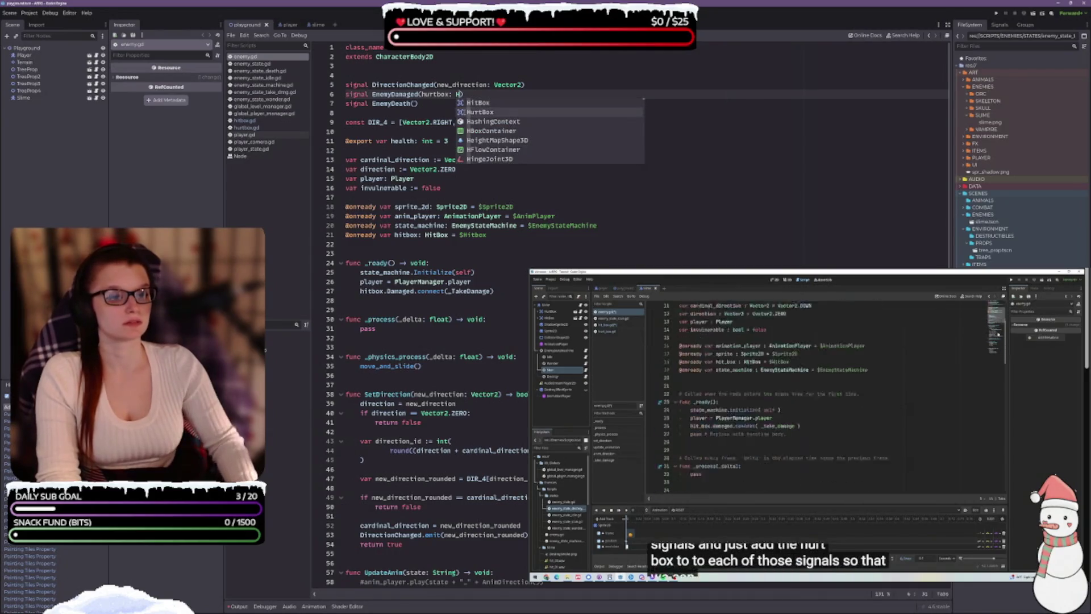
pyautogui.click(464, 112)
pyautogui.hotkey('shift', 'Left')
pyautogui.hotkey('shift', 'Left')
pyautogui.hotkey('shift', 'Left')
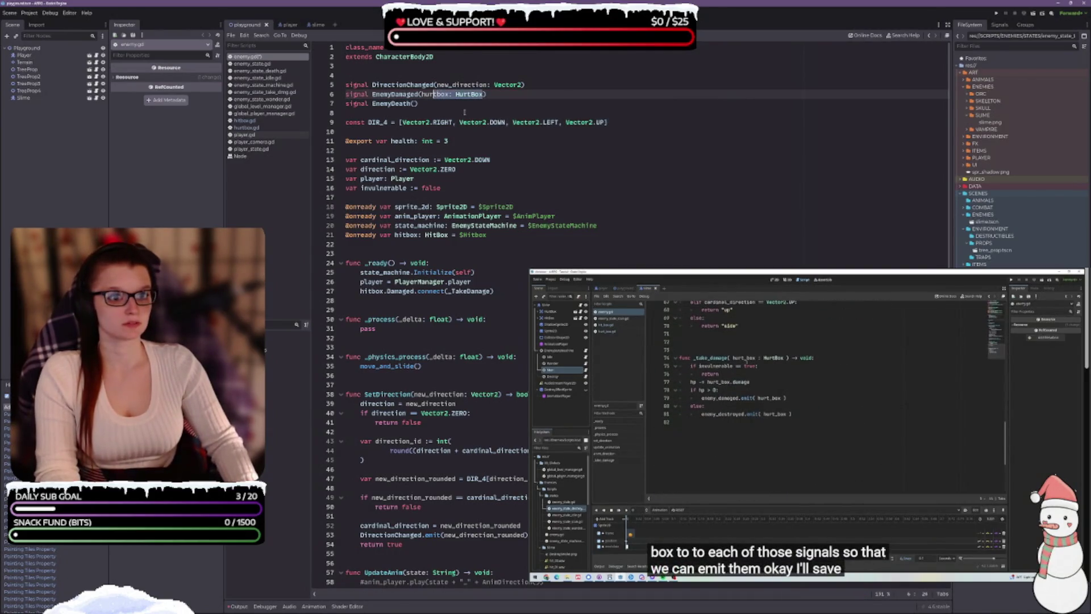
pyautogui.click(414, 103)
pyautogui.write('hurtbox: HurtBox')
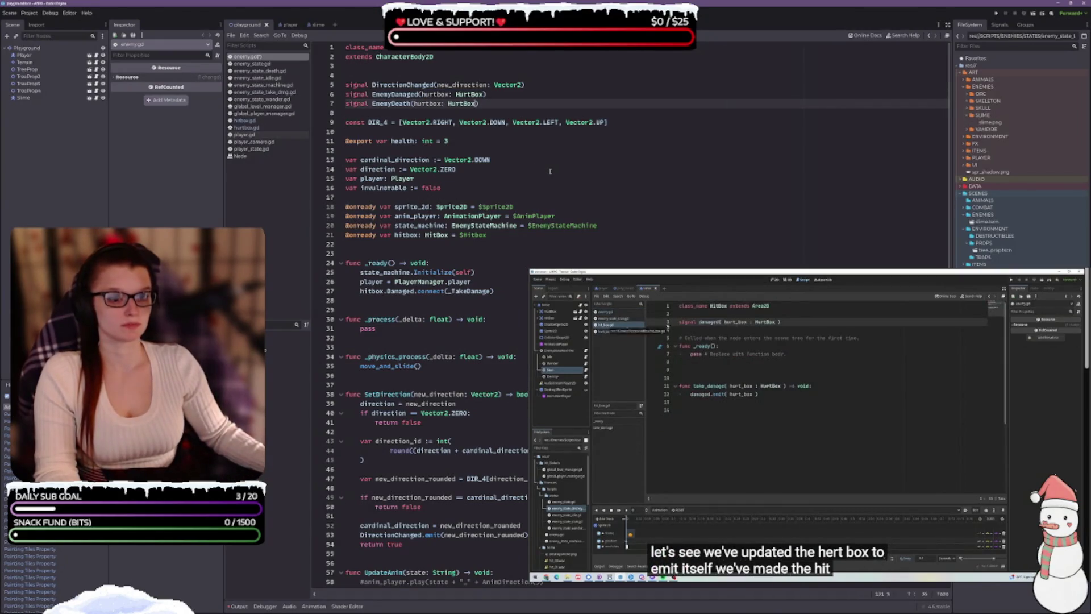
pyautogui.hotkey('ctrl', 's')
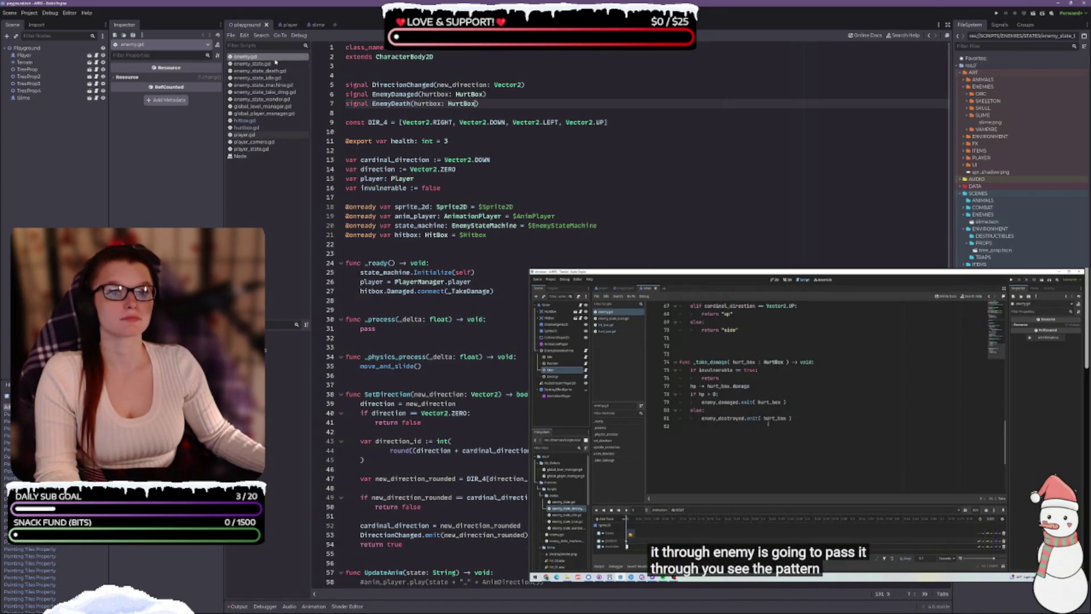
# Step: Review enemy.gd, then open the take-damage state script
pyautogui.scroll(-5, 600, 245)
pyautogui.scroll(-4, 599, 245)
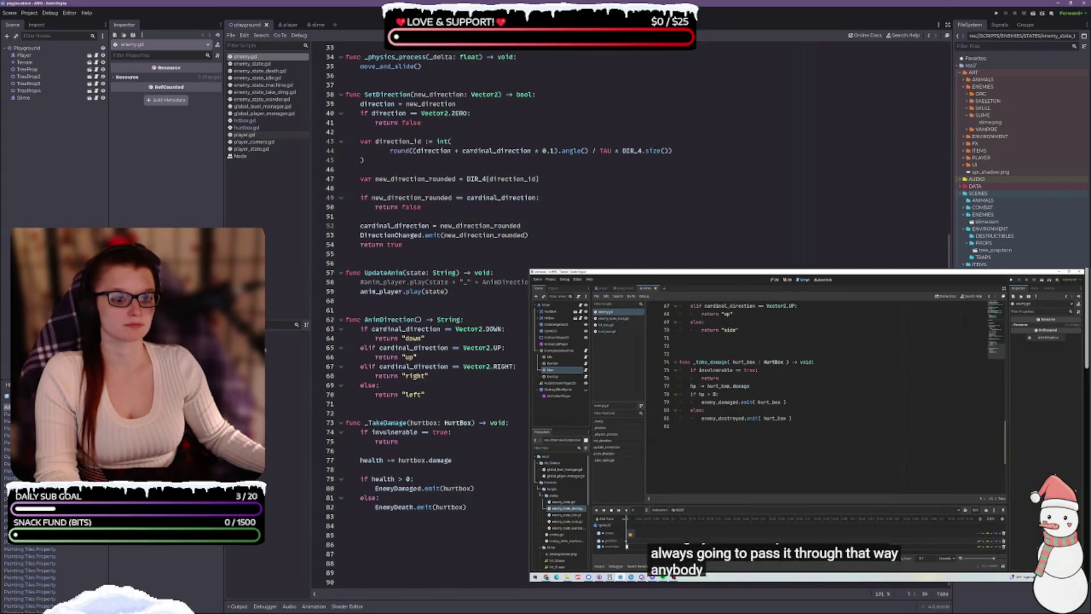
pyautogui.scroll(2, 600, 246)
pyautogui.scroll(2, 600, 246)
pyautogui.scroll(4, 523, 296)
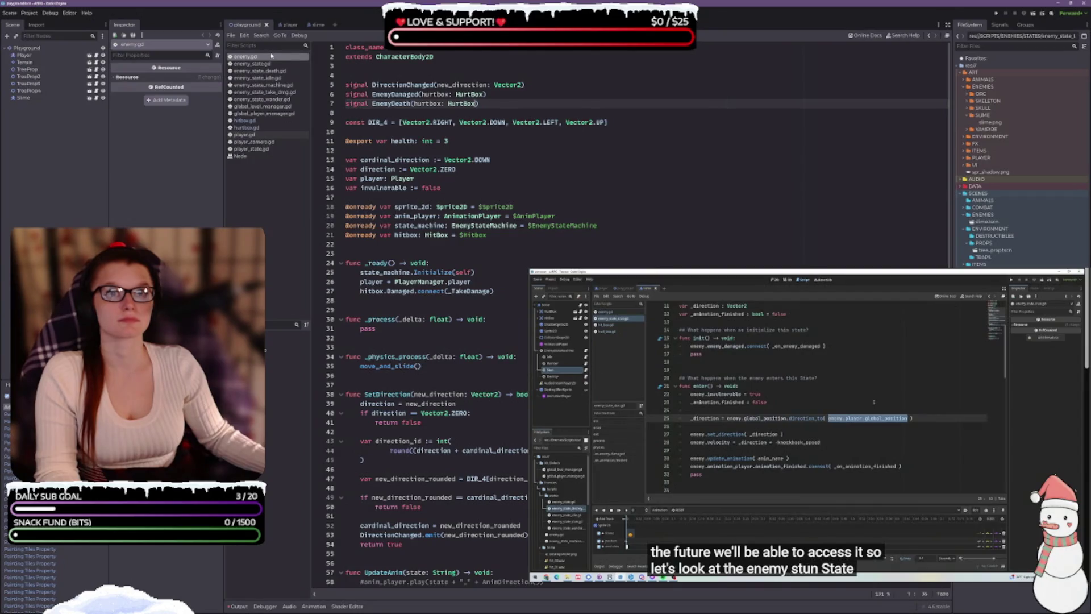
pyautogui.click(293, 92)
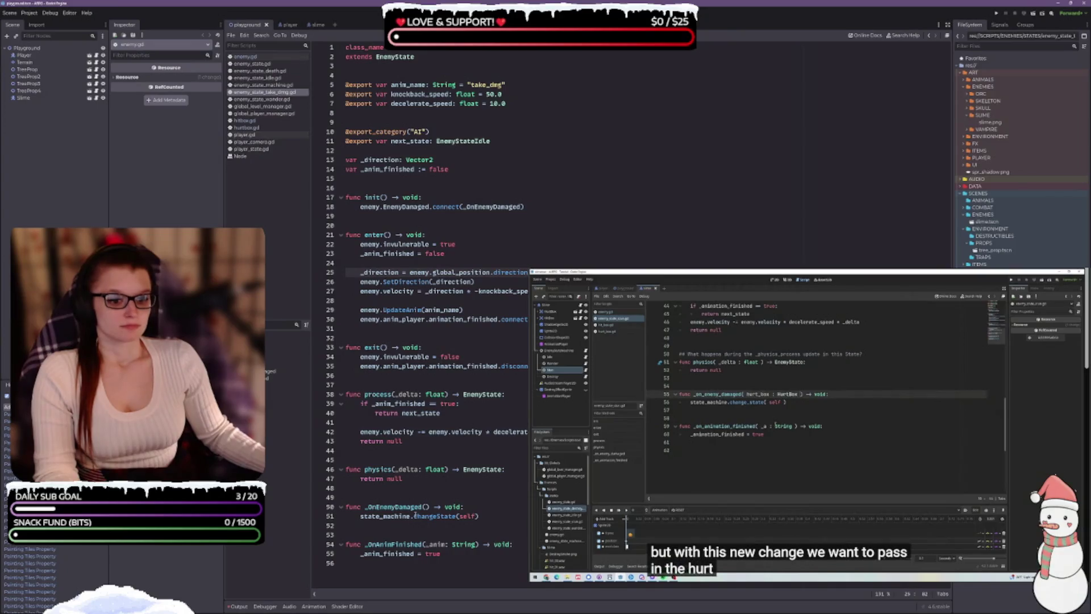
# Step: Give _OnEnemyDamaged a hurtbox: HurtBox parameter and assign _damage_position = hurtbox.global_position inside it
pyautogui.click(425, 506)
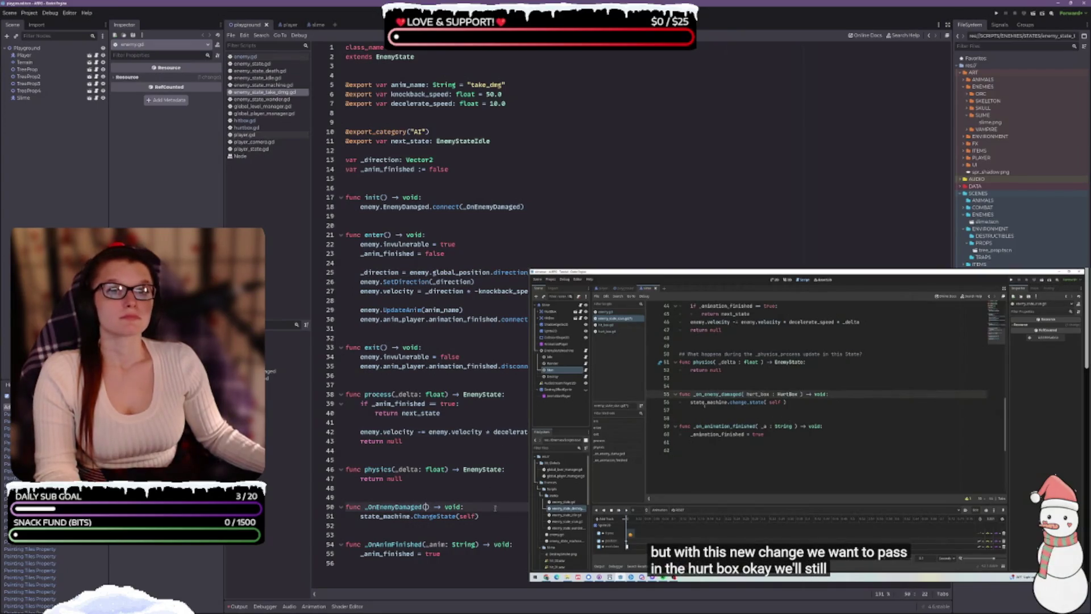
pyautogui.write('hurtbox: HurtBox')
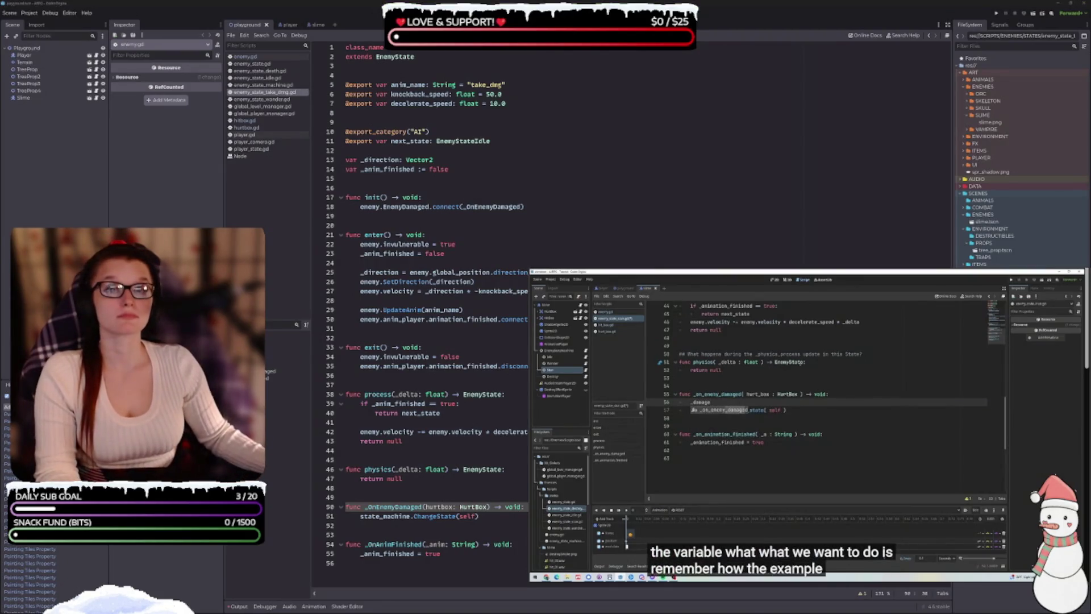
pyautogui.click(505, 516)
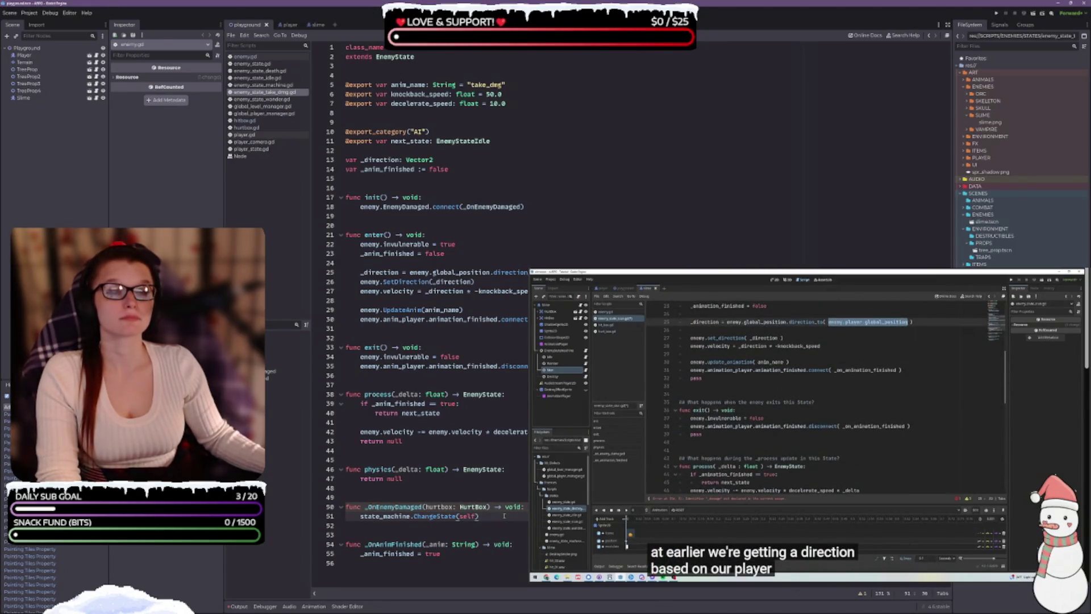
pyautogui.click(525, 507)
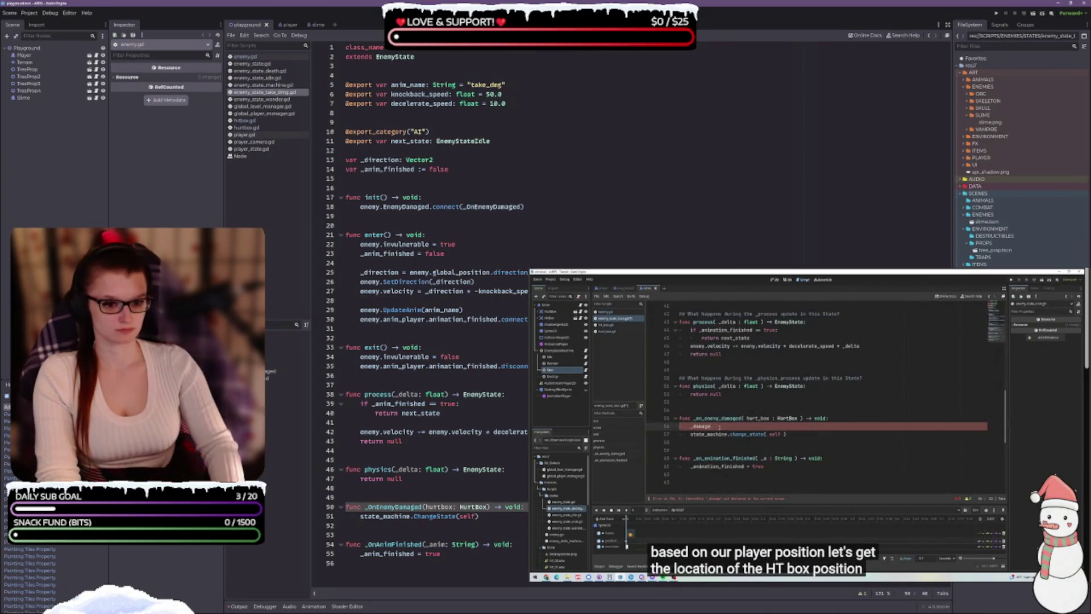
pyautogui.press('Return')
pyautogui.write('_')
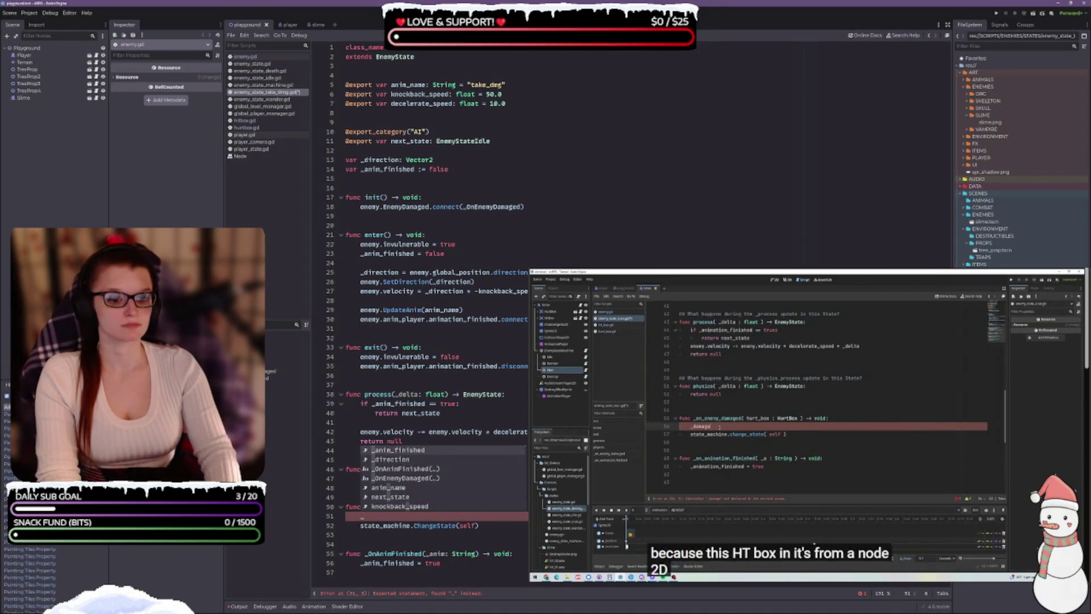
pyautogui.write('da')
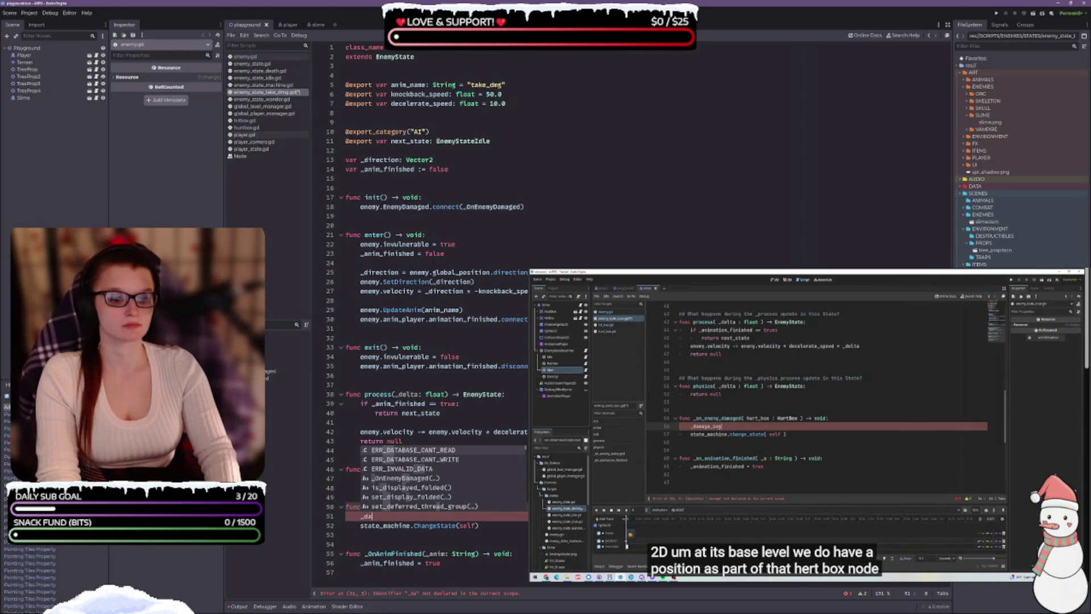
pyautogui.write('mage')
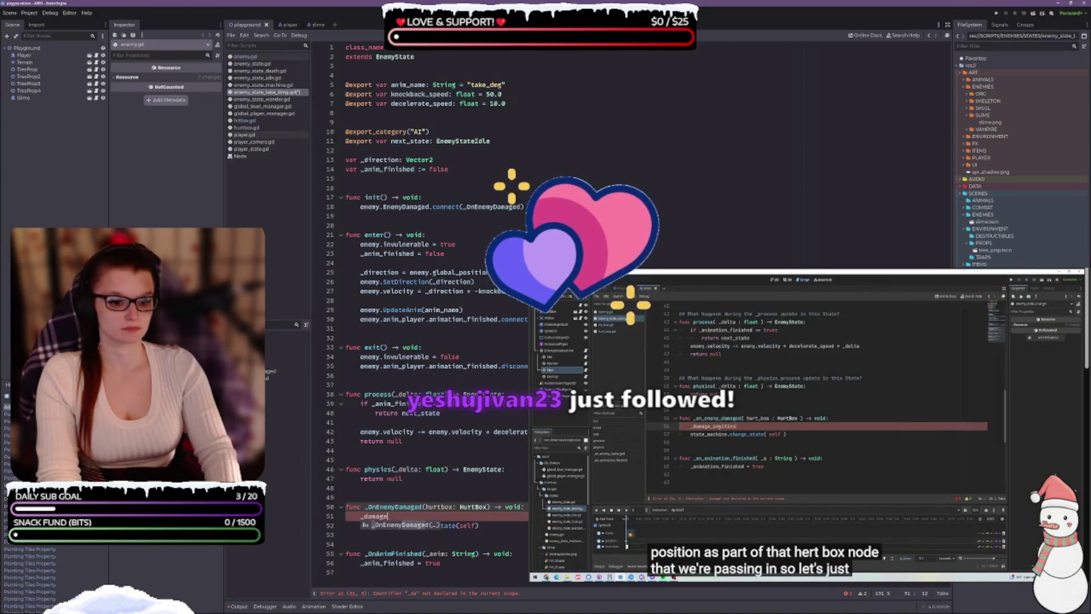
pyautogui.write('_p')
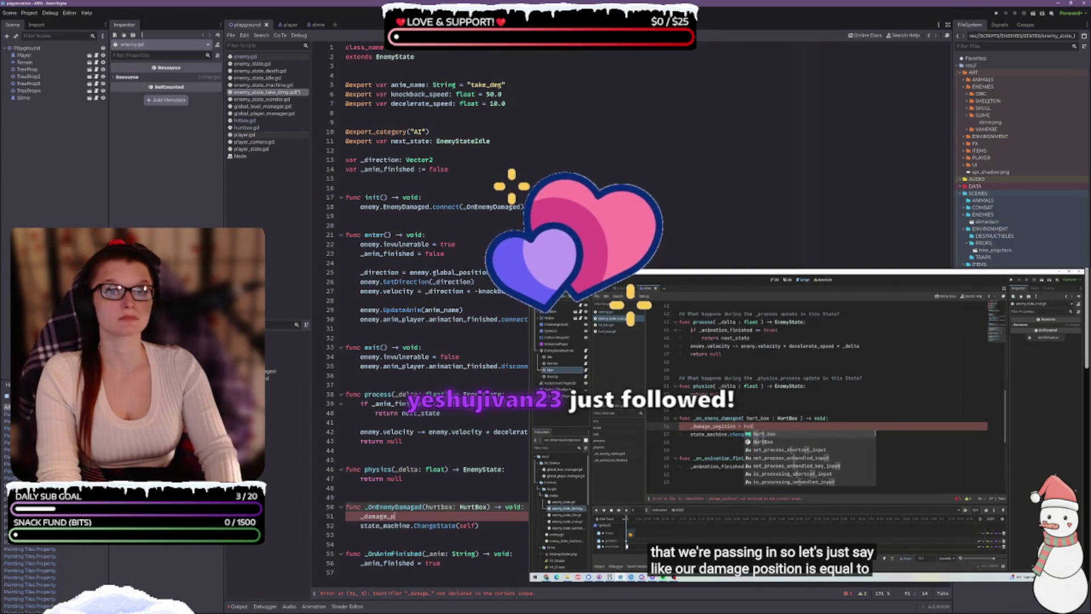
pyautogui.write('osition = ')
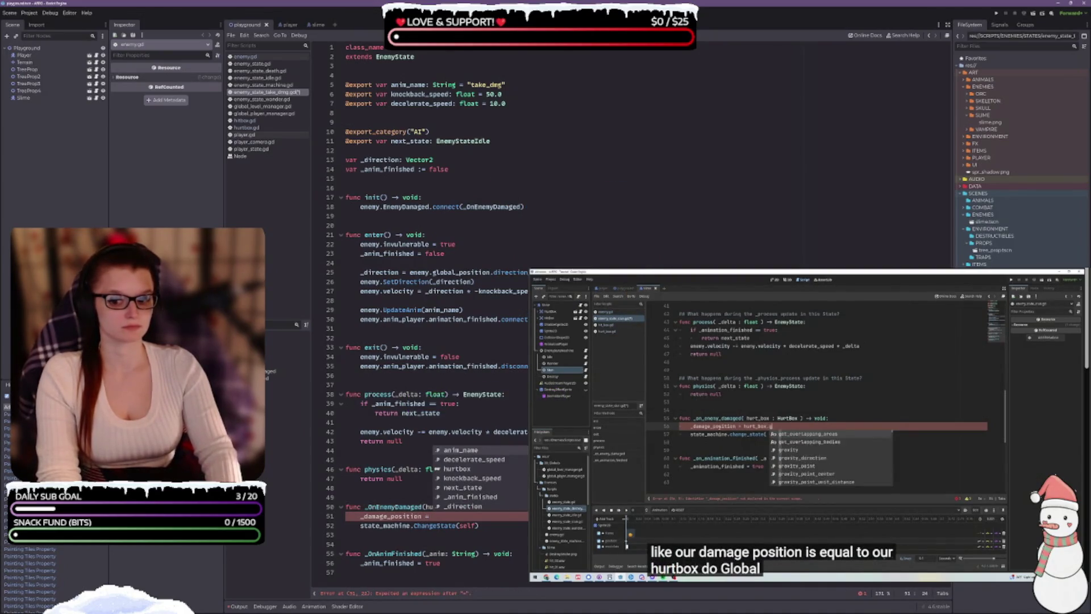
pyautogui.write('hurtbox.')
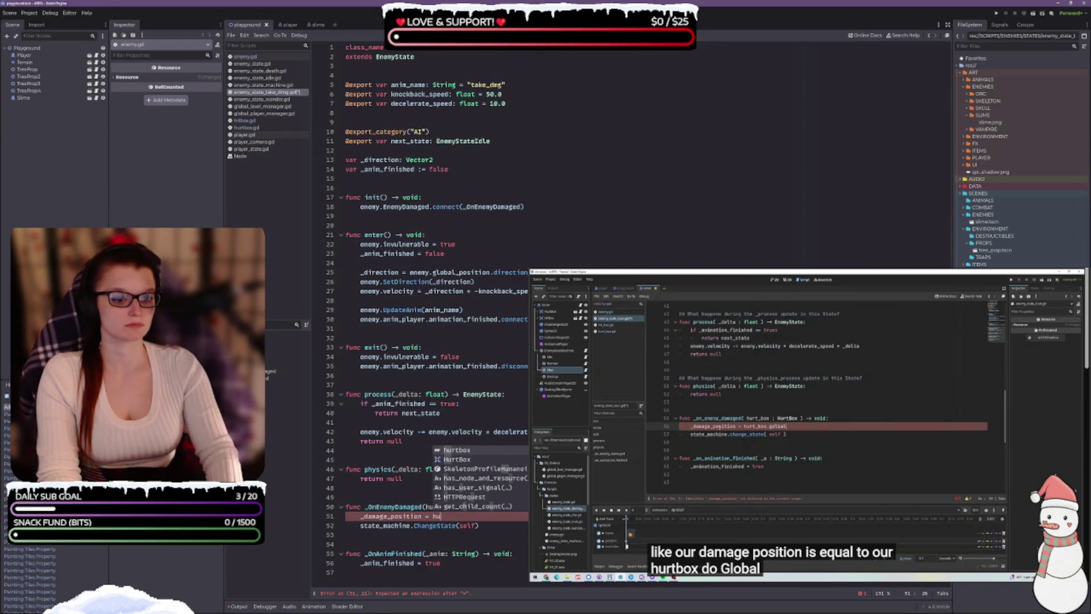
pyautogui.write('glo')
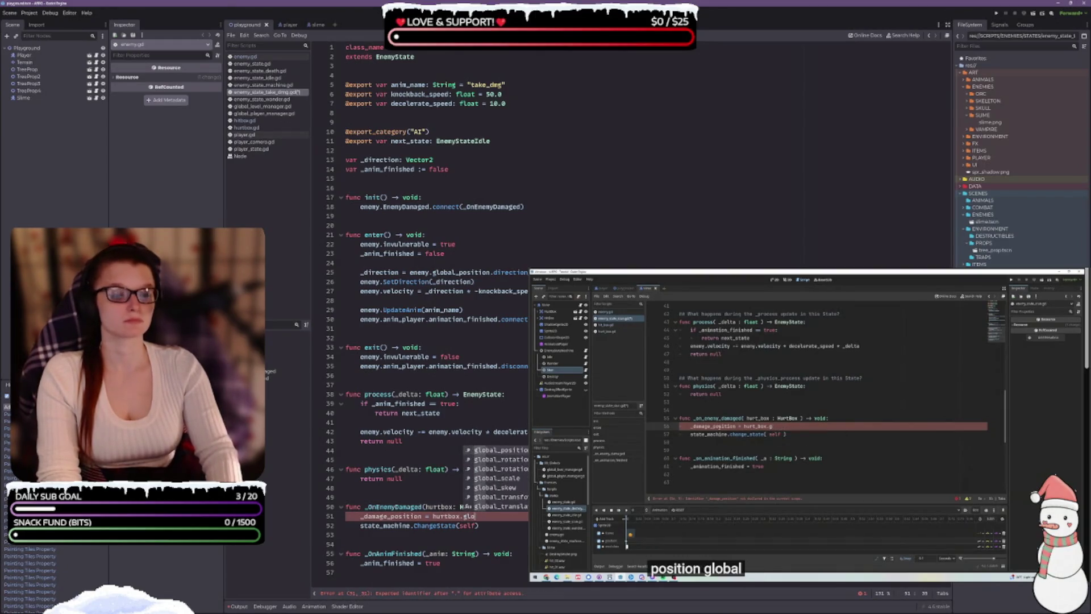
pyautogui.press('Return')
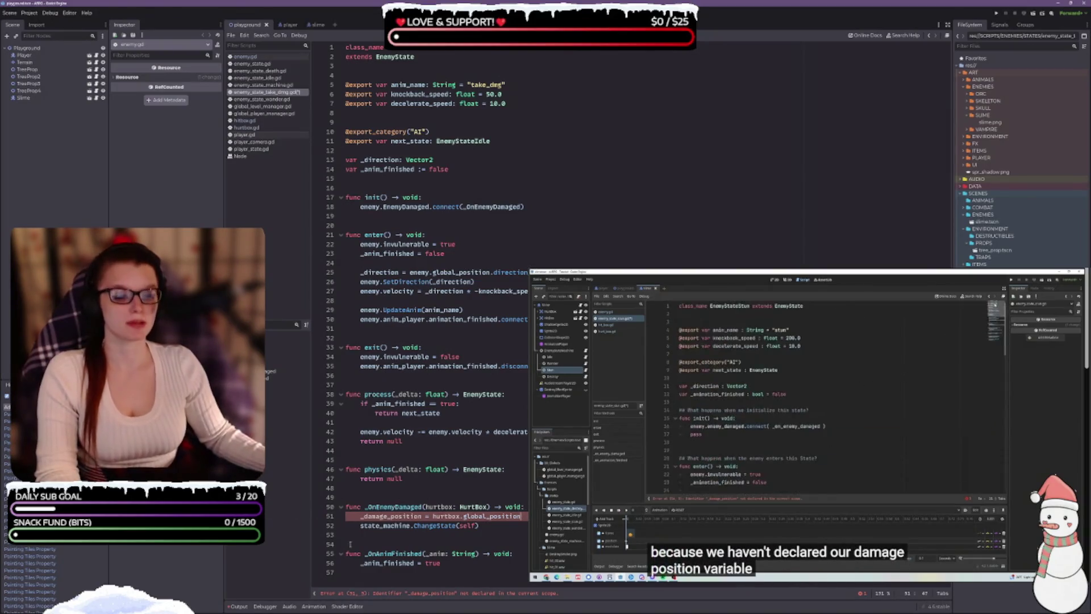
pyautogui.doubleClick(392, 516)
pyautogui.hotkey('ctrl', 'c')
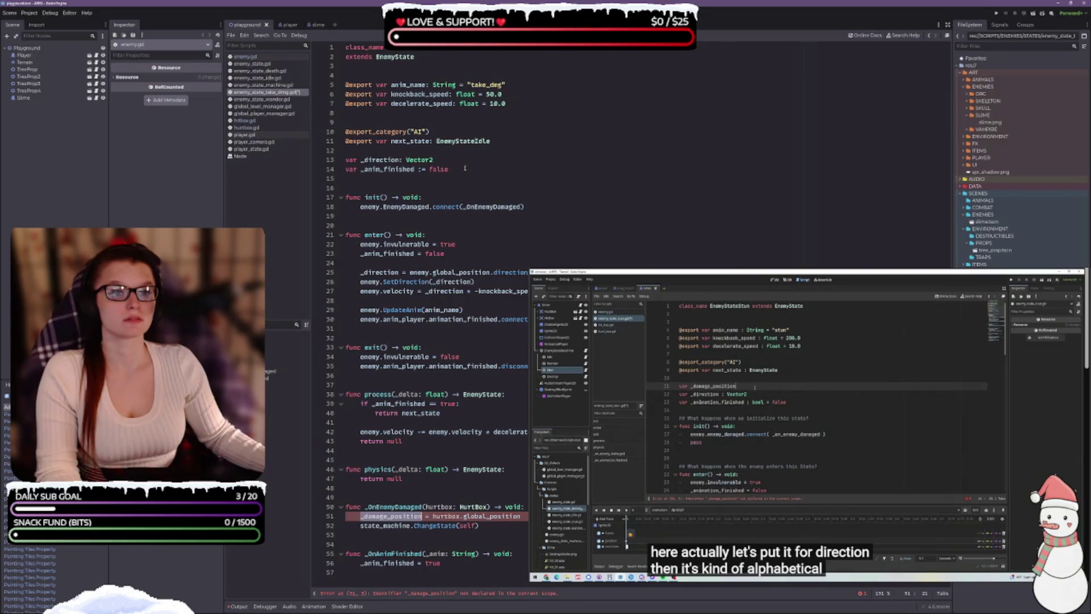
# Step: Declare var _damage_position: Vector2 on line 13 and save the script
pyautogui.click(452, 150)
pyautogui.press('Return')
pyautogui.hotkey('ctrl', 'v')
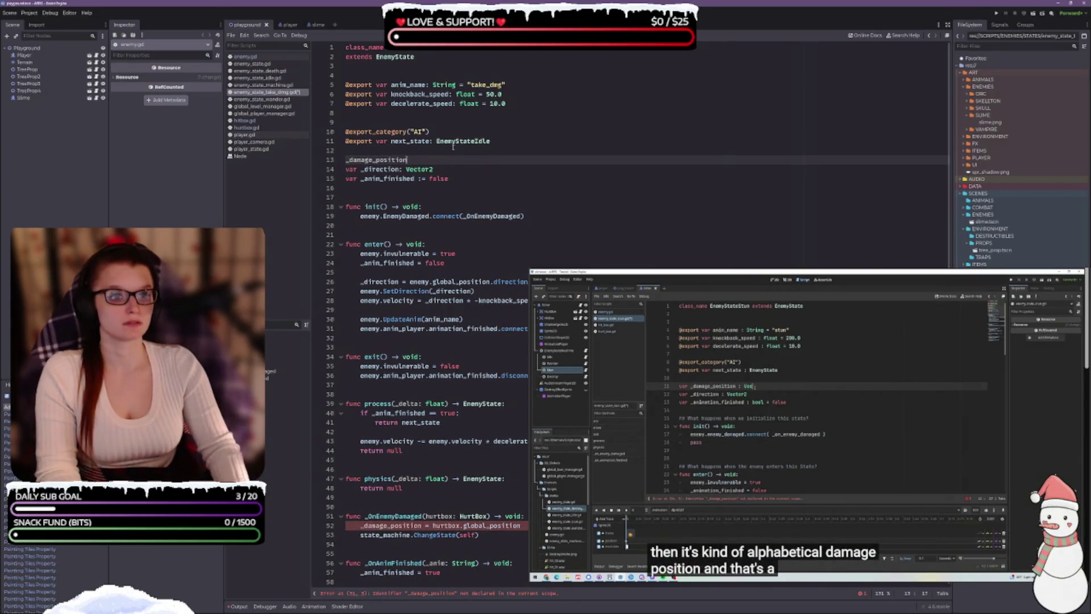
pyautogui.write(':')
pyautogui.press('Home')
pyautogui.write('var')
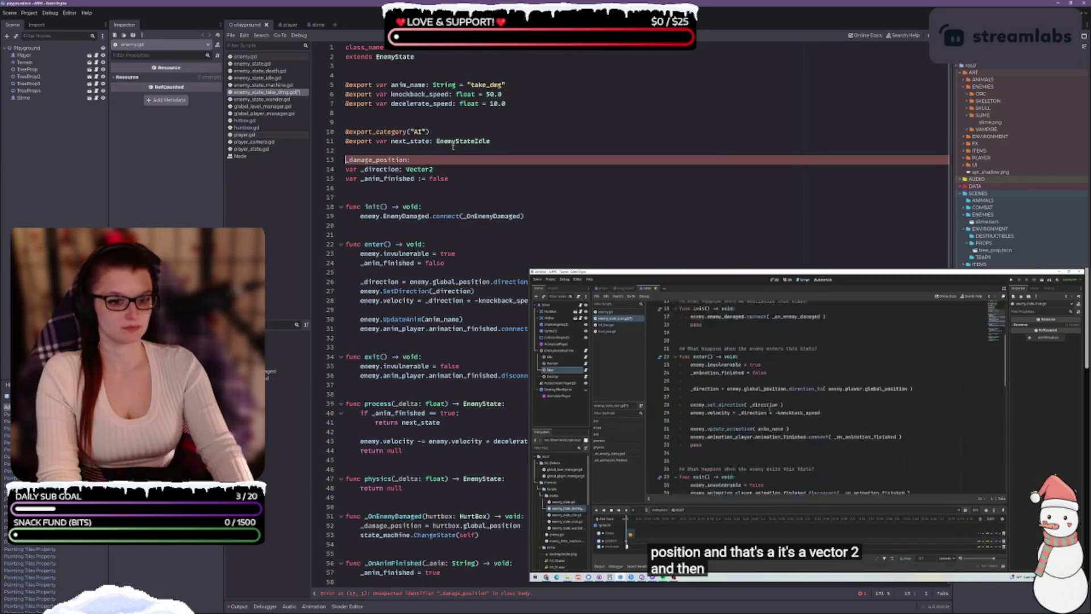
pyautogui.press('End')
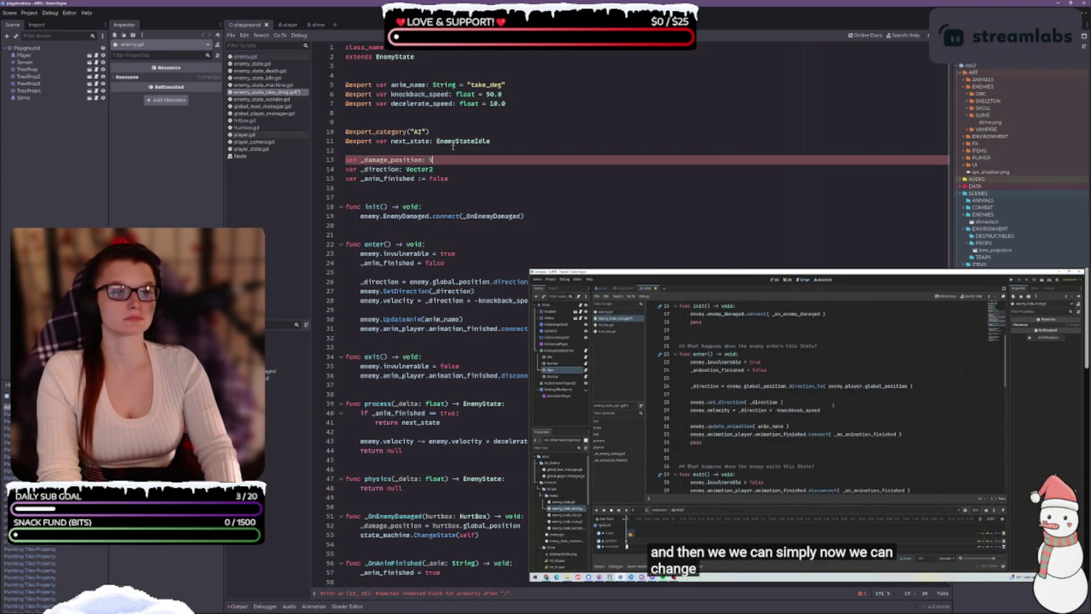
pyautogui.write('Vector2')
pyautogui.press('Return')
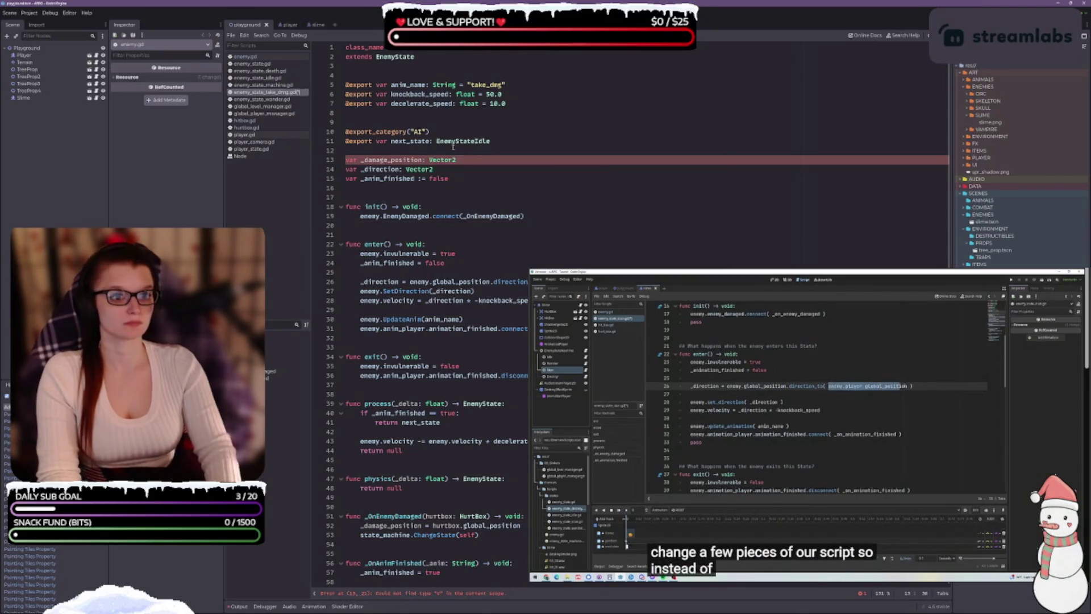
pyautogui.hotkey('ctrl', 's')
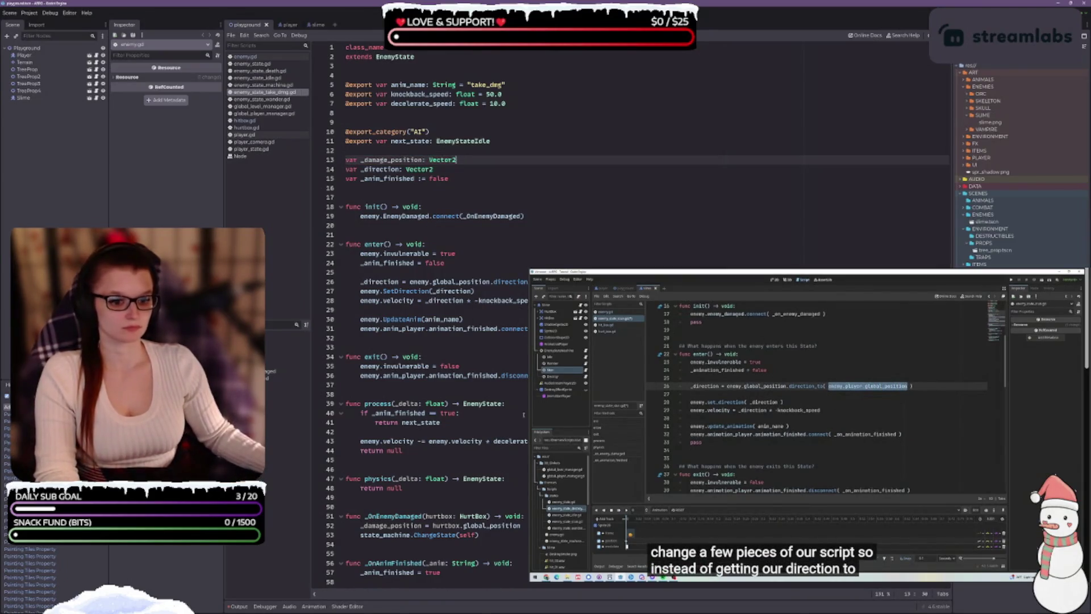
# Step: Make the direction_to calculation on line 26 target _damage_position
pyautogui.click(522, 525)
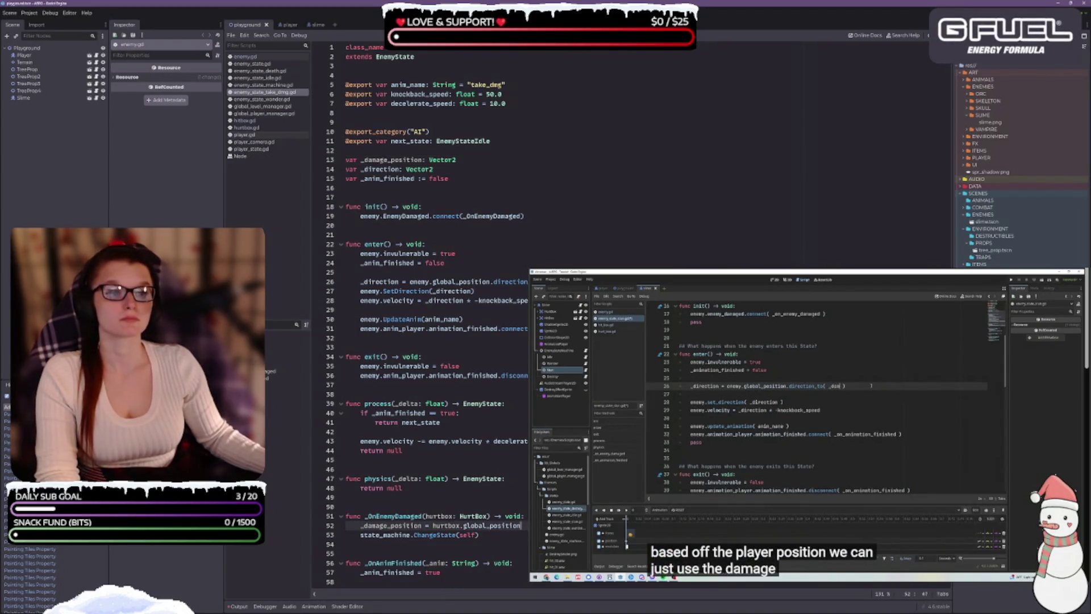
pyautogui.click(795, 410)
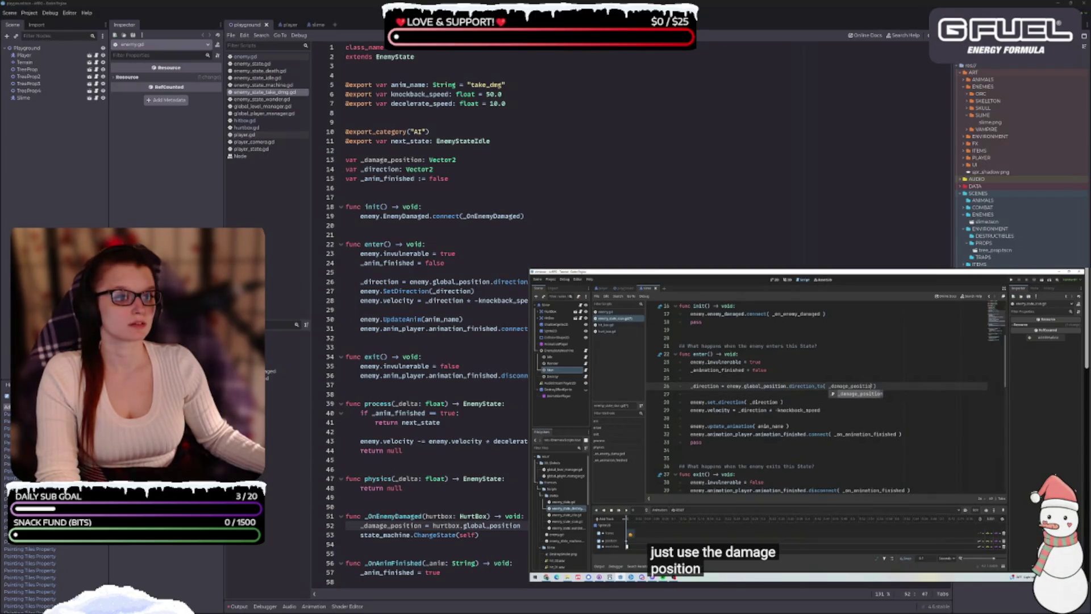
pyautogui.click(586, 281)
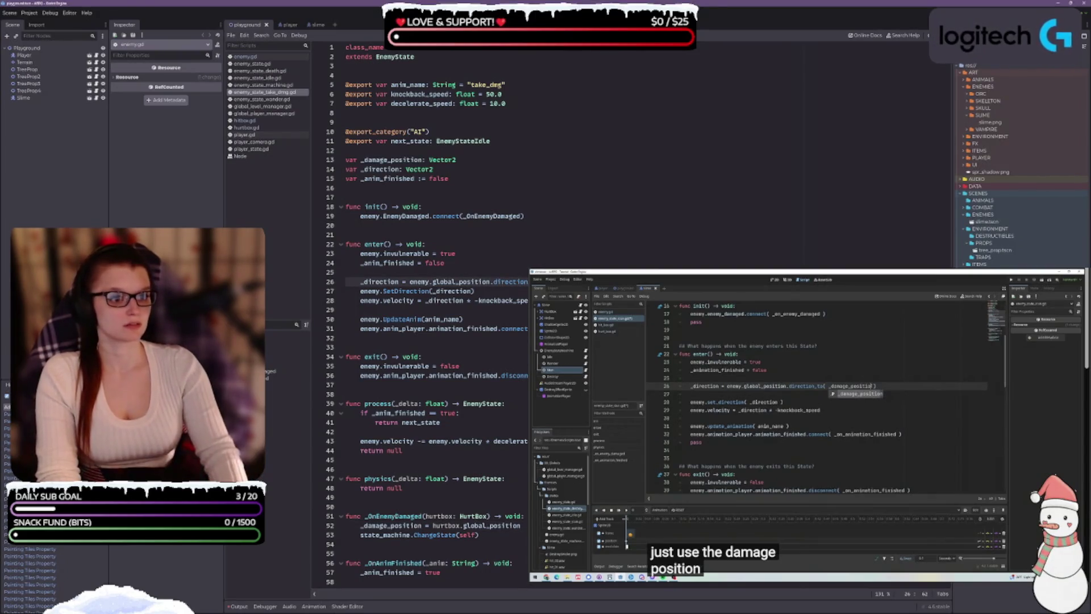
pyautogui.click(570, 281)
pyautogui.press('Left')
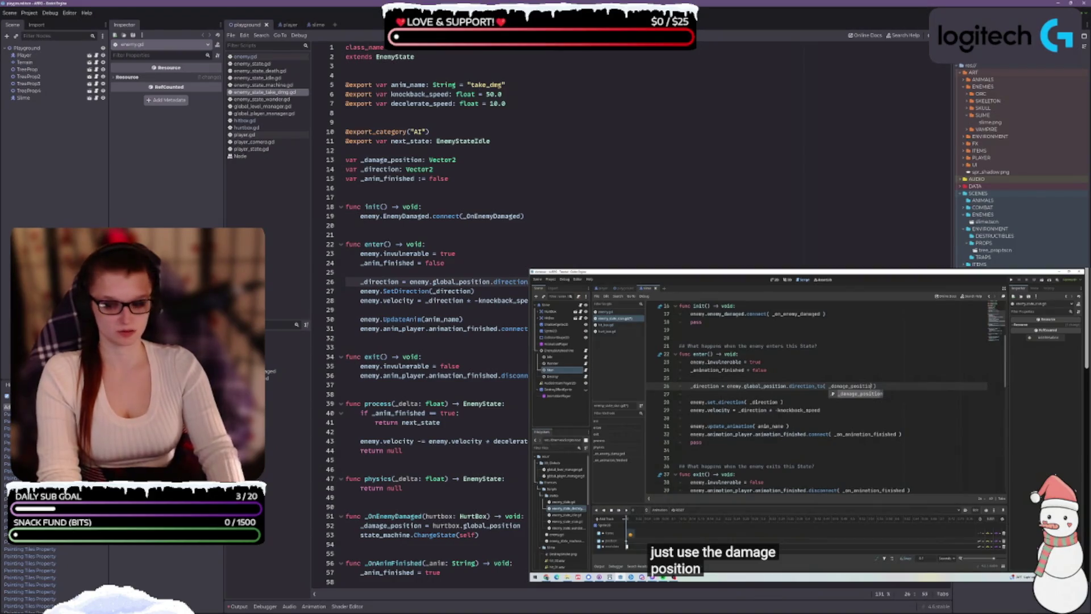
pyautogui.press('Right')
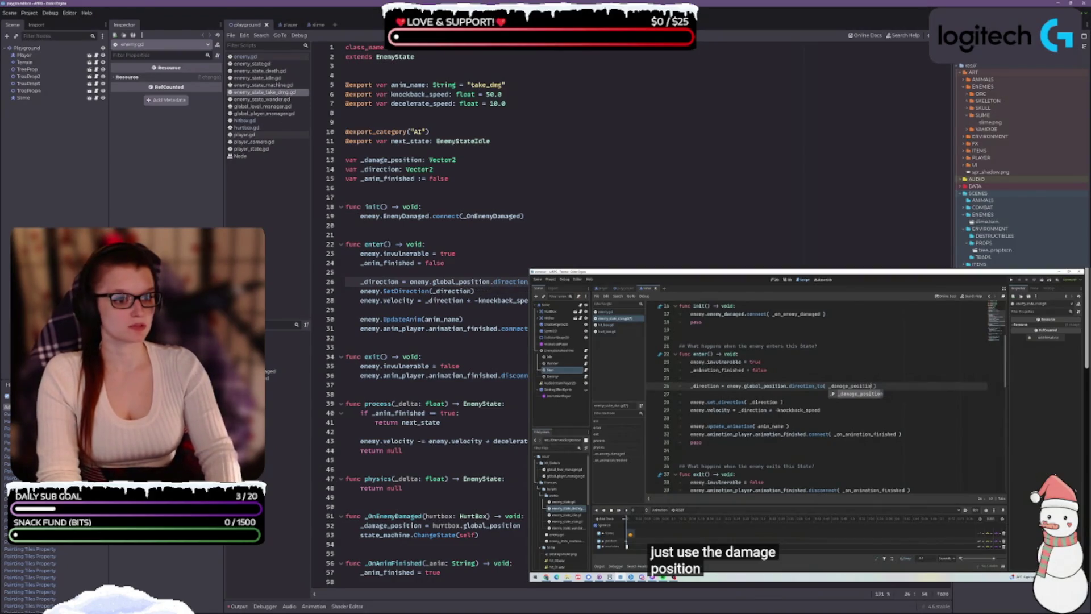
pyautogui.press('Return')
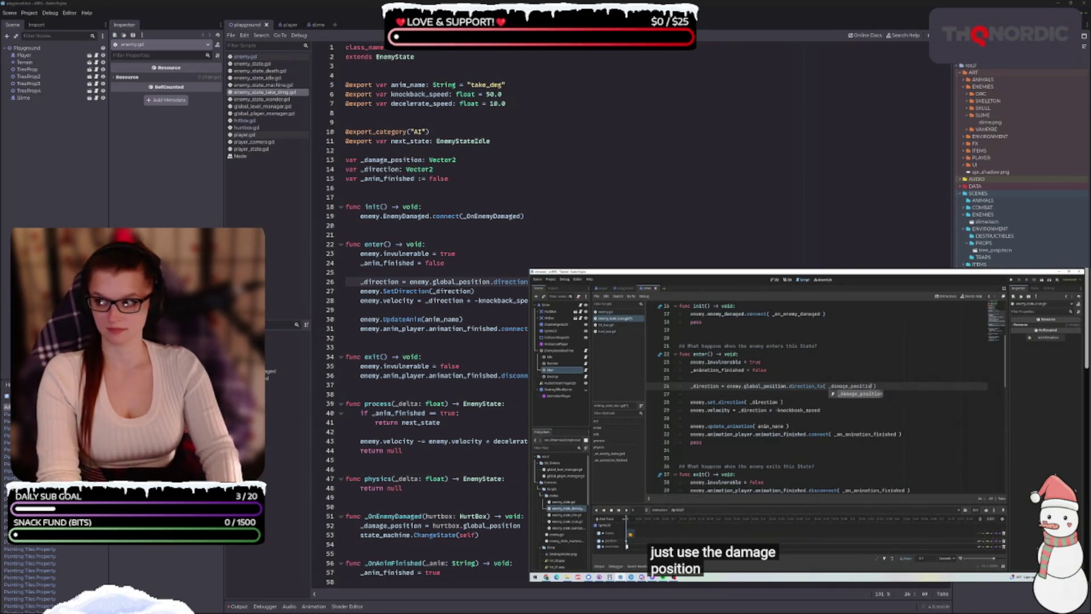
pyautogui.press('space')
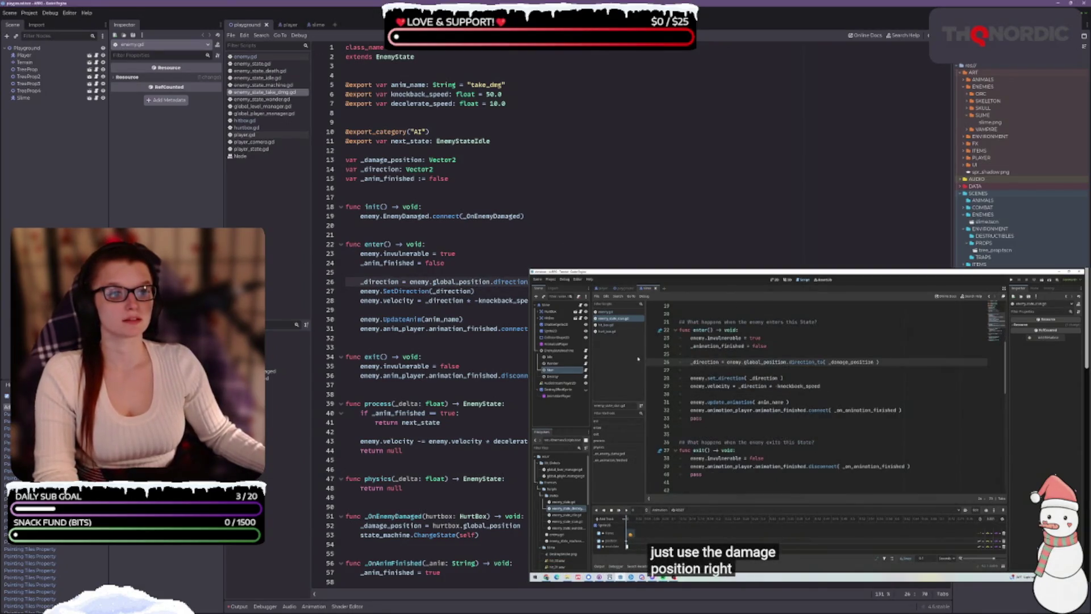
pyautogui.click(586, 376)
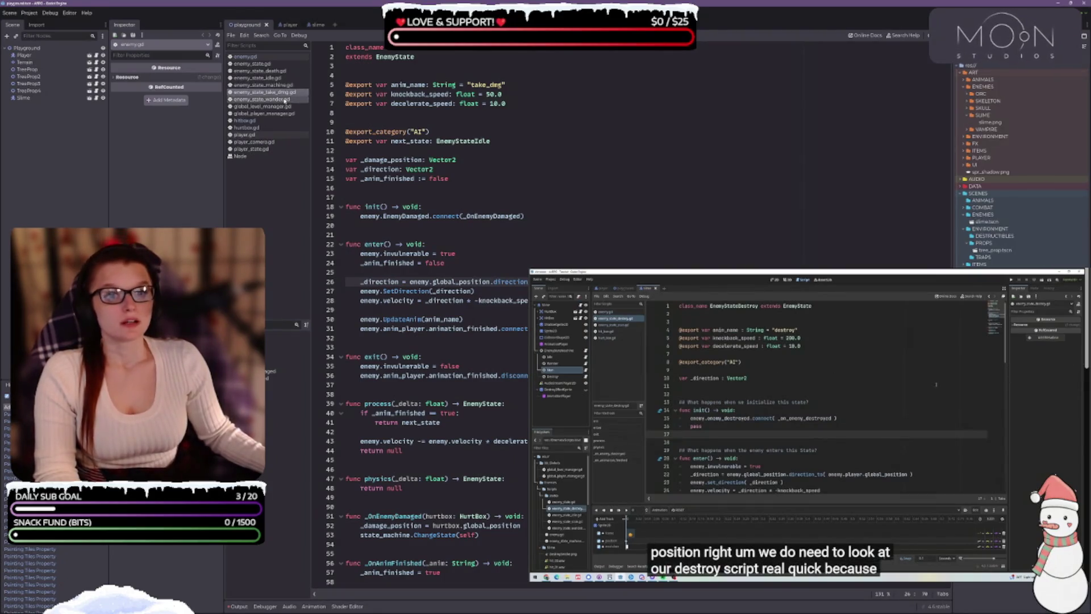
pyautogui.click(289, 72)
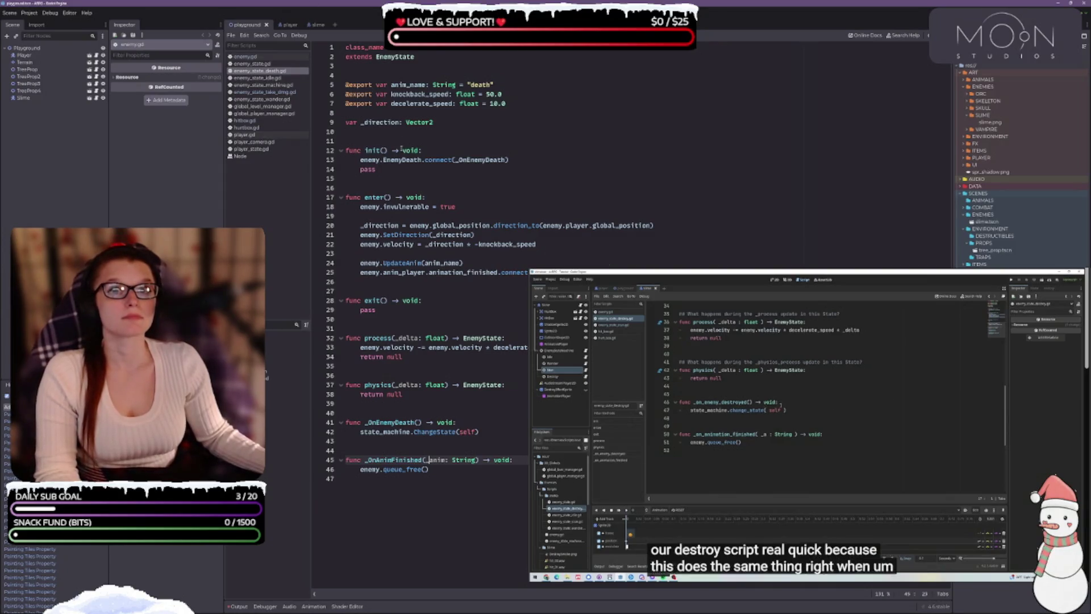
# Step: Copy the _damage_position assignment from the take-damage script into _OnEnemyDeath
pyautogui.click(418, 422)
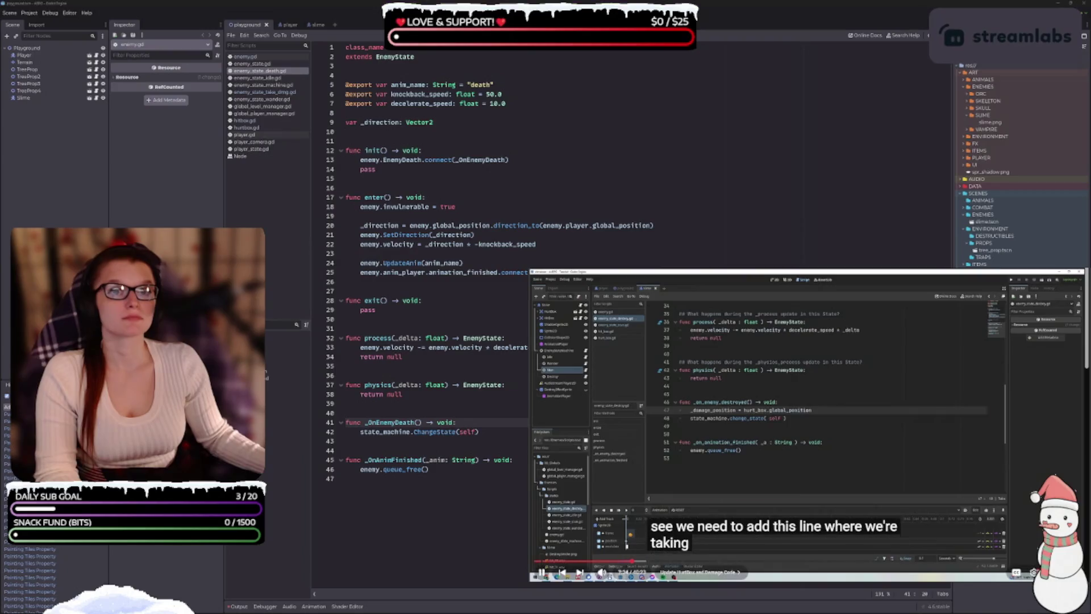
pyautogui.click(833, 527)
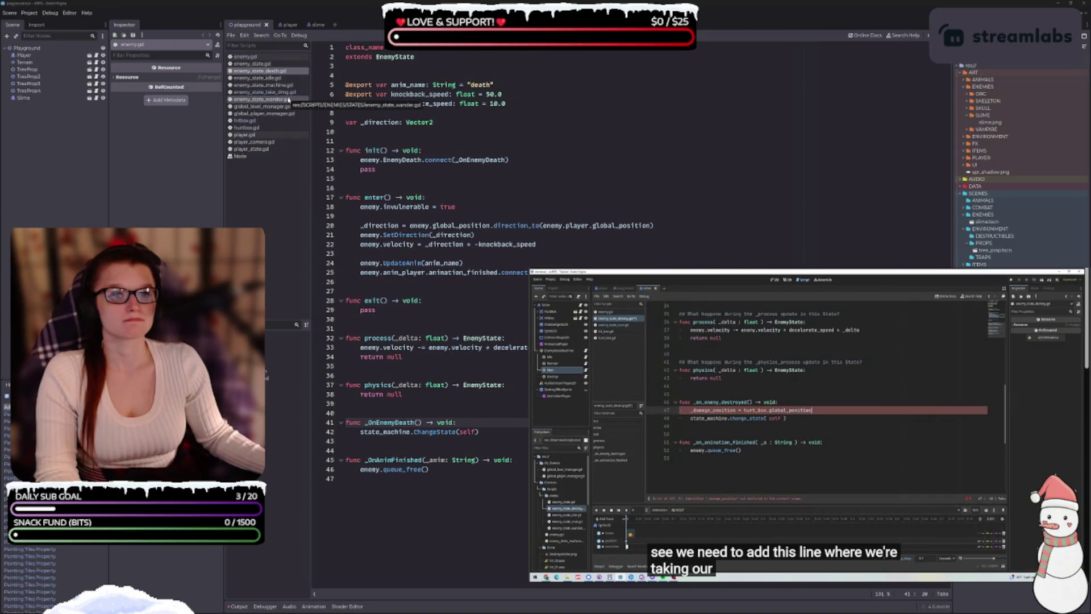
pyautogui.click(267, 92)
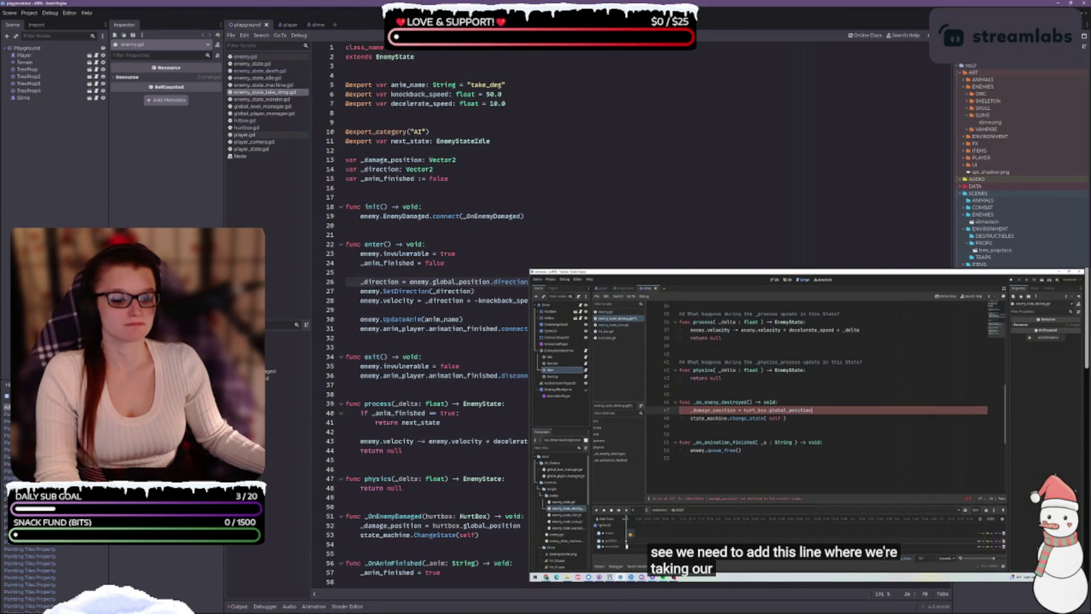
pyautogui.moveTo(521, 525); pyautogui.dragTo(358, 529)
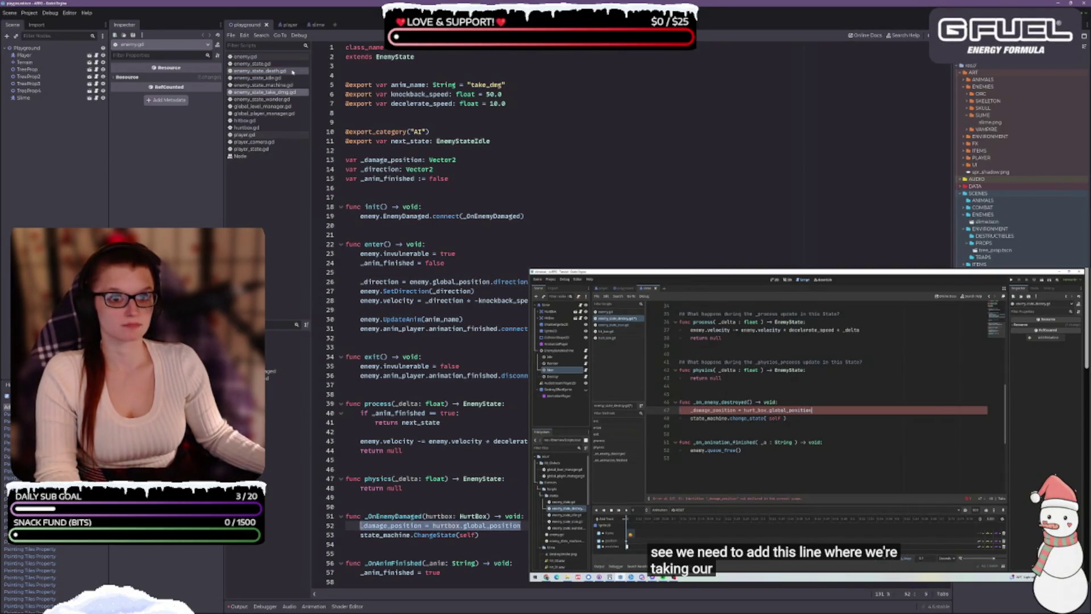
pyautogui.click(260, 70)
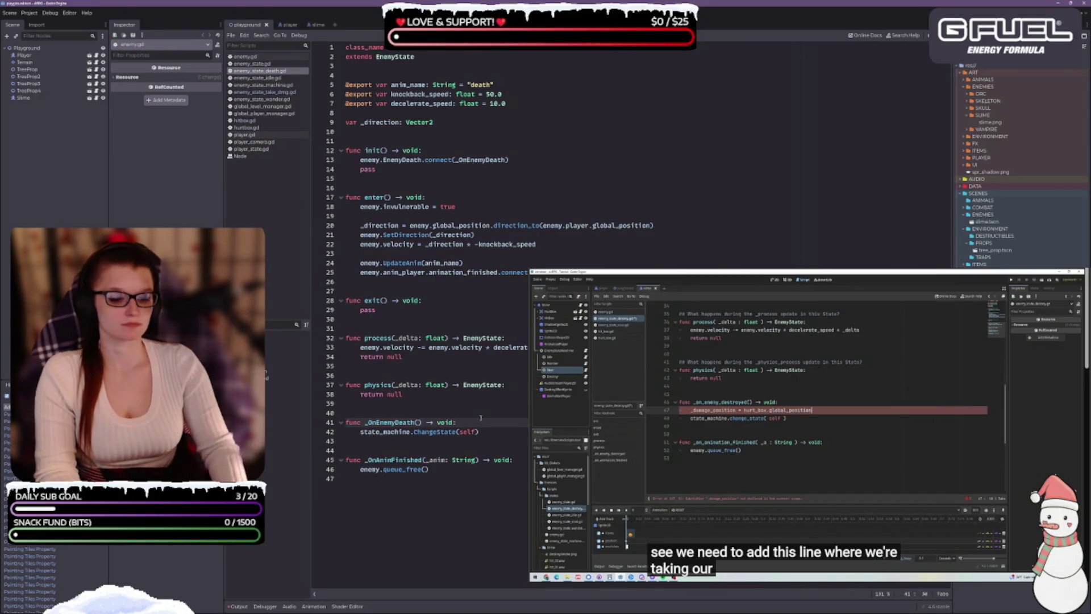
pyautogui.press('Return')
pyautogui.write('_damage_position = hurtbox.global_position')
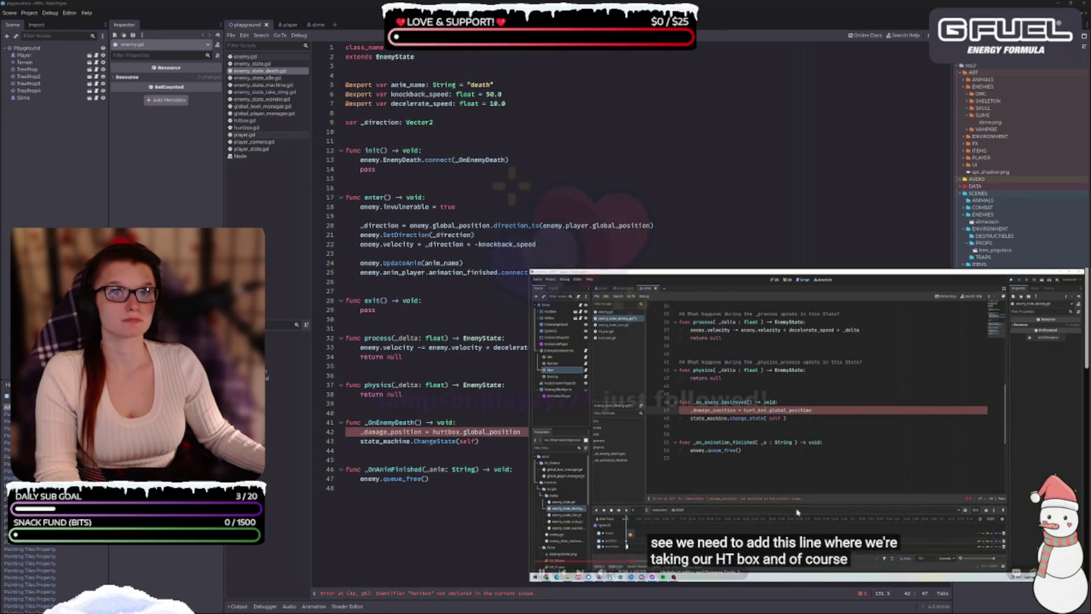
# Step: Type _OnEnemyDeath's parameter as HurtBox and save the death state script
pyautogui.click(772, 468)
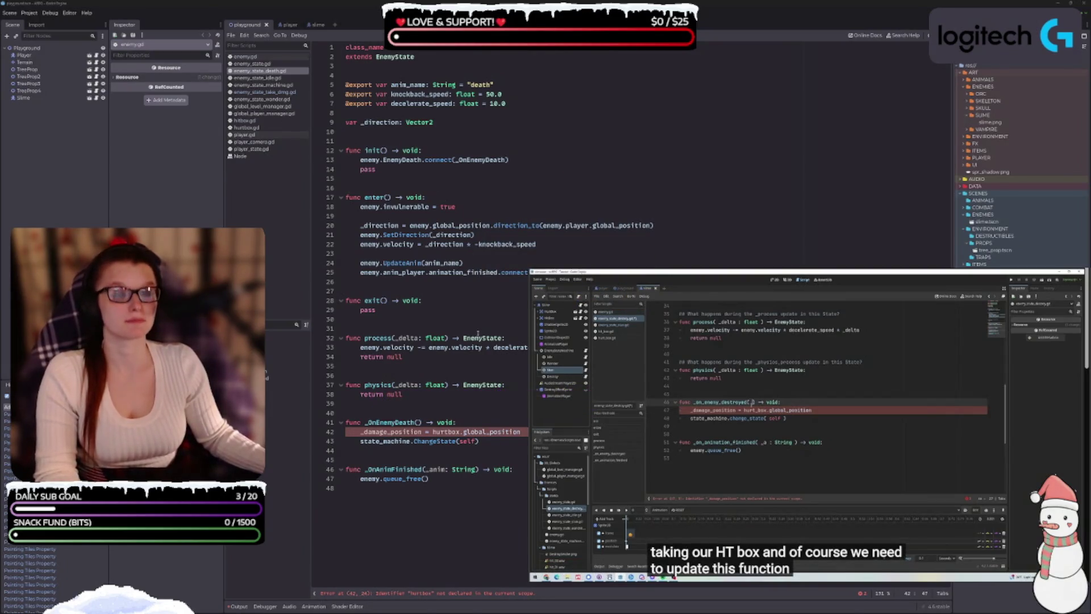
pyautogui.click(418, 423)
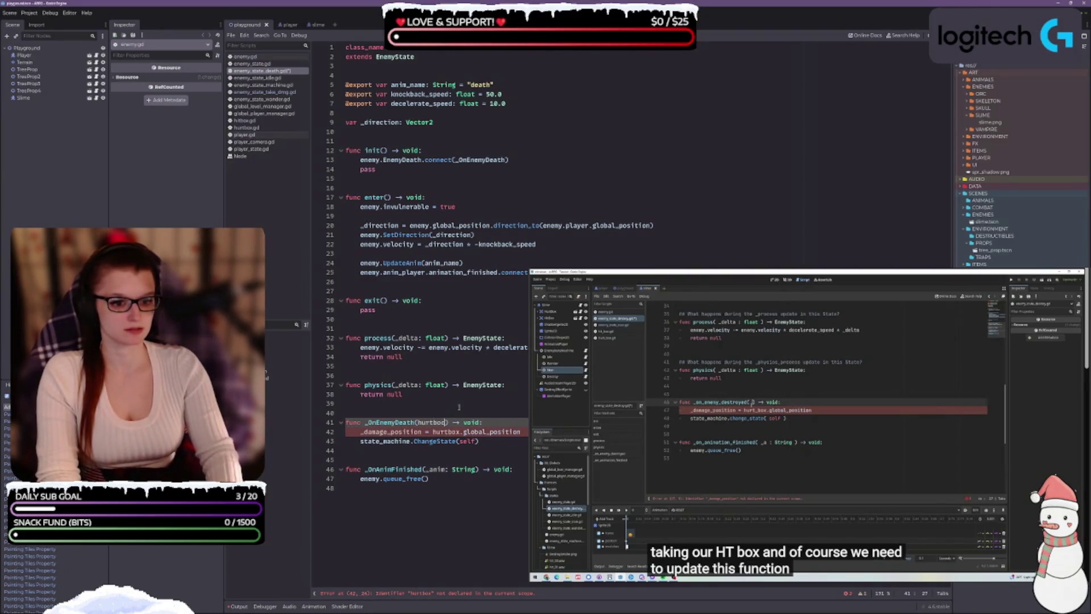
pyautogui.write(': HurtBox')
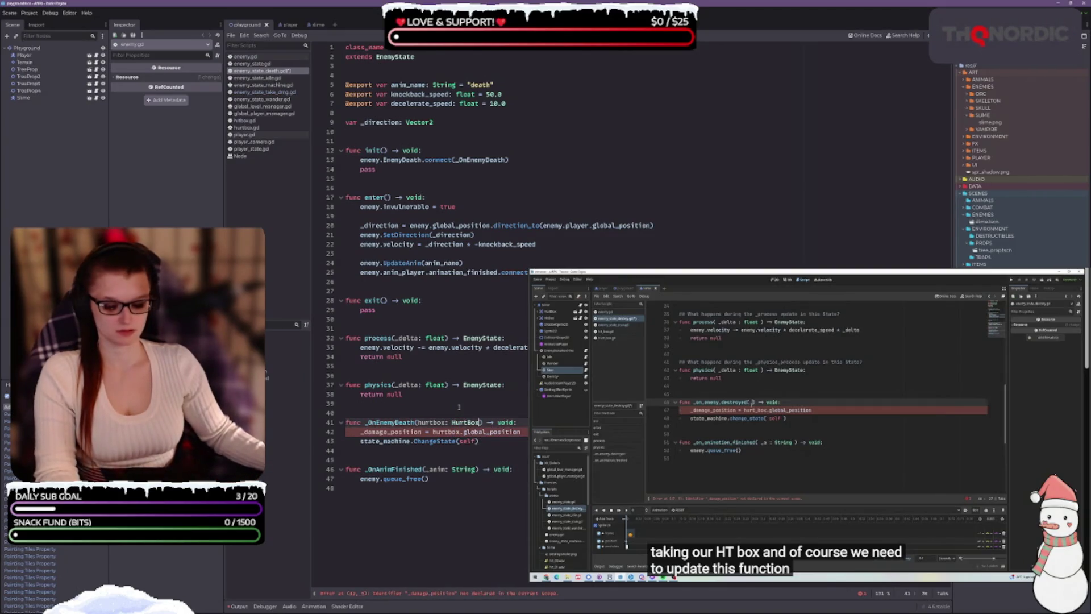
pyautogui.hotkey('ctrl', 's')
# Step: Declare var _damage_position: Vector2 above the _direction declaration
pyautogui.click(521, 432)
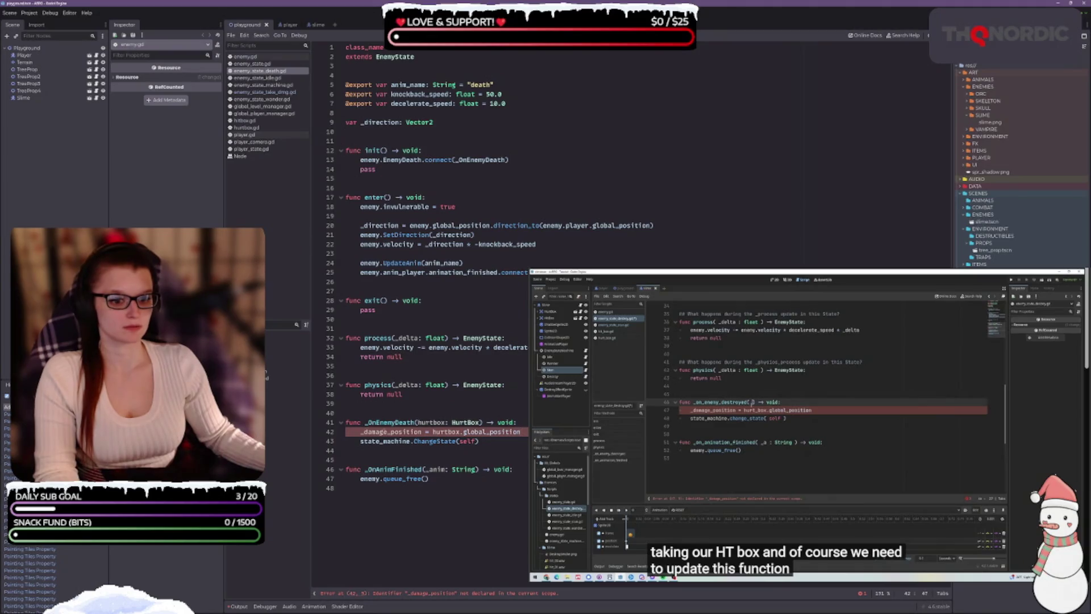
pyautogui.doubleClick(387, 432)
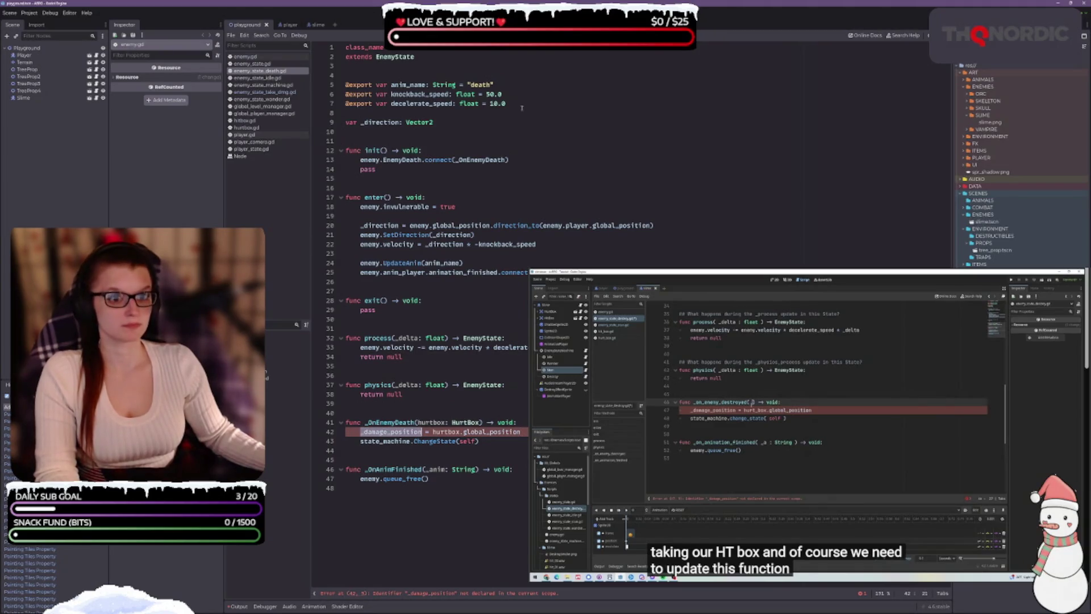
pyautogui.click(403, 113)
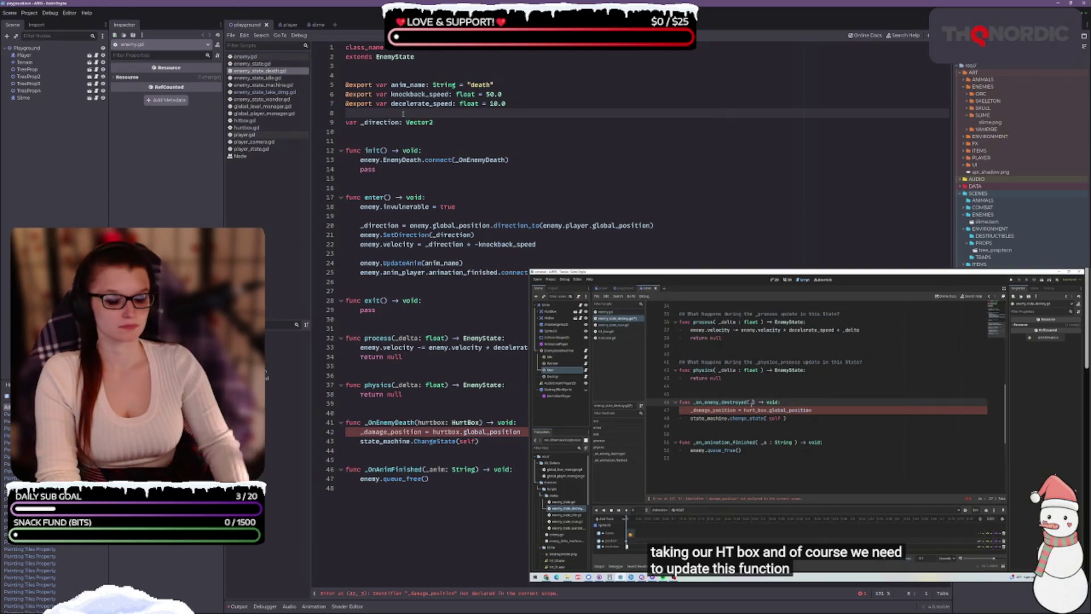
pyautogui.press('Return')
pyautogui.write('var')
pyautogui.hotkey('ctrl', 'v')
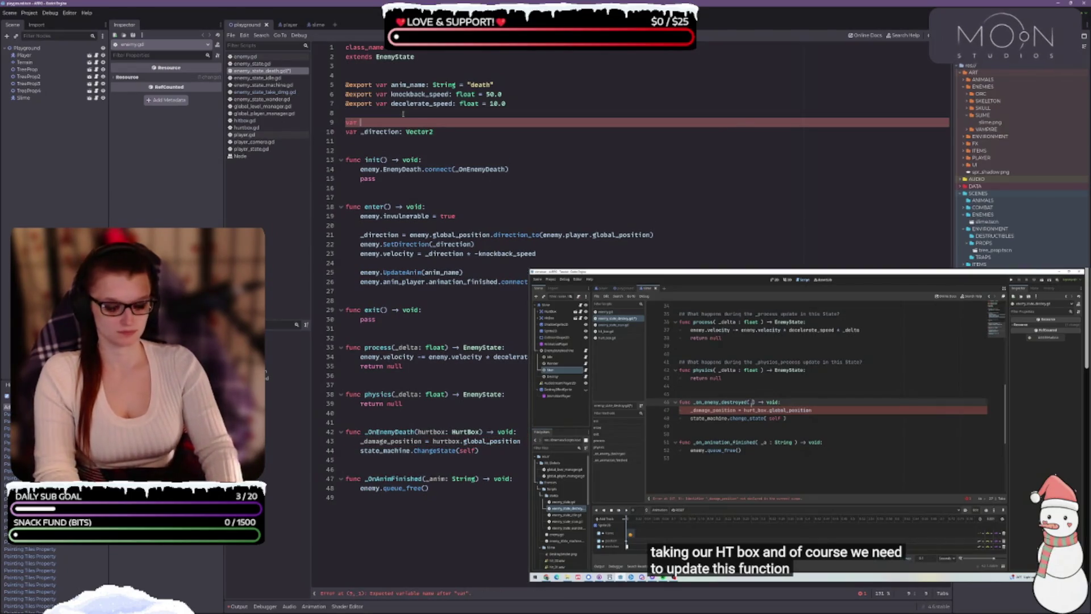
pyautogui.write(': Vec')
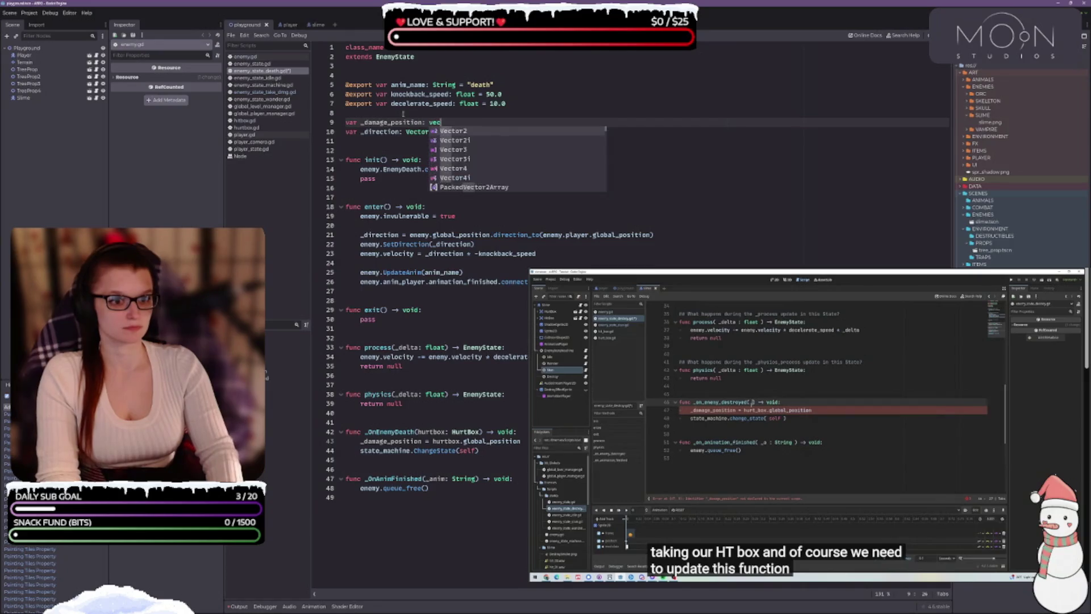
pyautogui.press('Return')
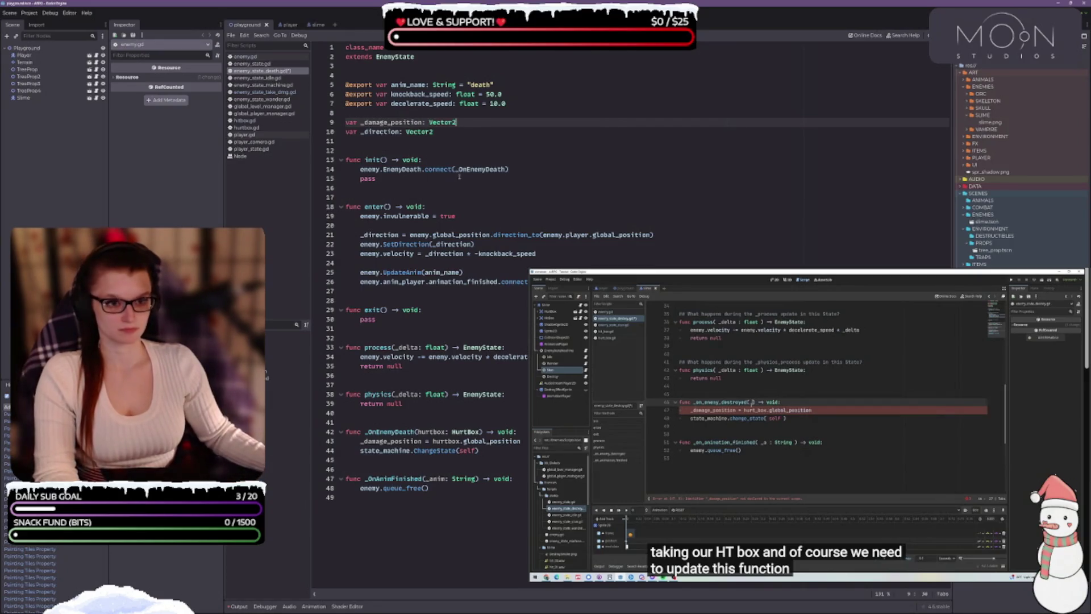
# Step: Replace enemy.player.global_position with _damage_position in direction_to() and save
pyautogui.doubleClick(379, 122)
pyautogui.hotkey('ctrl', 'c')
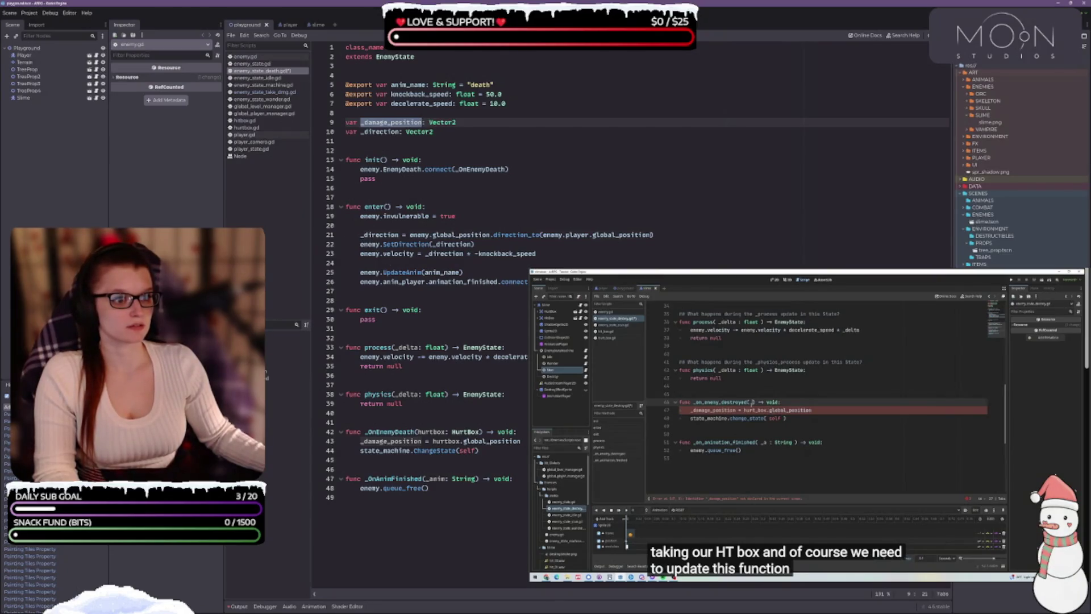
pyautogui.moveTo(652, 235); pyautogui.dragTo(543, 235)
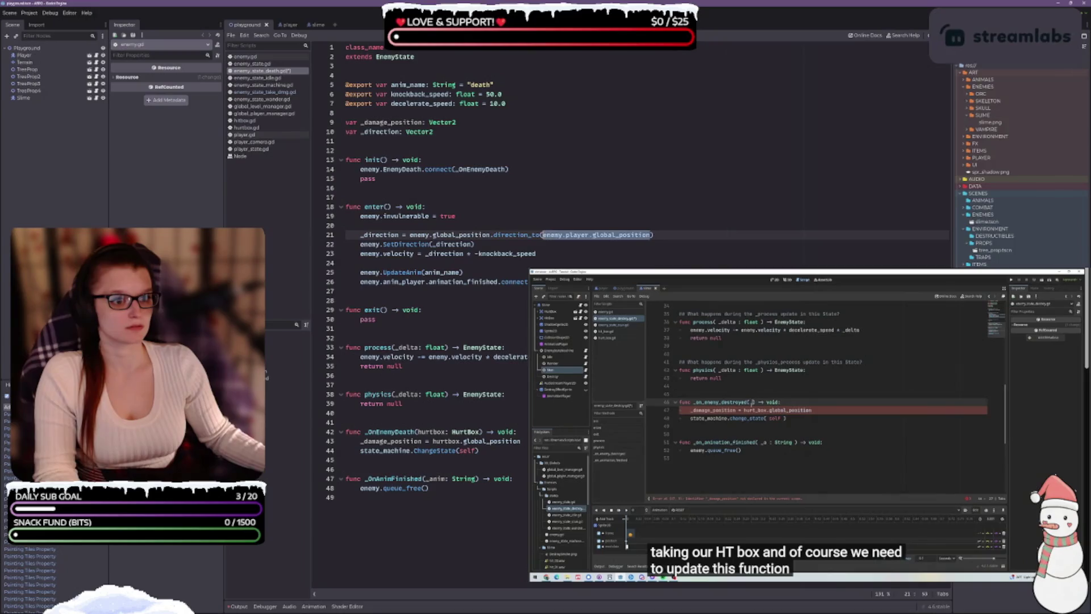
pyautogui.hotkey('ctrl', 'v')
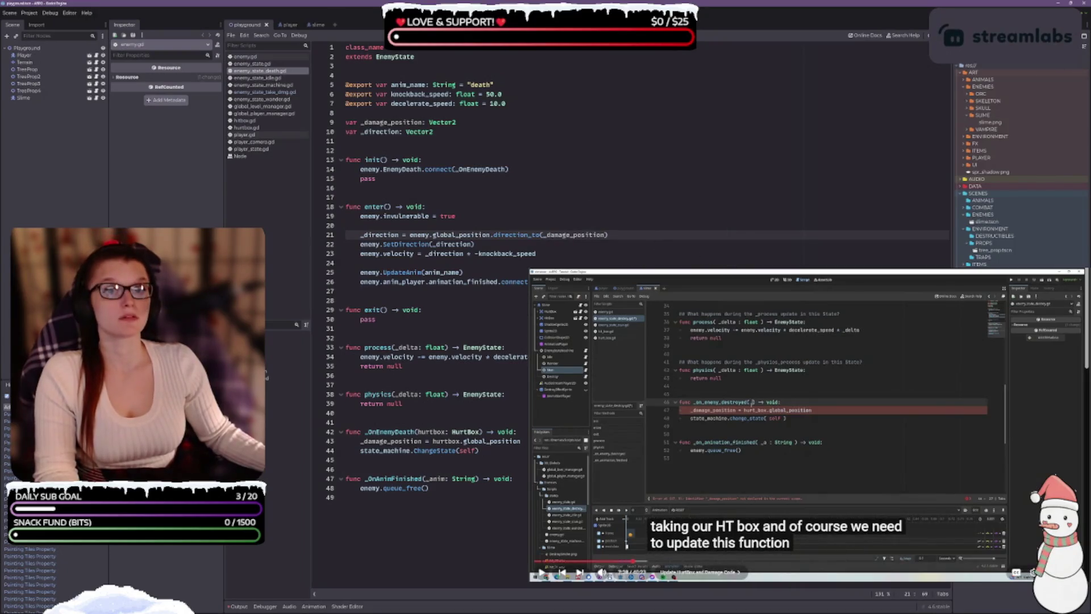
pyautogui.hotkey('ctrl', 's')
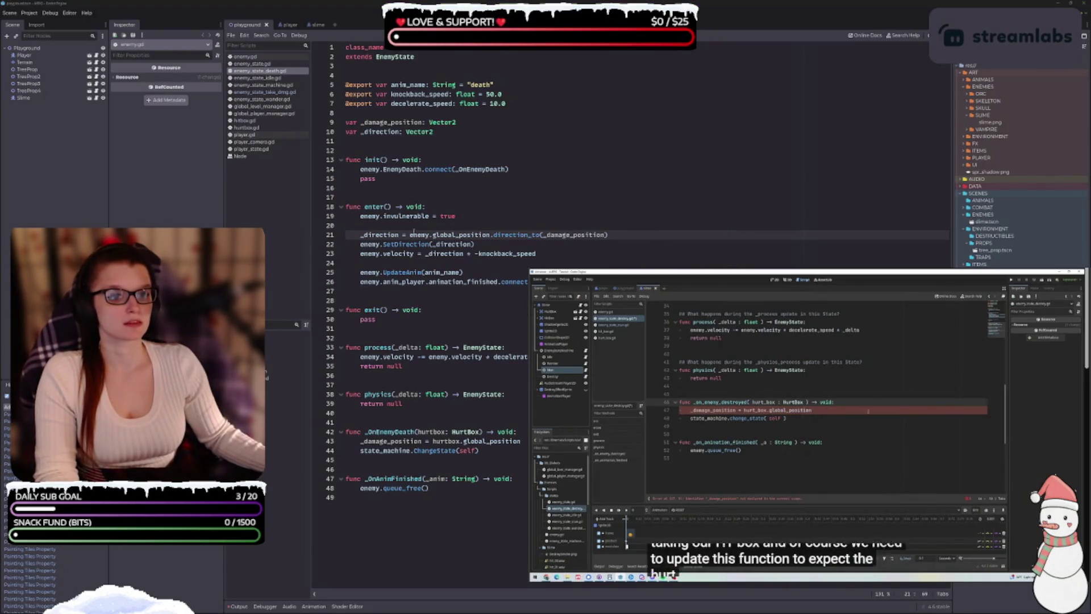
pyautogui.click(458, 226)
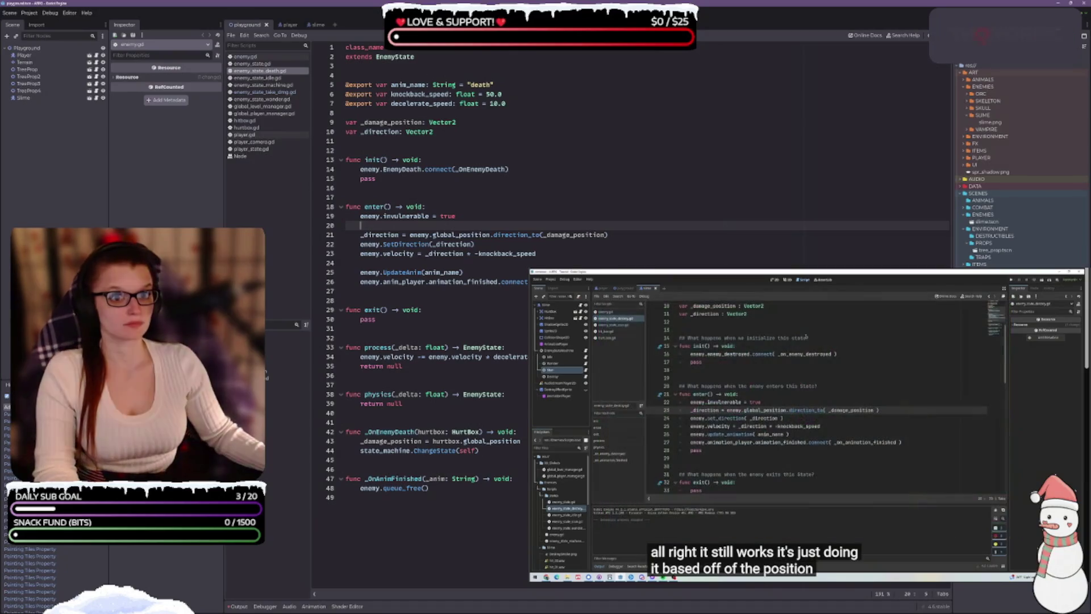
pyautogui.click(714, 380)
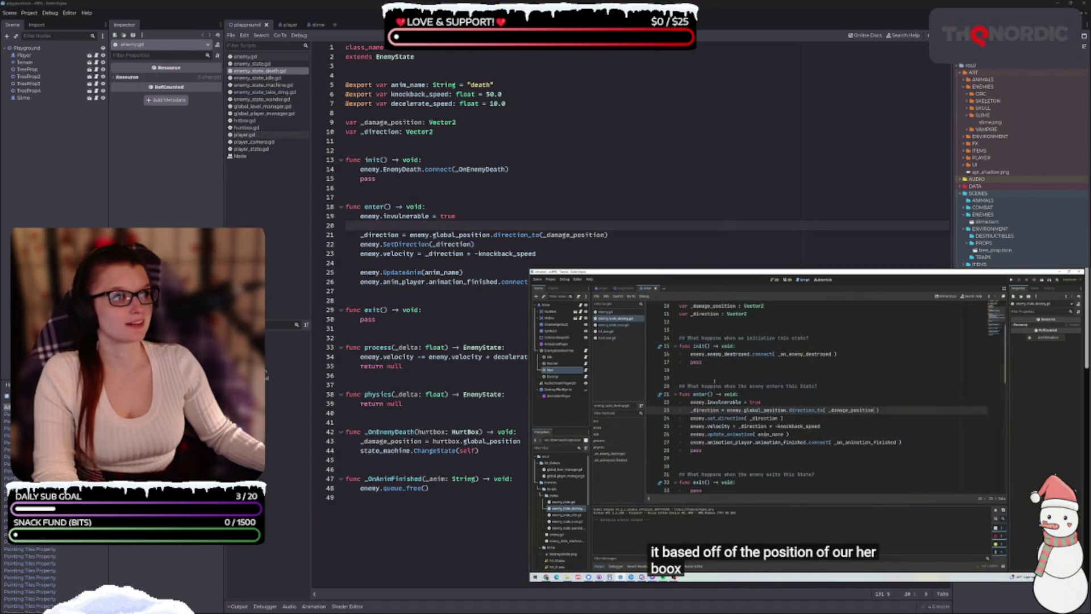
pyautogui.press('F5')
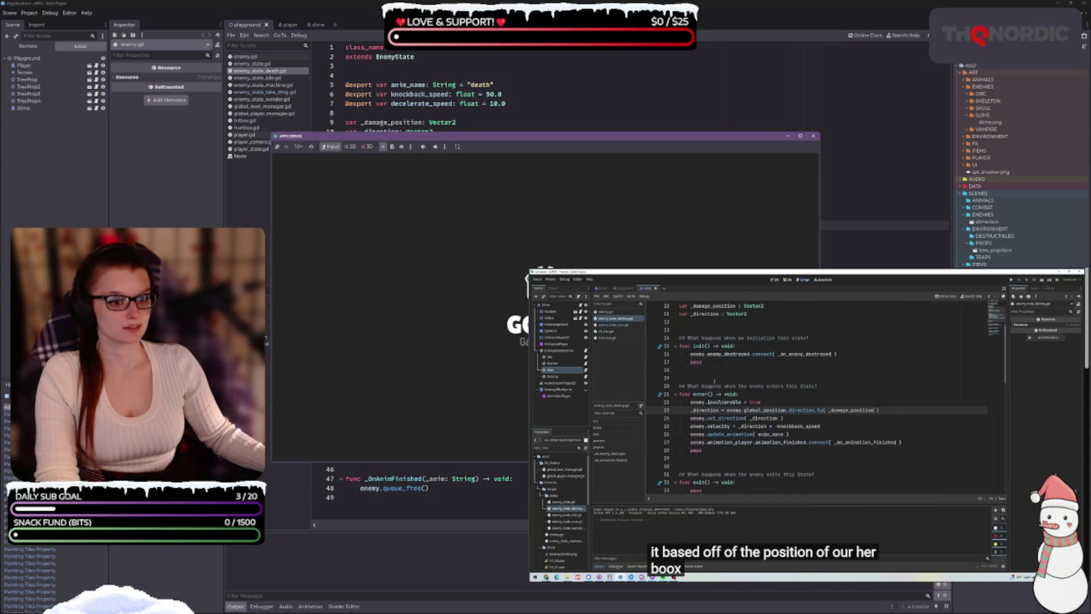
pyautogui.press('Left')
pyautogui.press('Down')
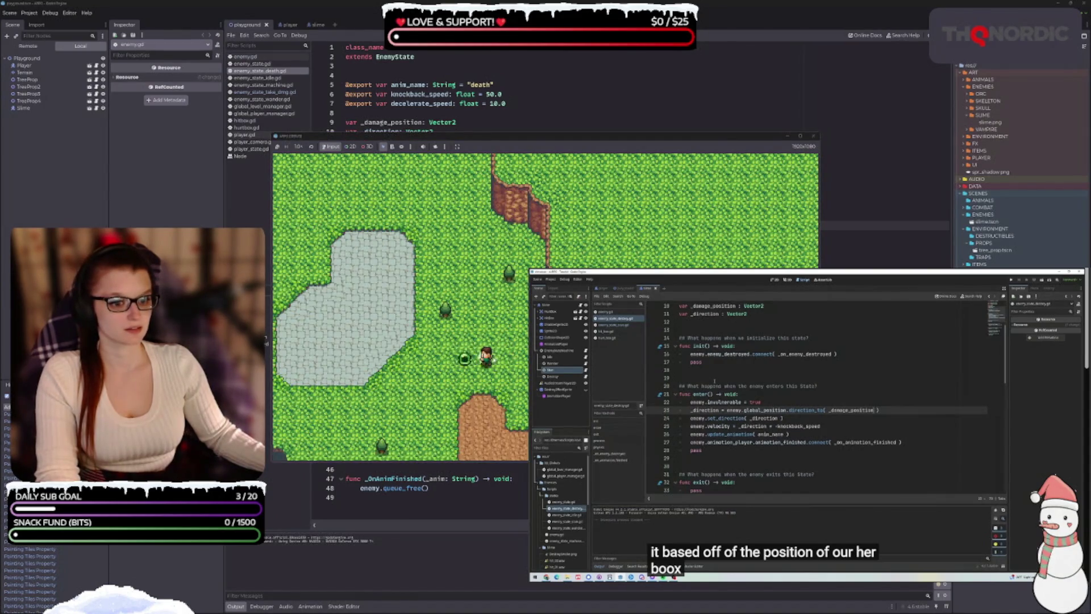
pyautogui.press('Left')
pyautogui.press('Down')
pyautogui.press('space')
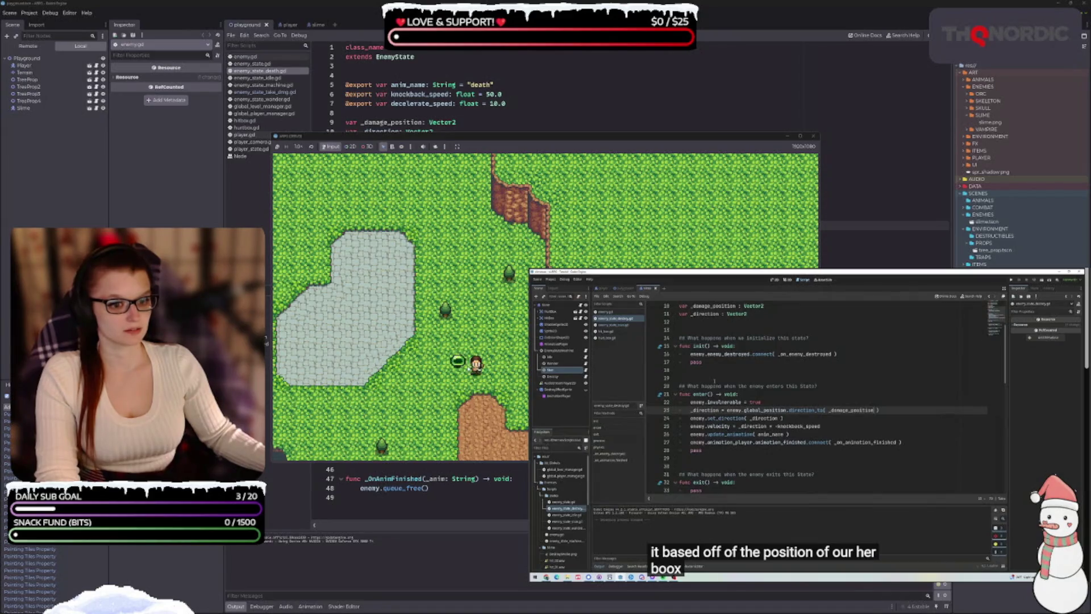
pyautogui.press('Right')
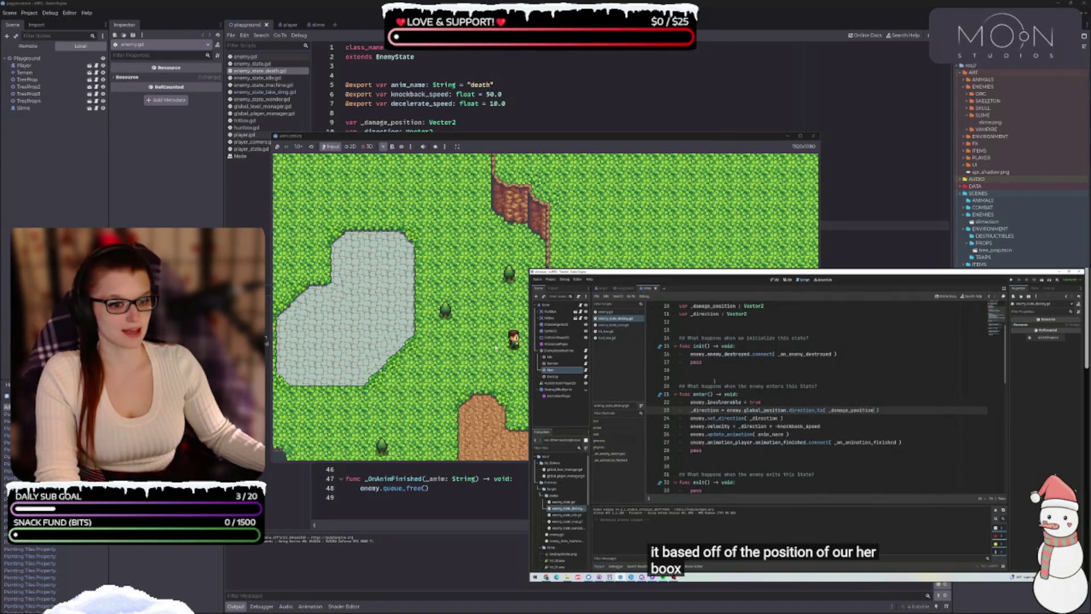
pyautogui.click(815, 137)
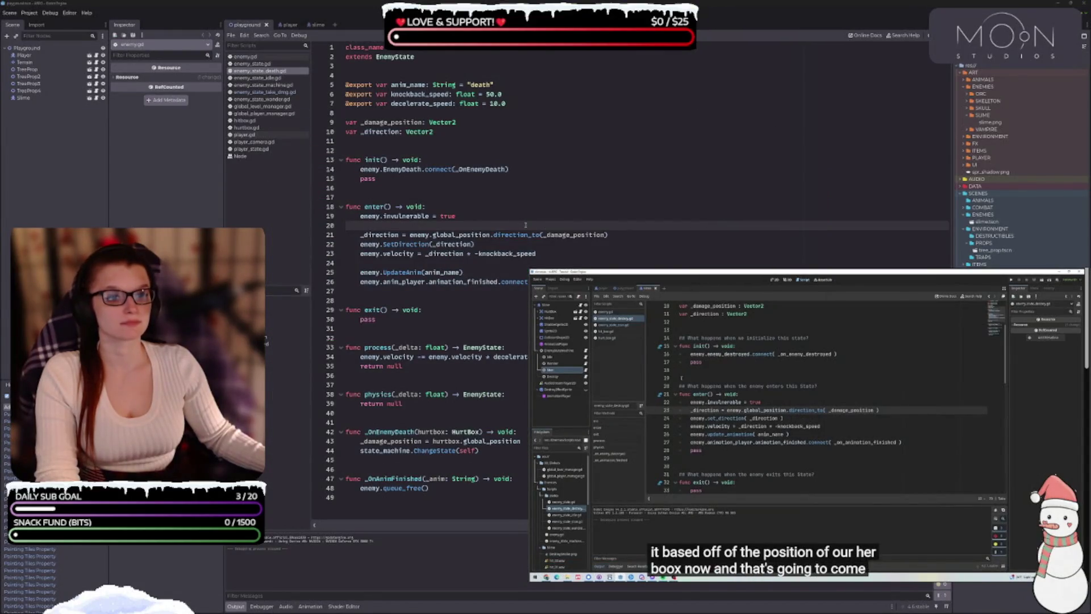
# Step: Open the slime scene and undo the accidental move so Hurtbox sits right after Hitbox
pyautogui.moveTo(528, 234)
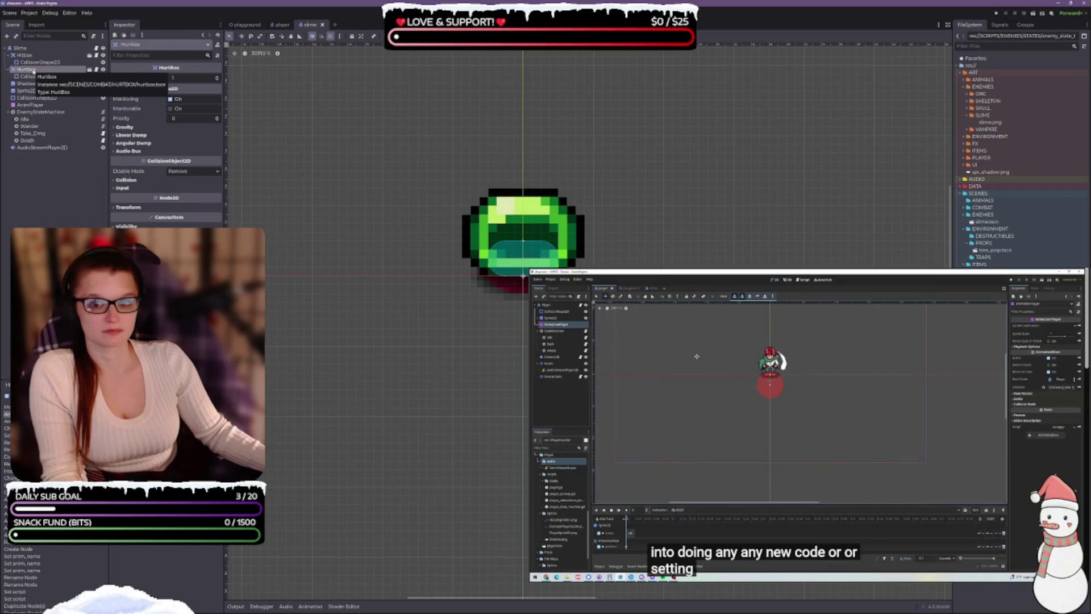
pyautogui.click(26, 90)
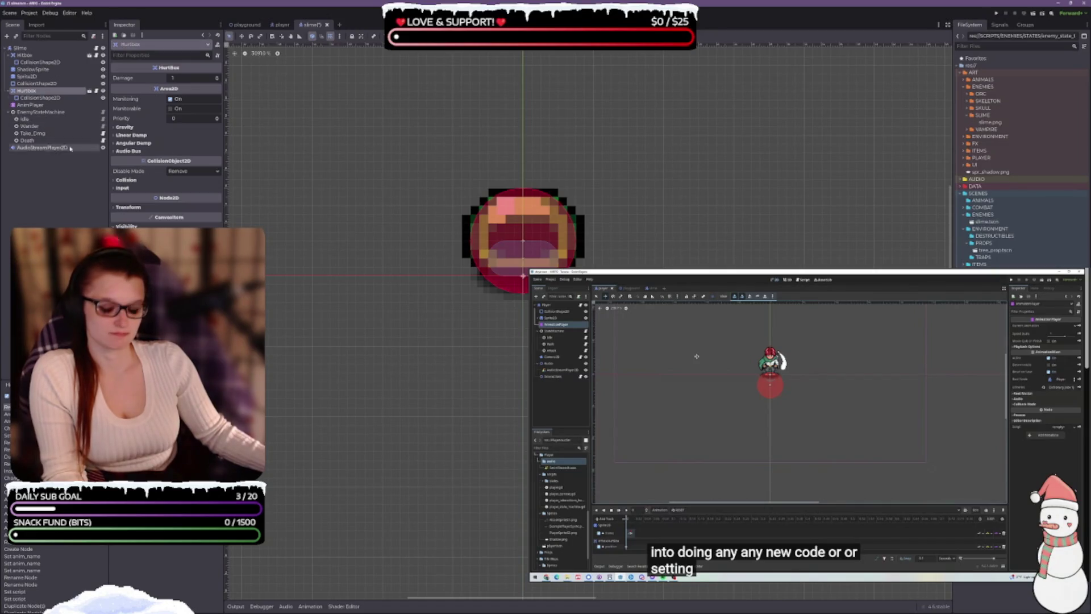
pyautogui.hotkey('ctrl', 'z')
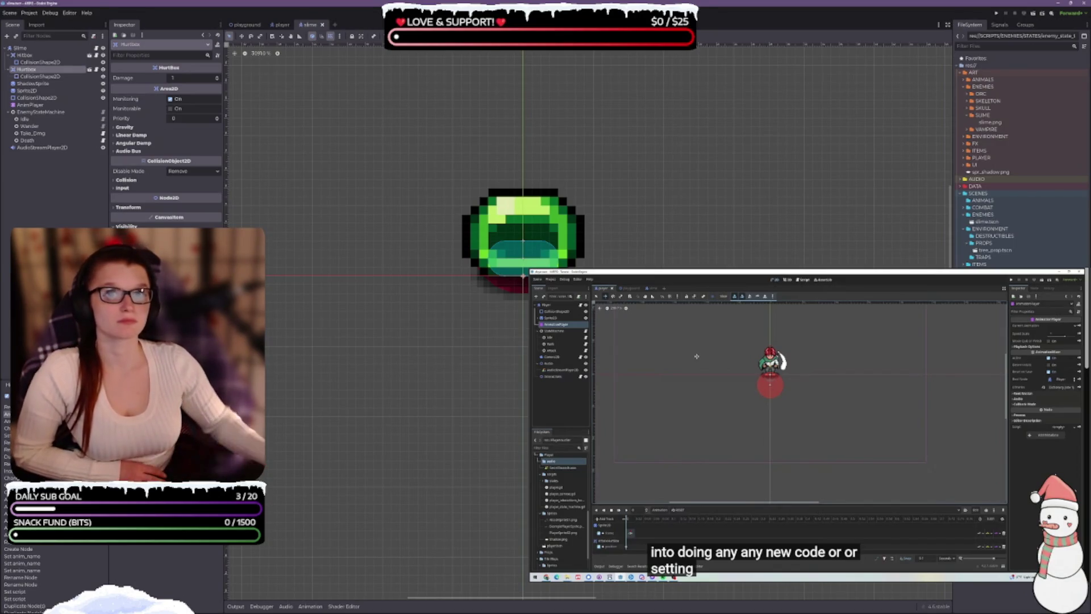
pyautogui.click(748, 390)
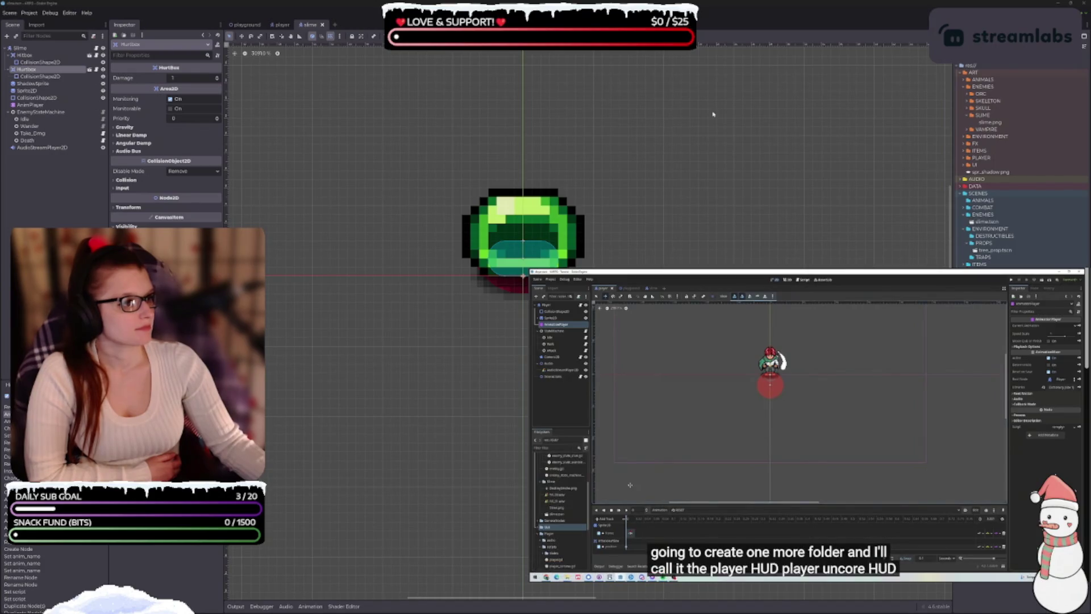
# Step: Browse the UI art subfolders ICONS, MISC, BUTTONS and FONTS in the FileSystem dock
pyautogui.click(967, 165)
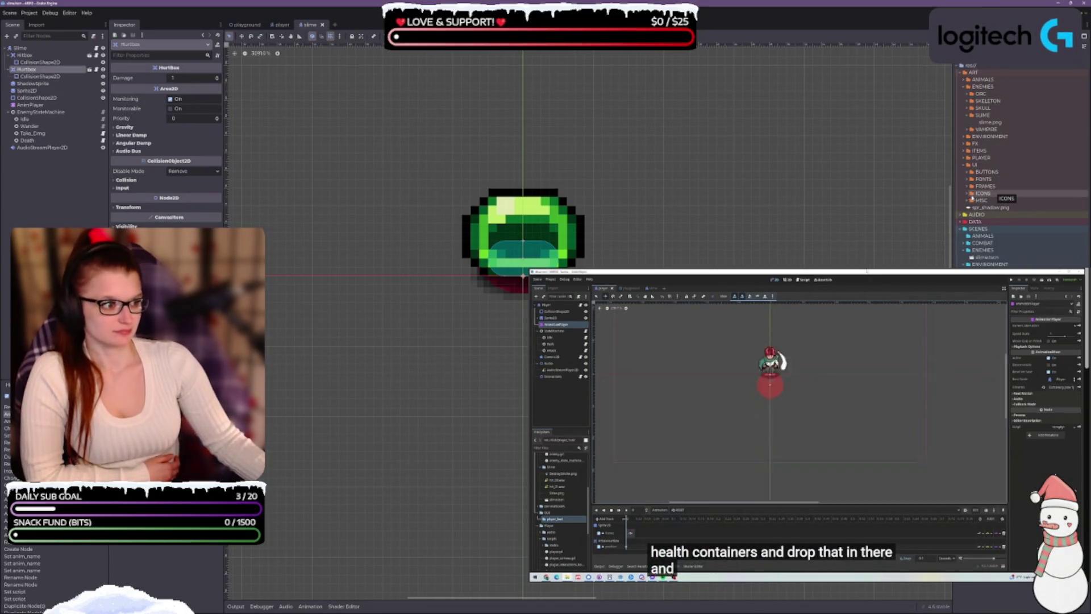
pyautogui.click(968, 195)
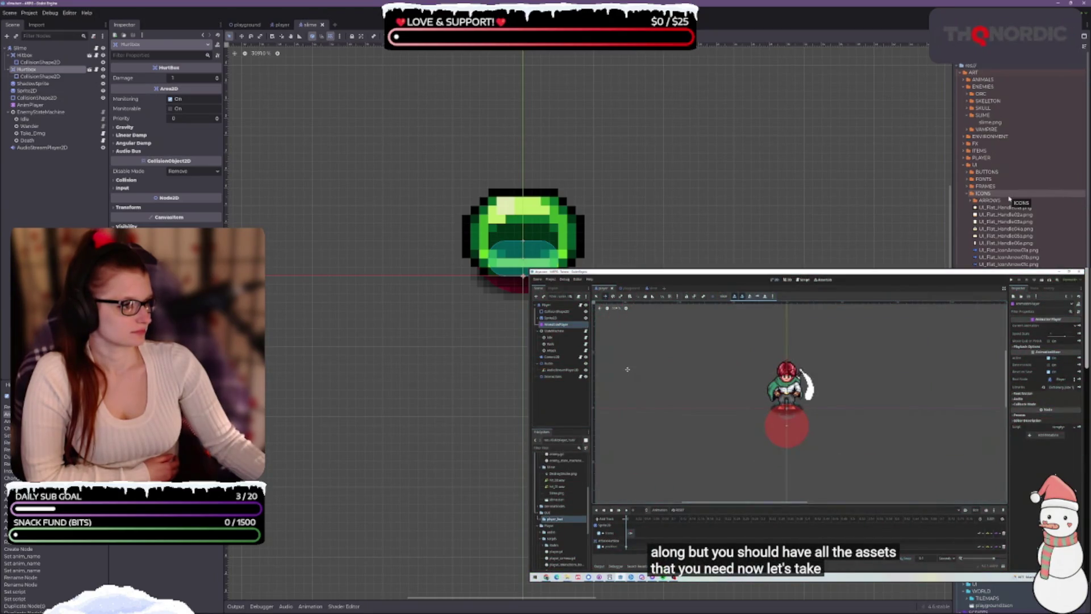
pyautogui.click(969, 194)
pyautogui.click(967, 201)
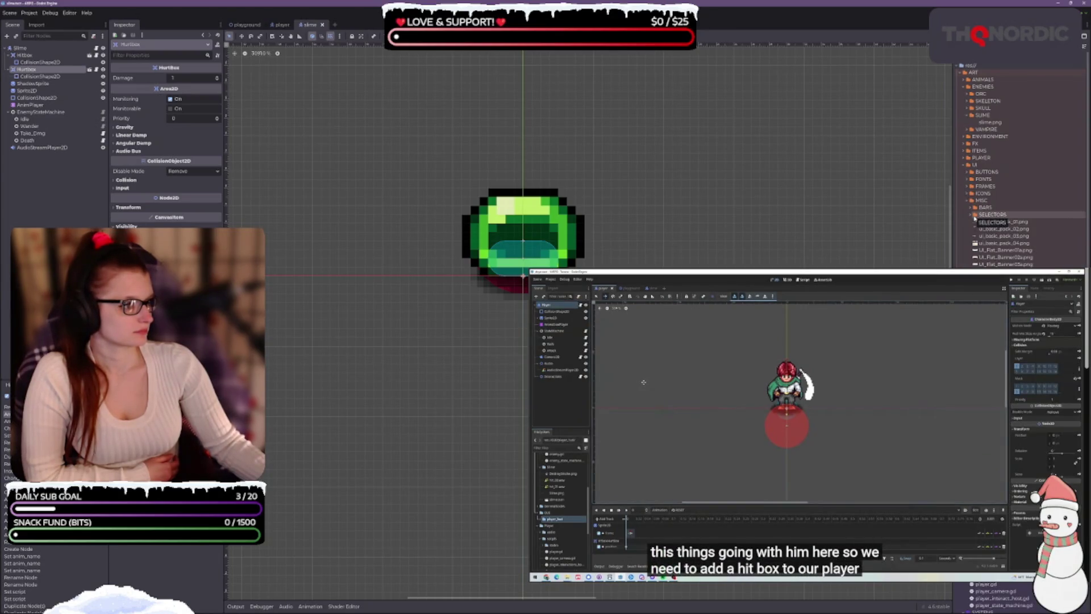
pyautogui.click(971, 215)
pyautogui.click(968, 201)
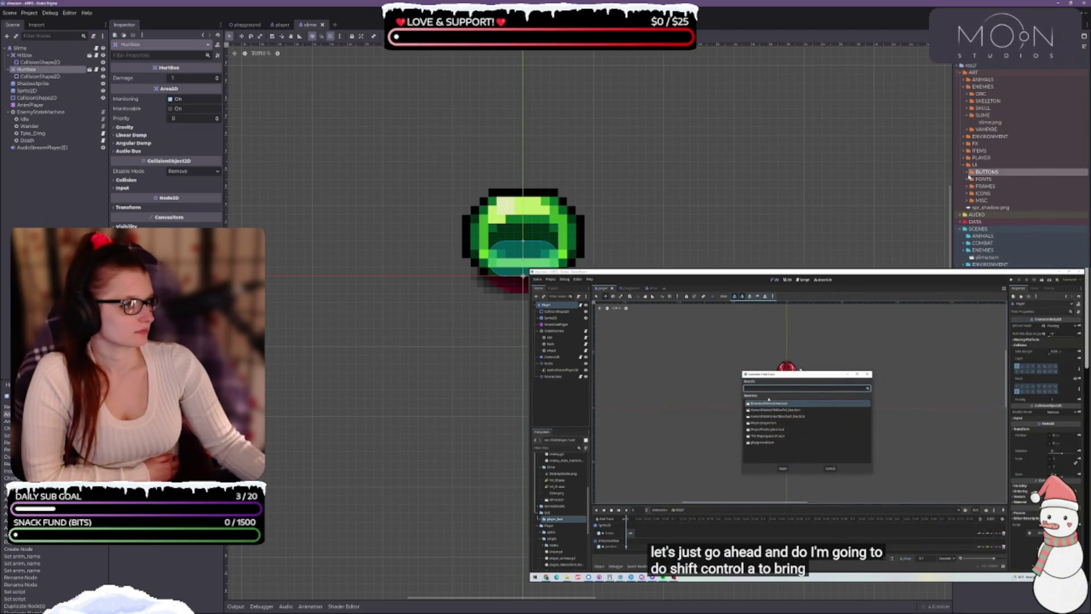
pyautogui.click(968, 172)
pyautogui.click(968, 173)
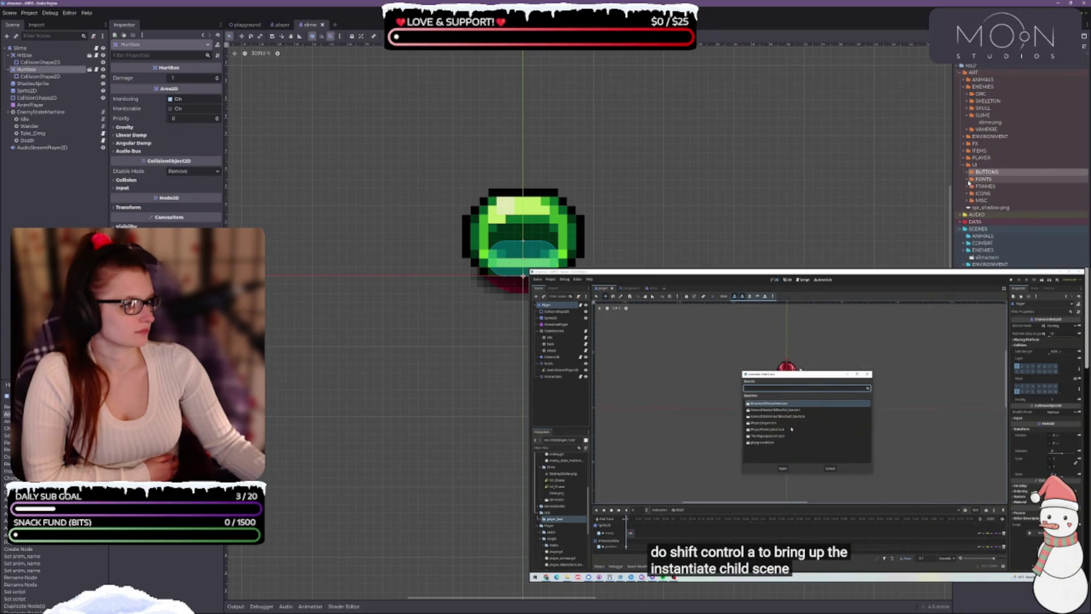
pyautogui.click(969, 180)
pyautogui.click(968, 180)
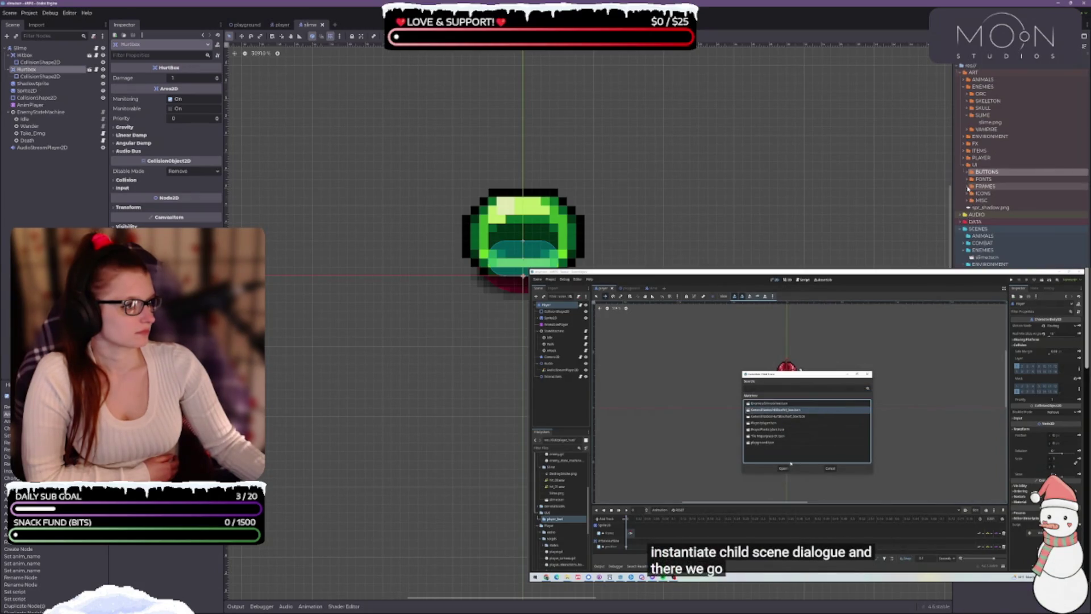
pyautogui.click(968, 193)
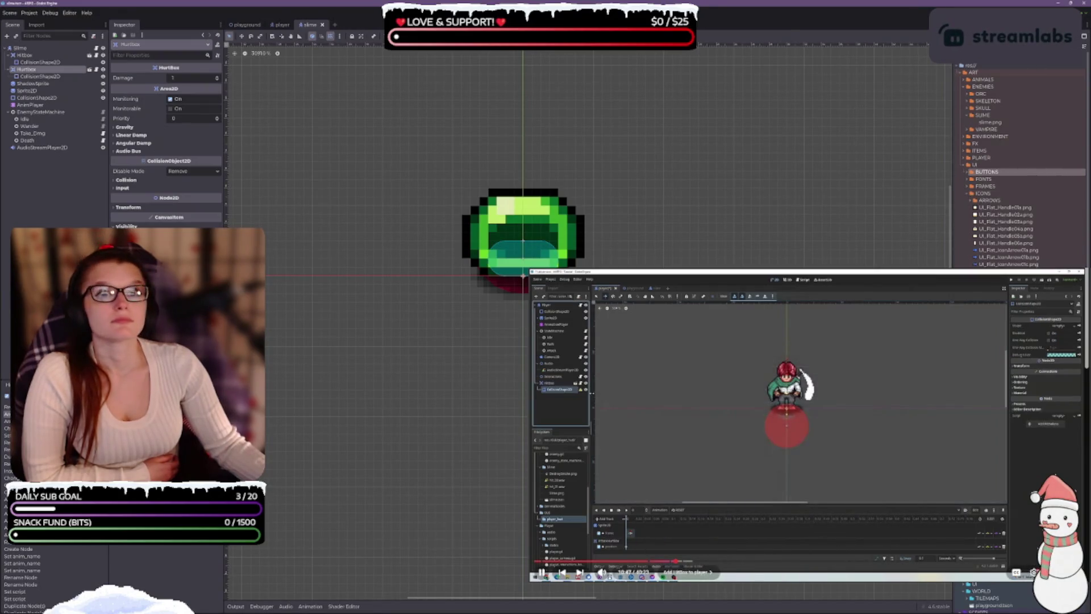
# Step: Collapse the UI folder and switch to the player scene
pyautogui.press('space')
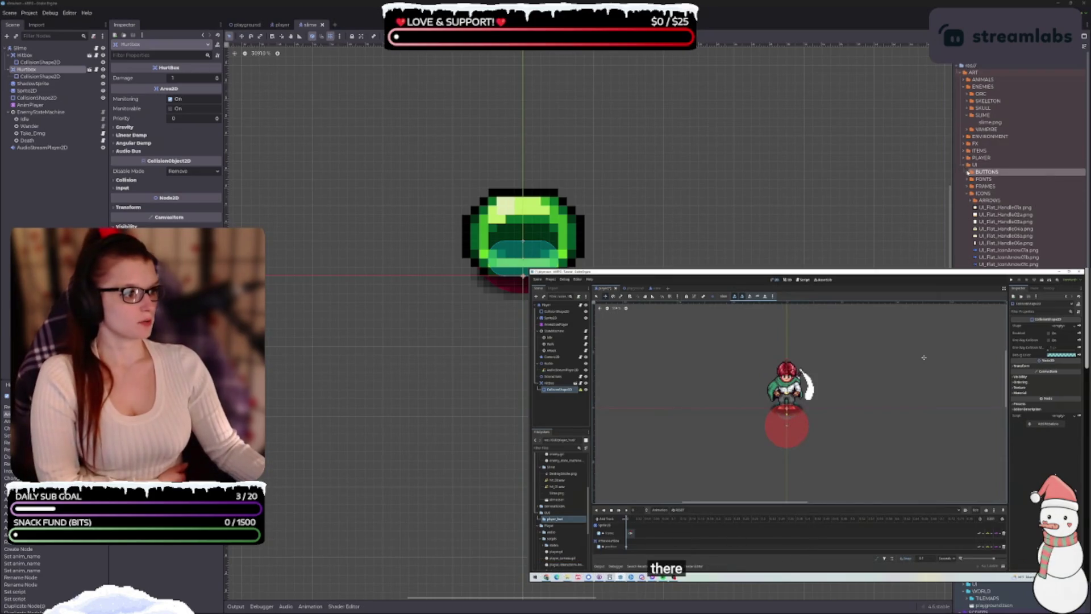
pyautogui.click(965, 166)
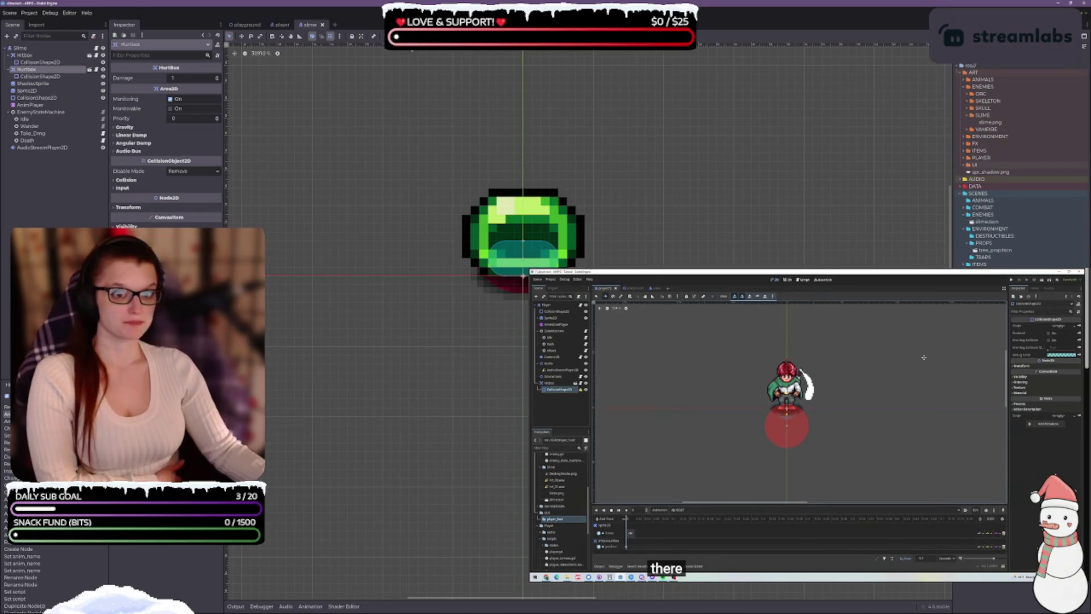
pyautogui.click(287, 25)
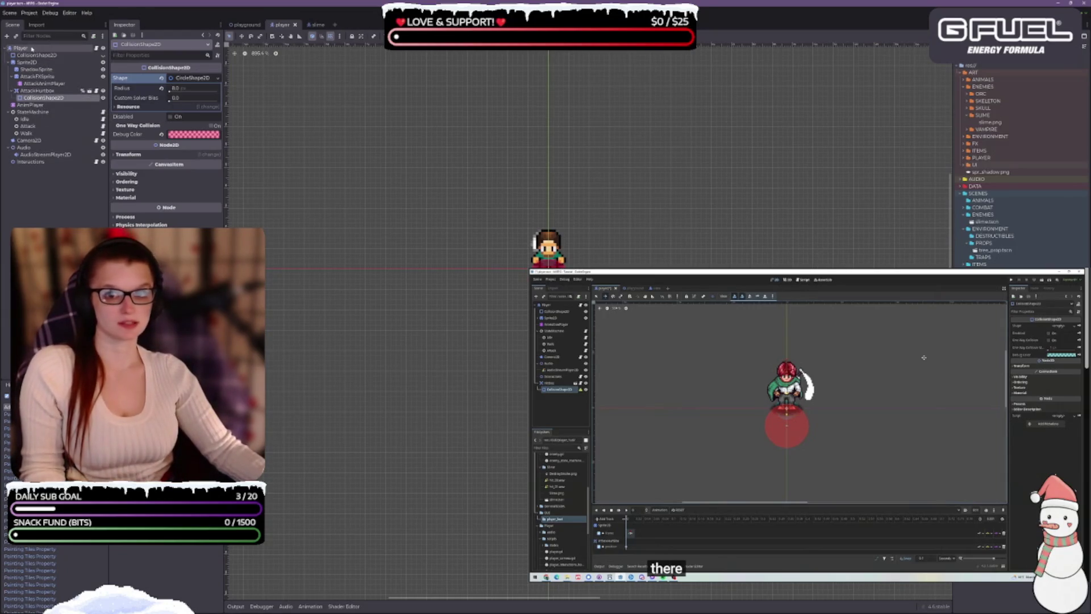
# Step: Instance the Hitbox scene into the player and add a CollisionShape2D child under it
pyautogui.click(37, 202)
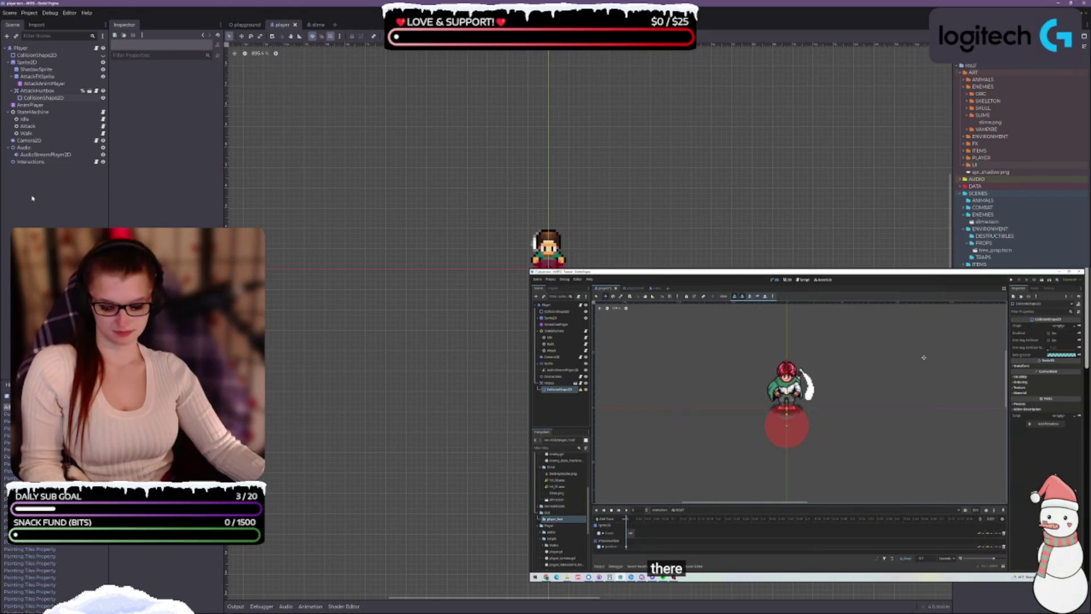
pyautogui.hotkey('ctrl', 'shift', 'a')
pyautogui.doubleClick(497, 242)
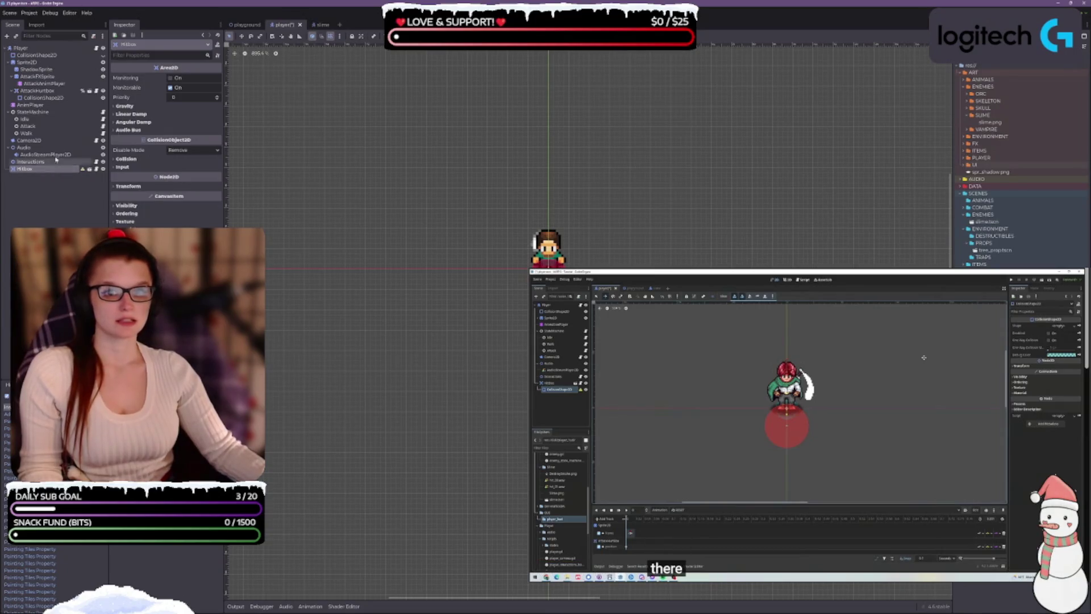
pyautogui.rightClick(27, 172)
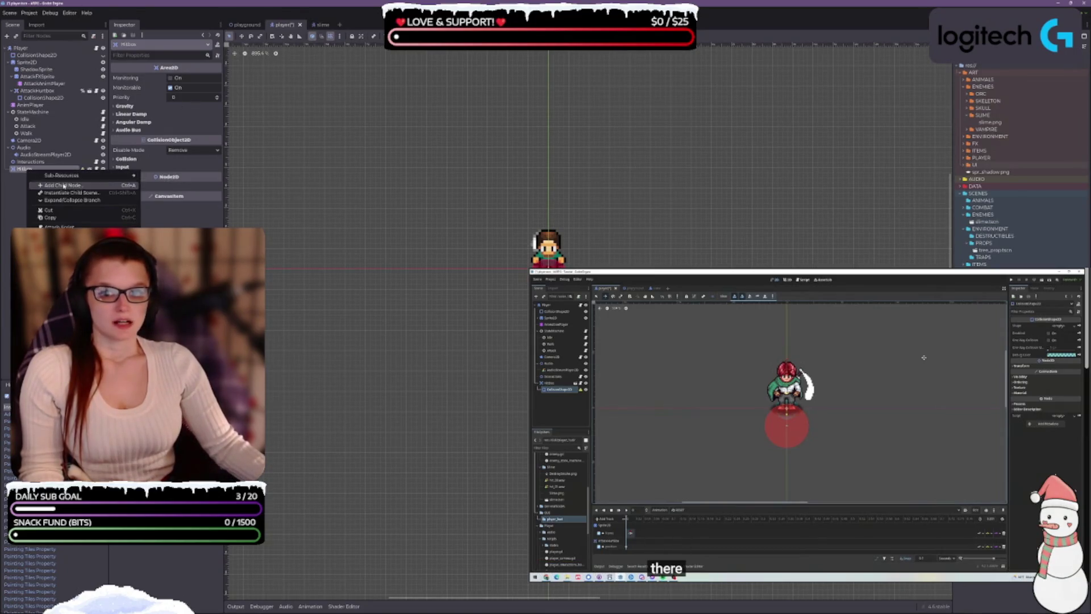
pyautogui.click(63, 182)
pyautogui.write('coll')
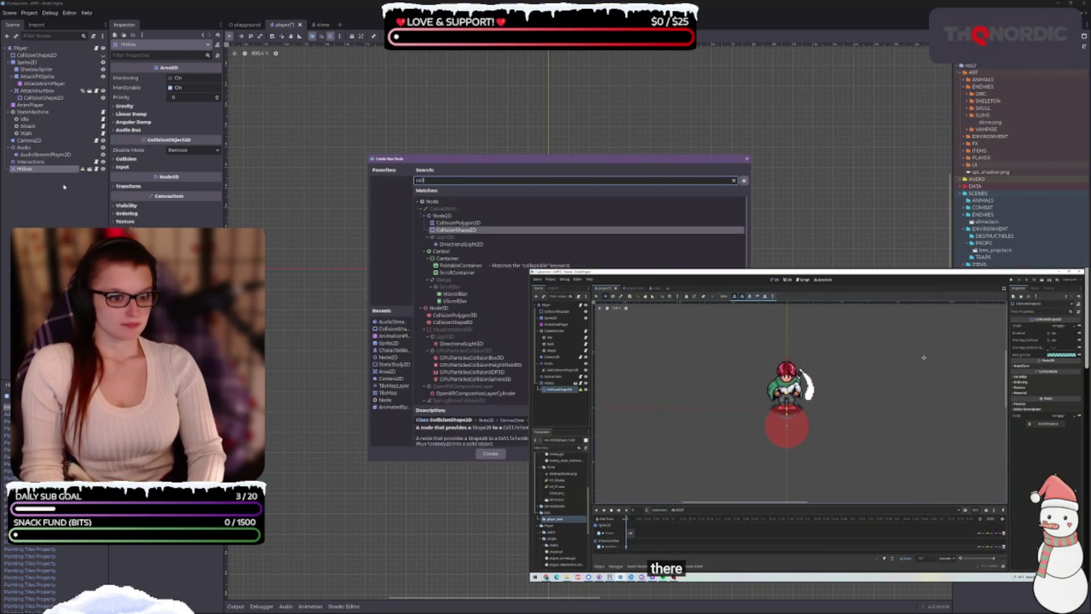
pyautogui.press('Return')
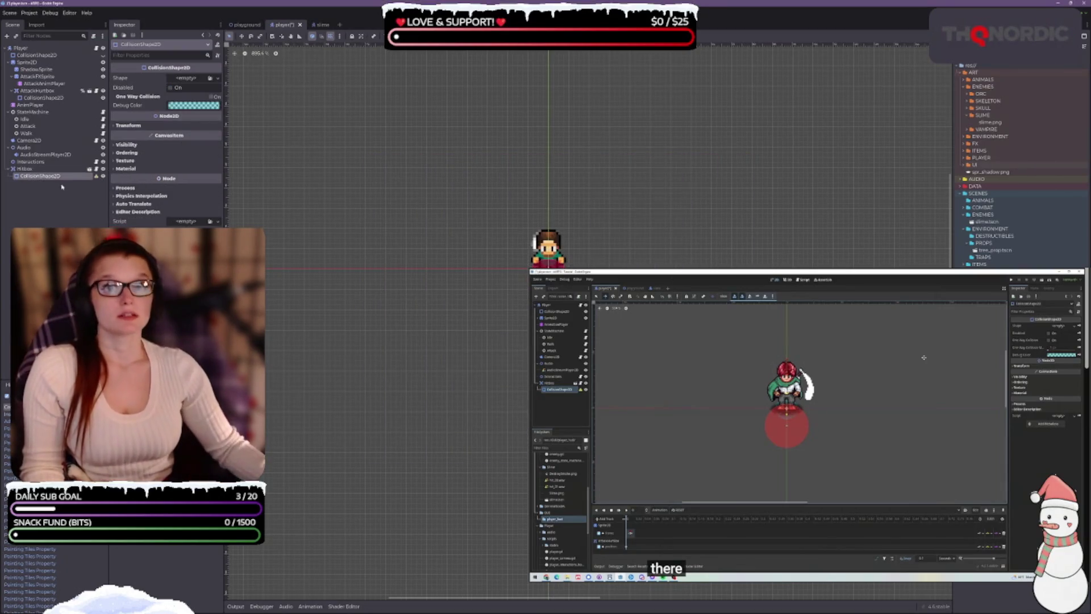
# Step: Make the Hitbox shape a CircleShape2D over the character's waist, then save the player scene
pyautogui.click(749, 432)
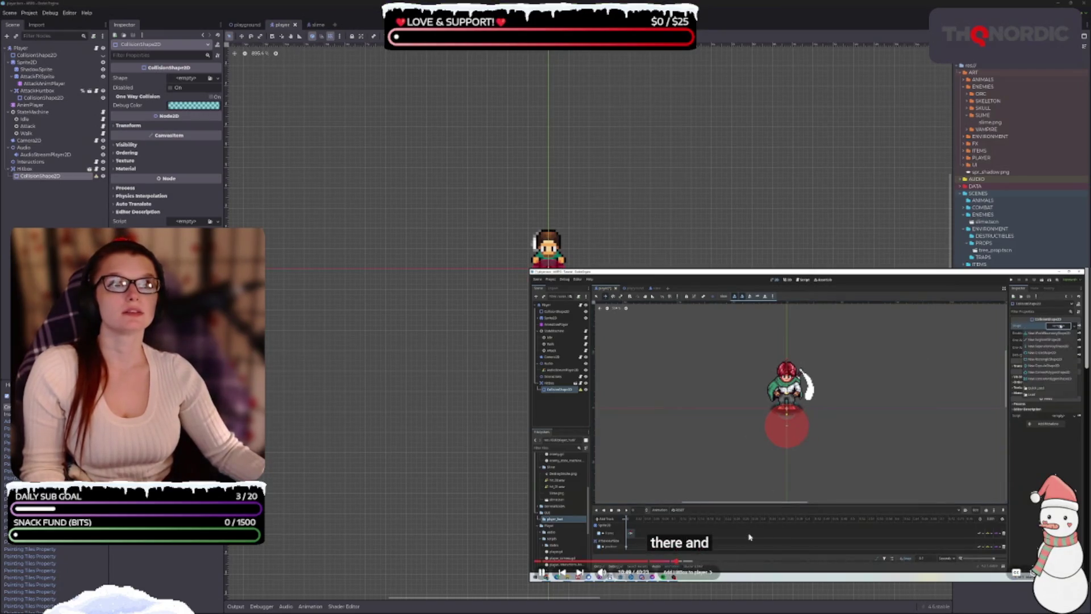
pyautogui.click(193, 79)
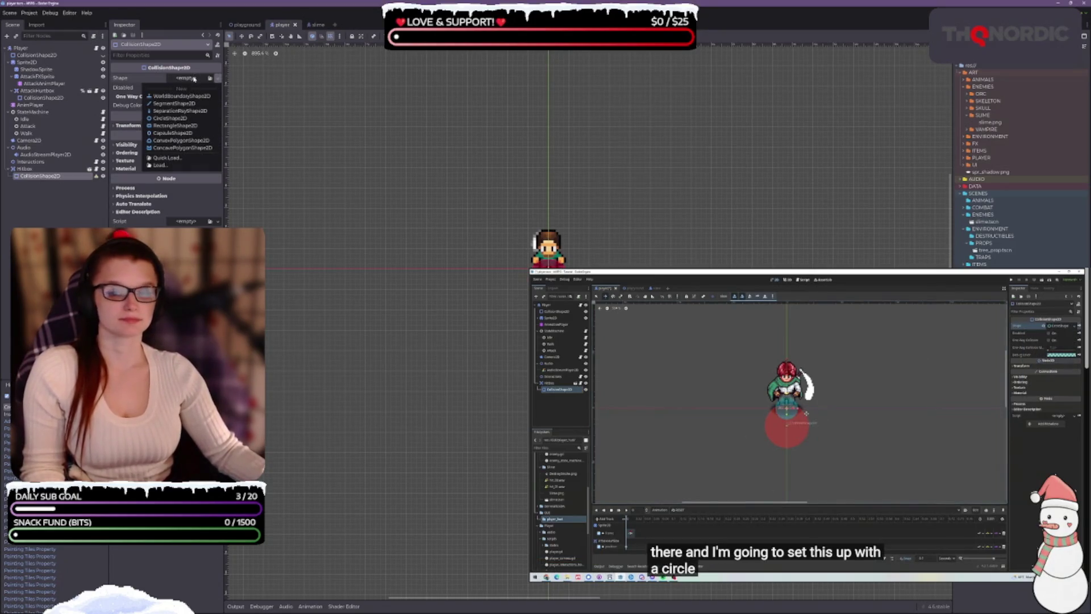
pyautogui.click(170, 118)
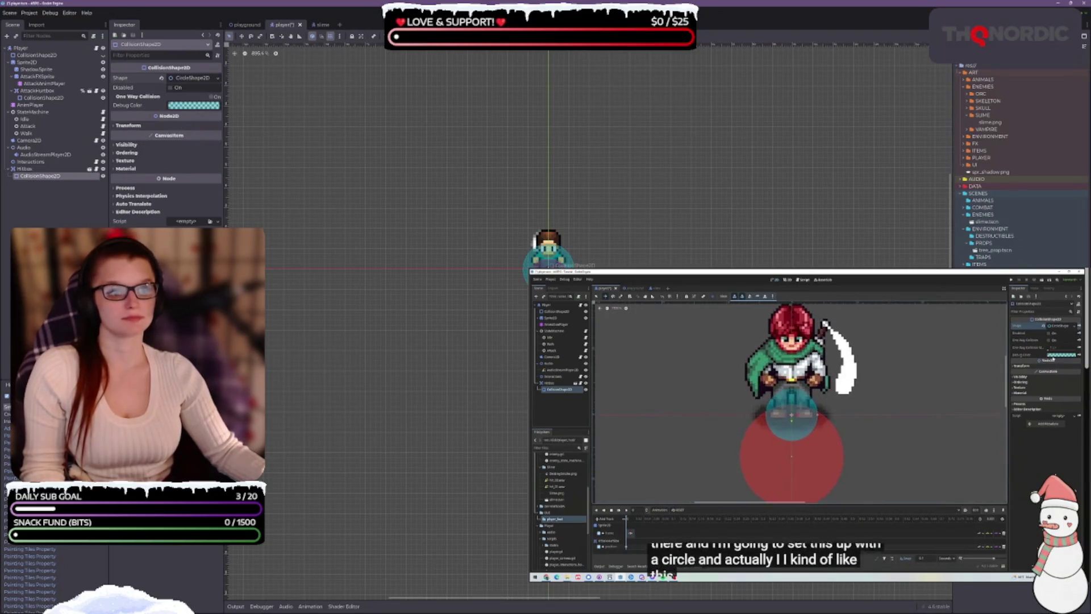
pyautogui.scroll(5, 560, 258)
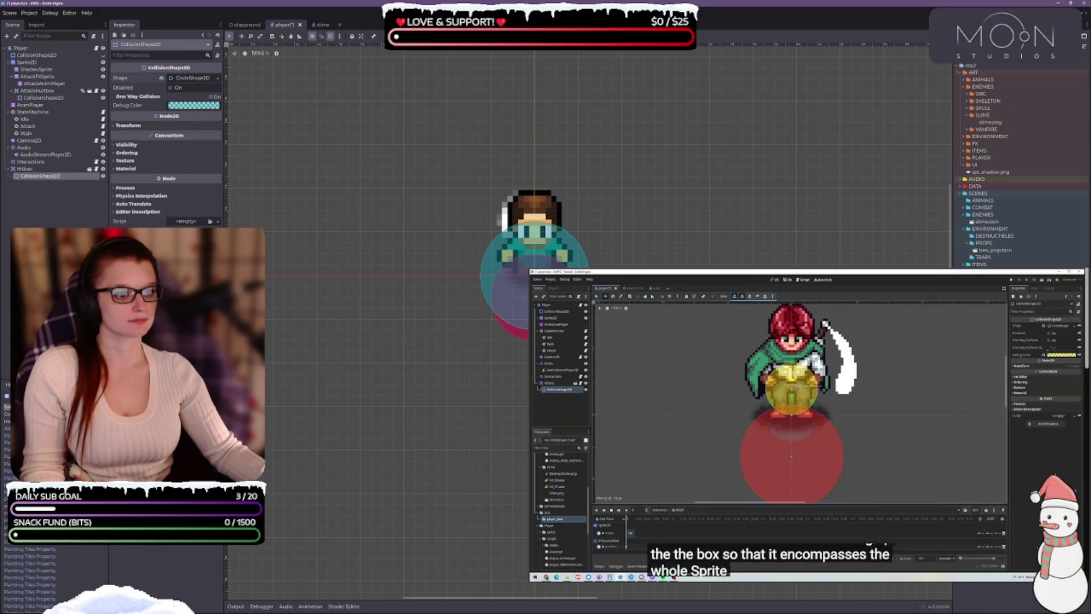
pyautogui.press('Down')
pyautogui.press('Down')
pyautogui.press('Down')
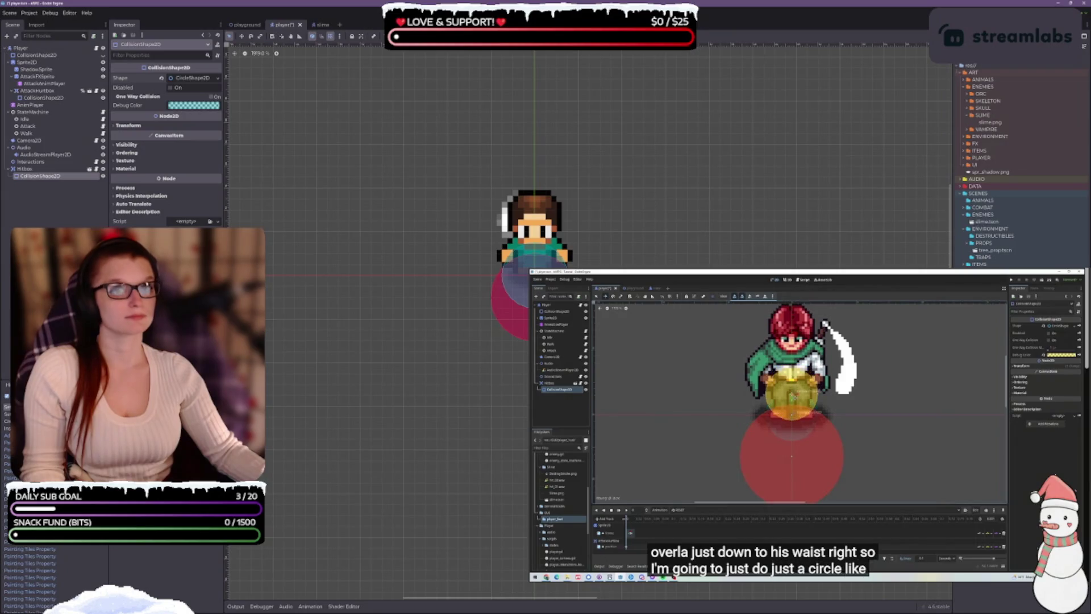
pyautogui.moveTo(538, 288); pyautogui.dragTo(538, 247)
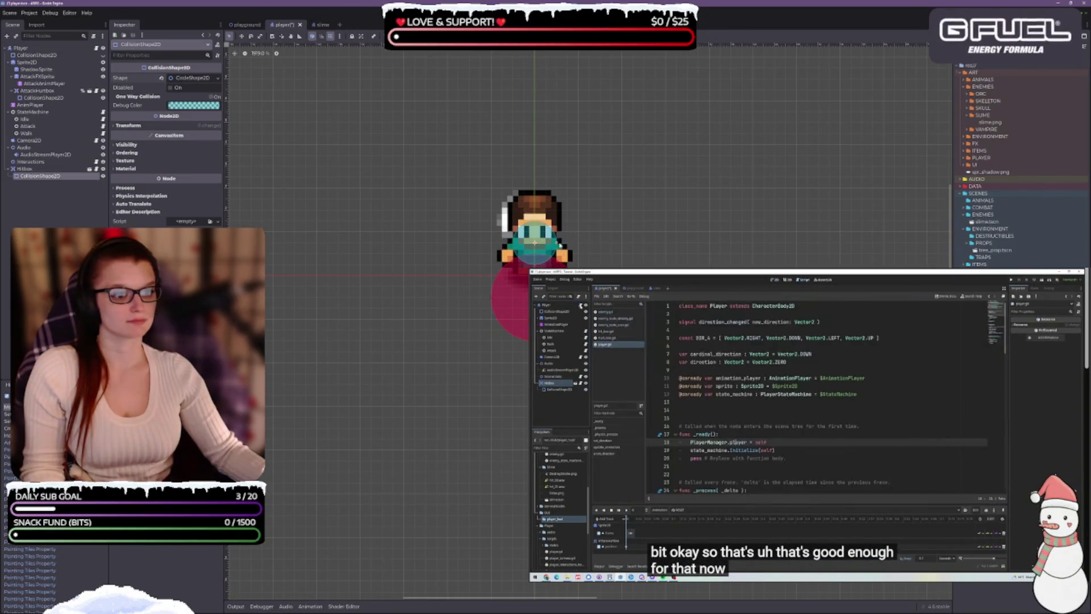
pyautogui.moveTo(534, 241); pyautogui.dragTo(534, 253)
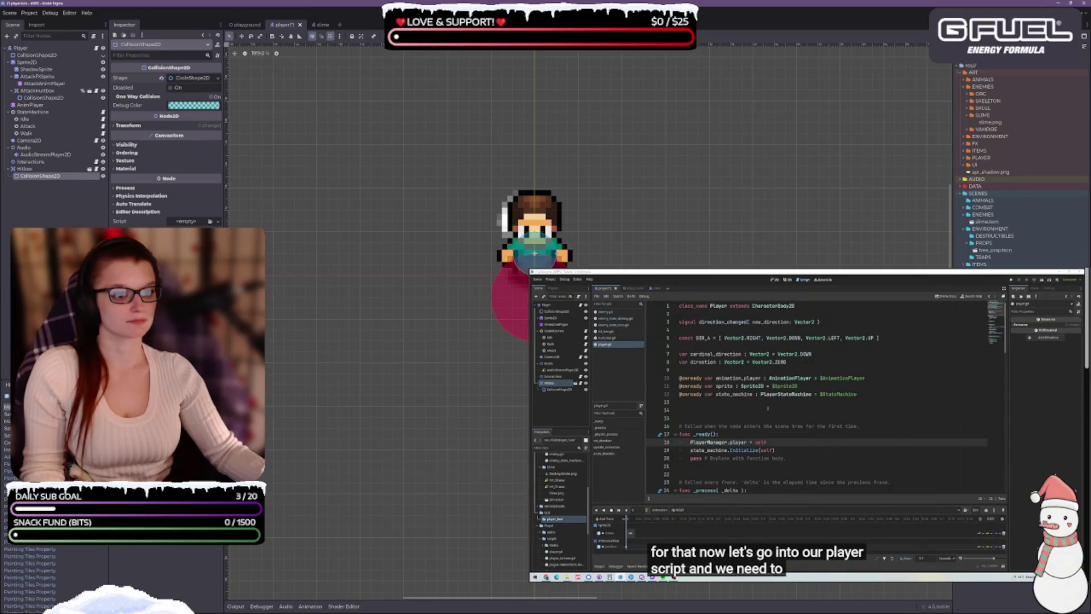
pyautogui.moveTo(720, 397)
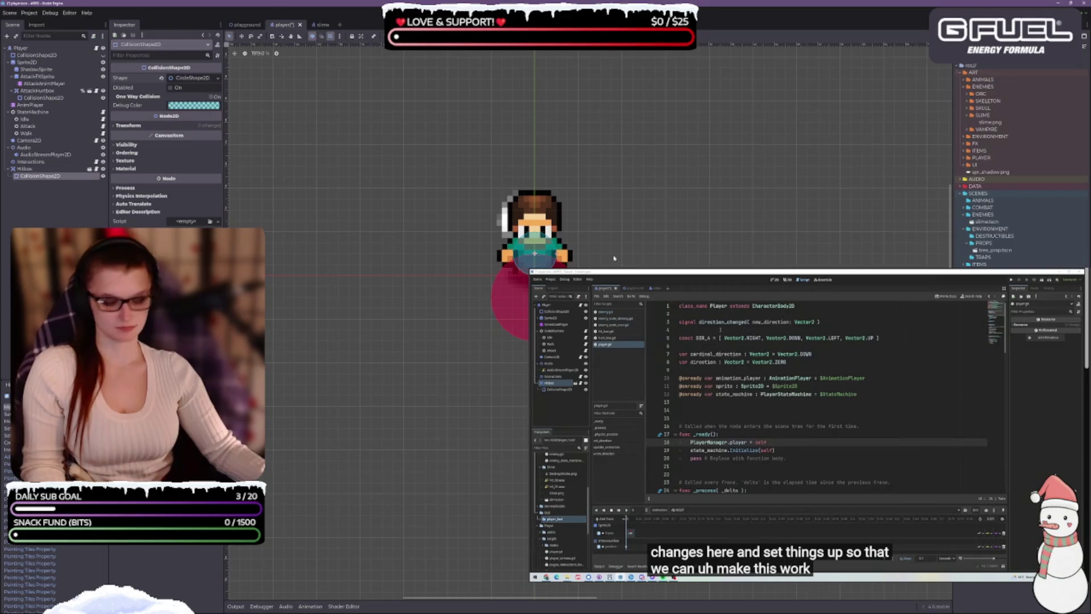
pyautogui.hotkey('ctrl', 's')
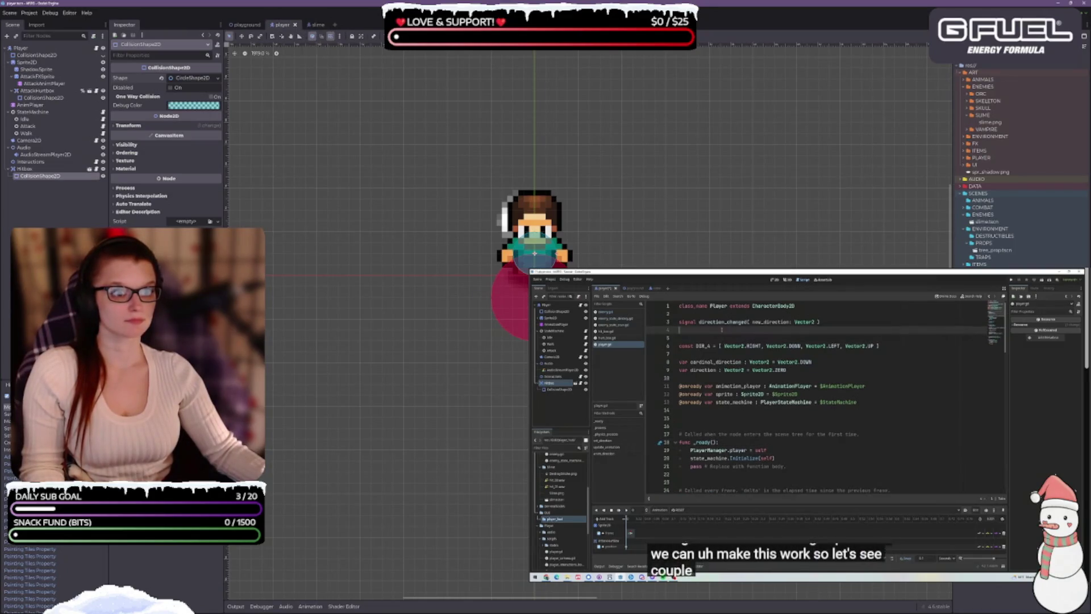
pyautogui.hotkey('ctrl', 'F3')
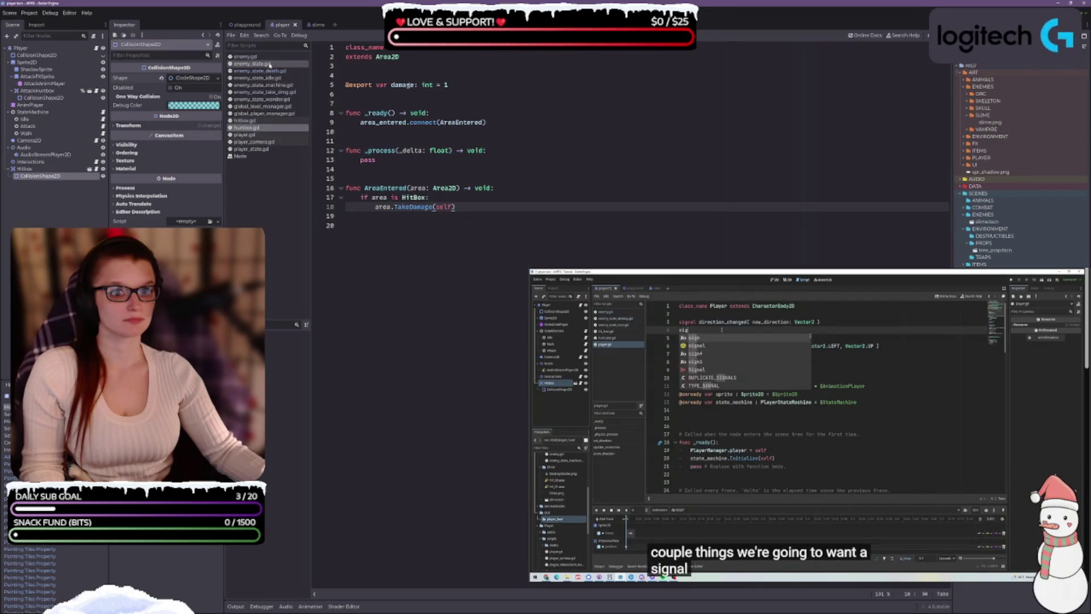
# Step: Start a 'signal Player…' line below DirectionChanged in player.gd and save
pyautogui.click(262, 134)
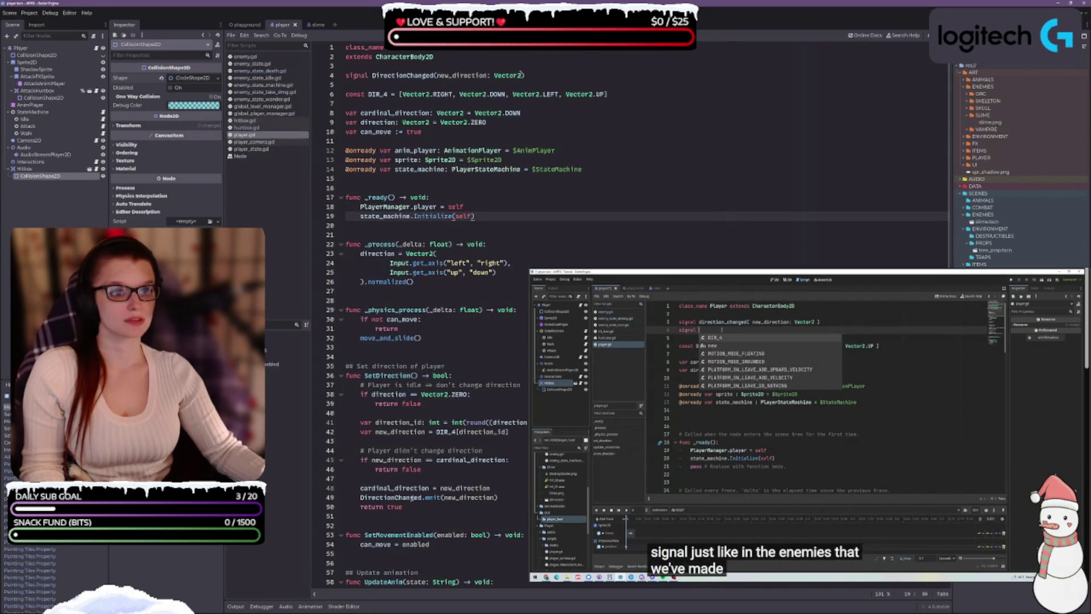
pyautogui.click(561, 75)
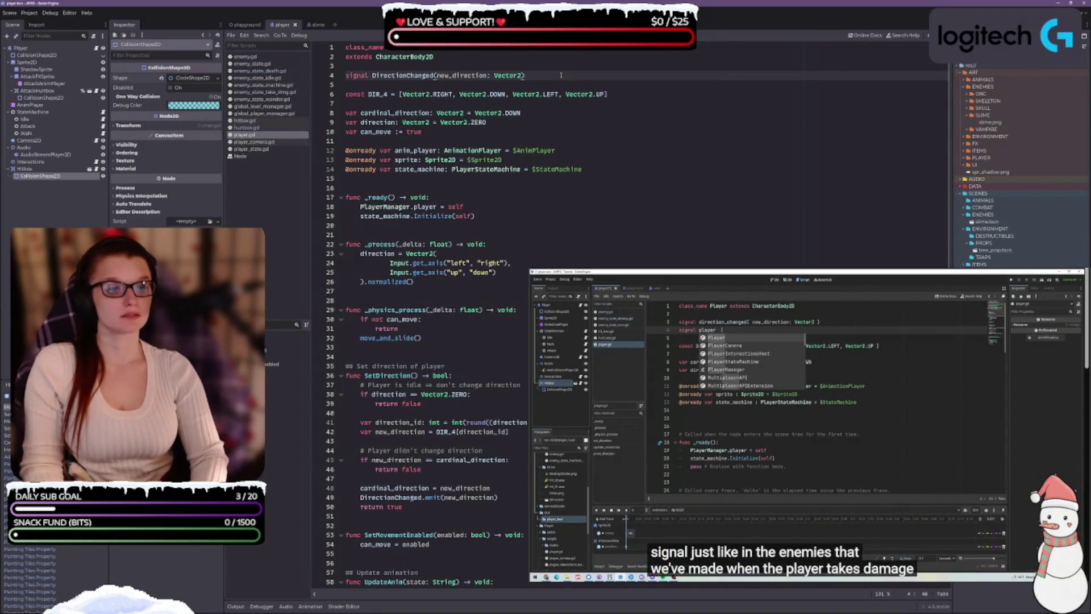
pyautogui.press('Return')
pyautogui.write('signal Pla')
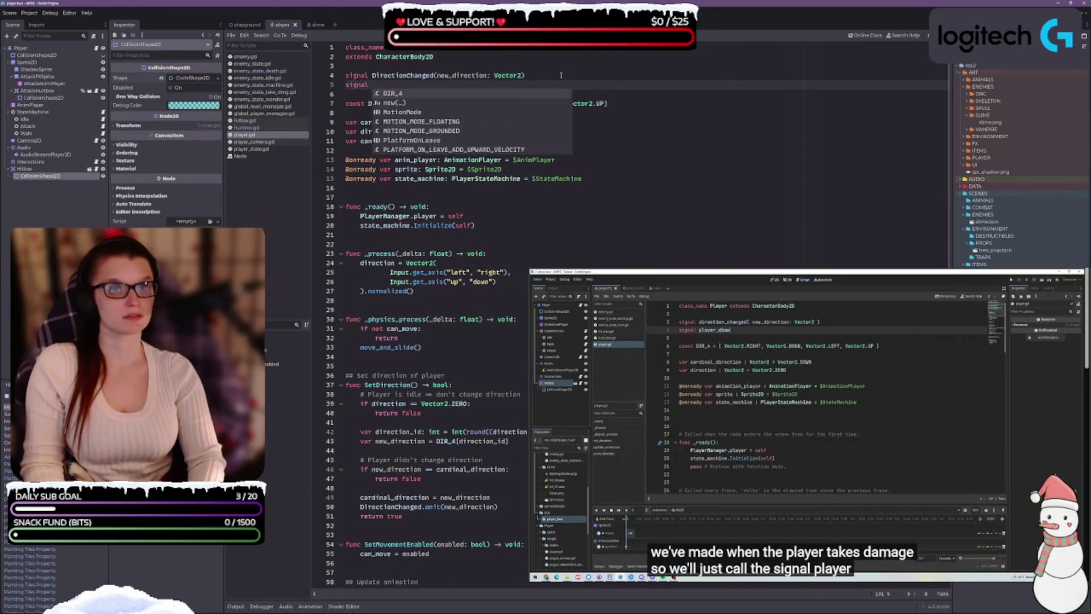
pyautogui.write('yer')
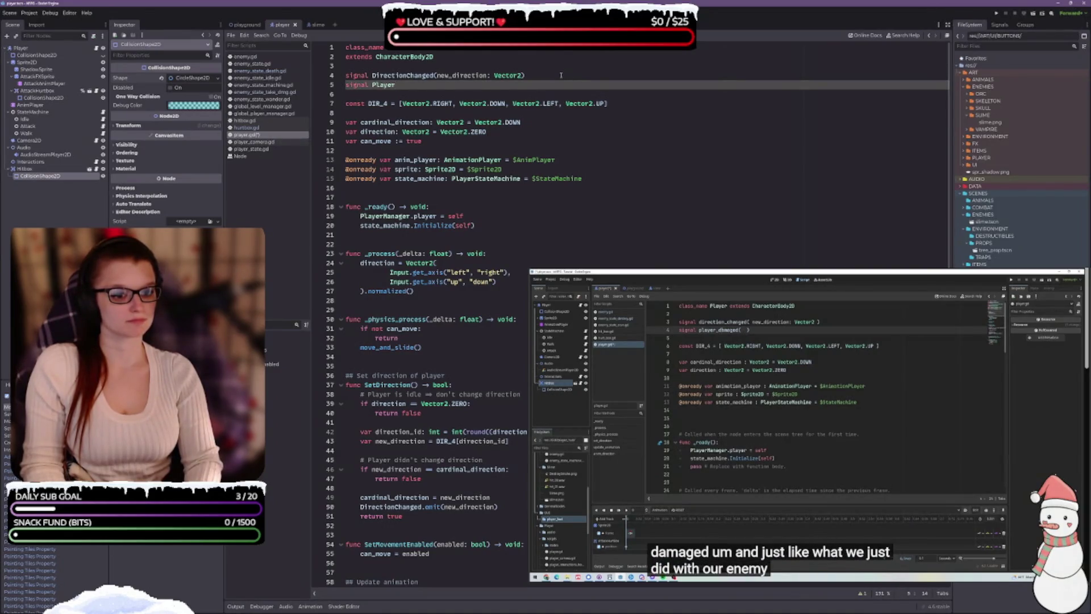
pyautogui.hotkey('ctrl', 's')
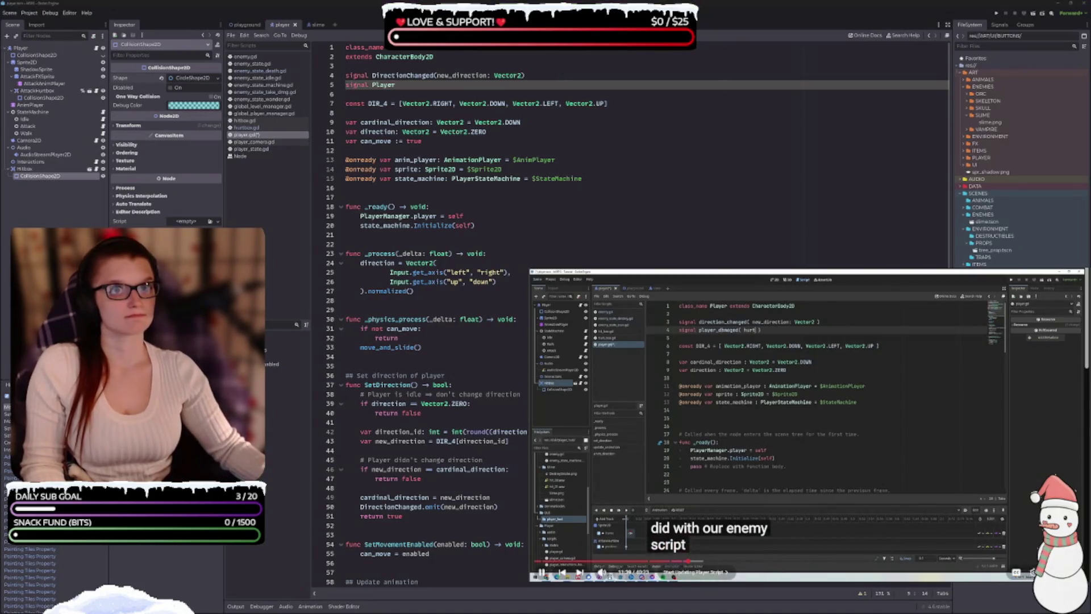
# Step: Check enemy.gd's damage signal, then complete PlayerDamaged(hurtbox: HurtBox) and save player.gd
pyautogui.click(808, 425)
pyautogui.click(266, 57)
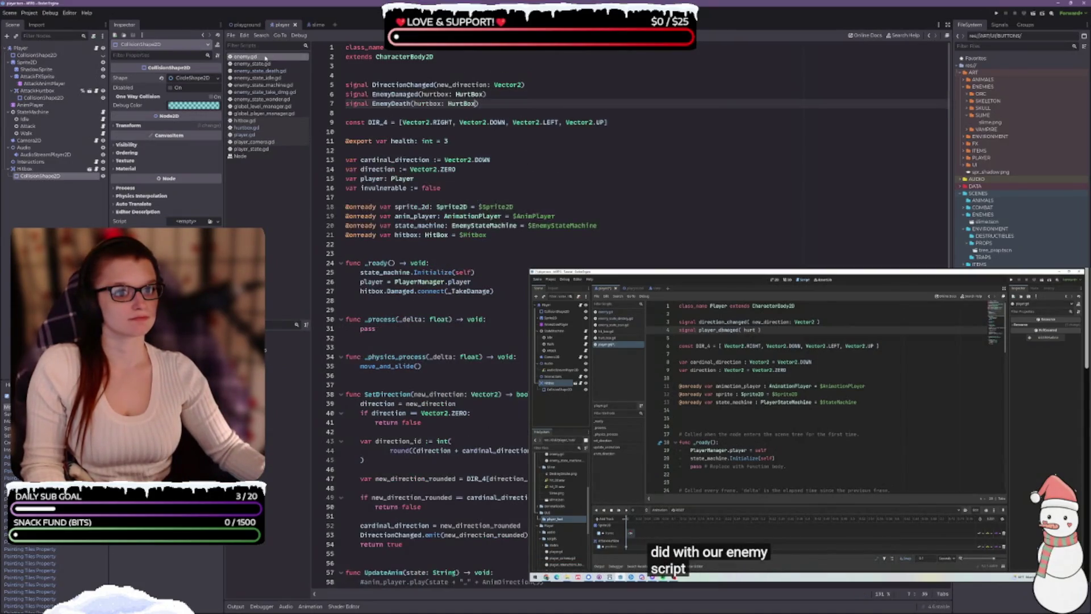
pyautogui.click(262, 135)
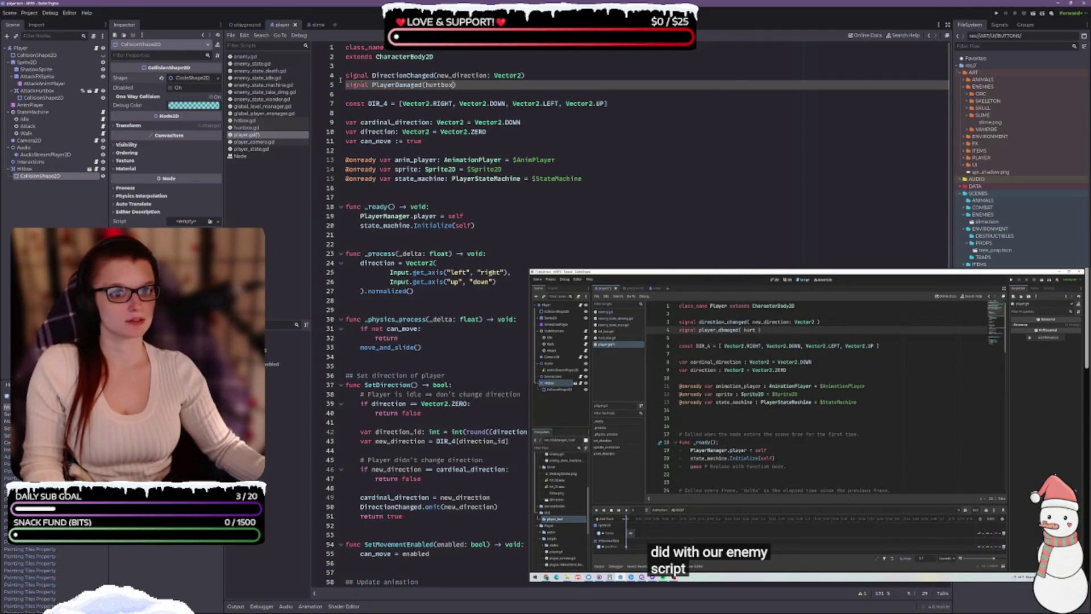
pyautogui.click(248, 57)
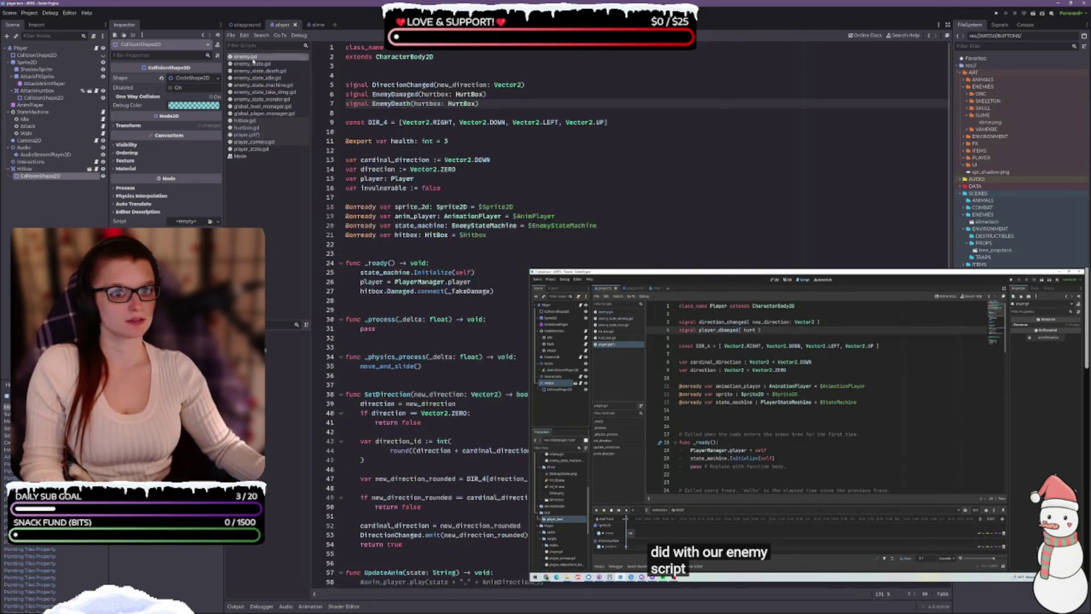
pyautogui.click(254, 134)
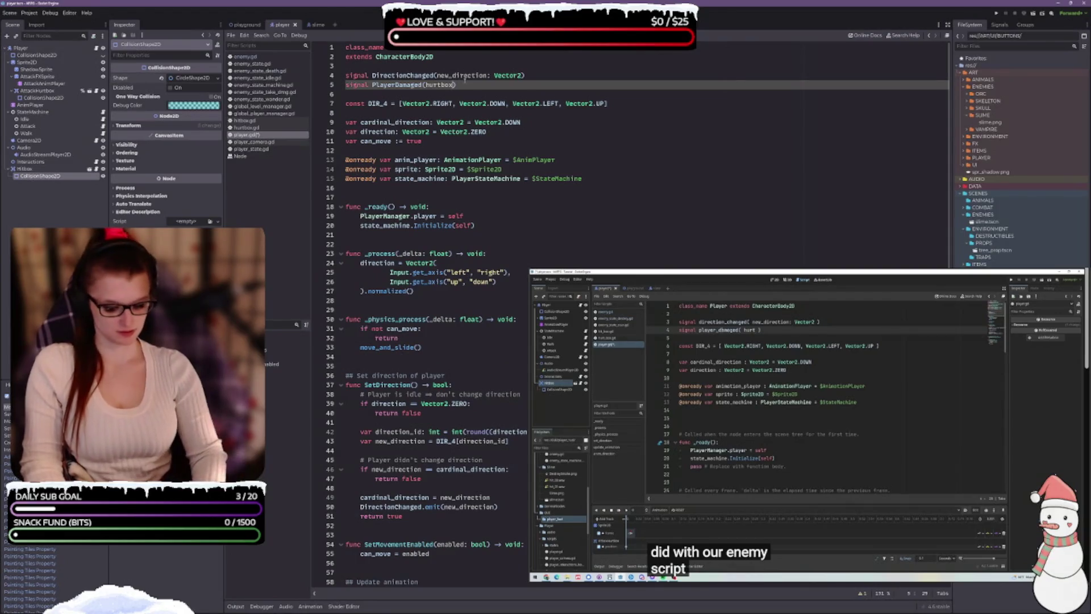
pyautogui.write('r')
pyautogui.press('Return')
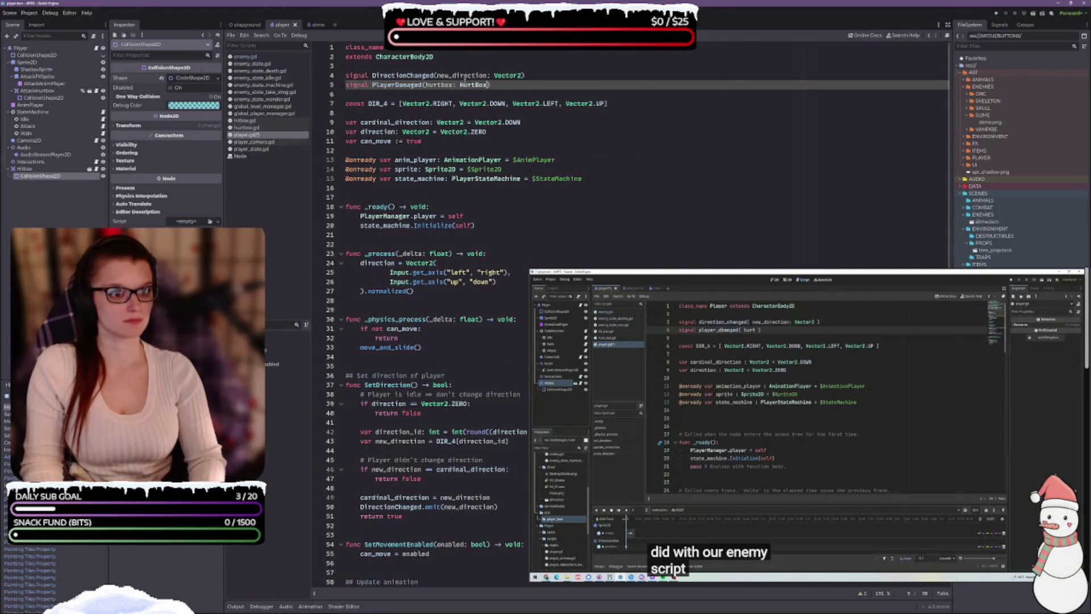
pyautogui.hotkey('ctrl', 's')
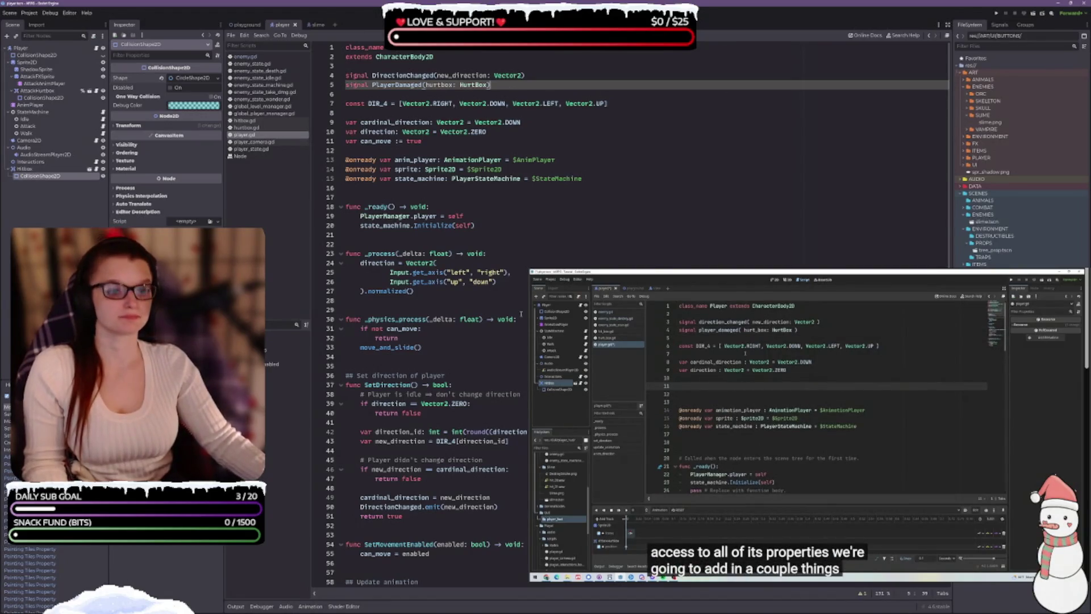
# Step: Add an invulnerable variable set to false after can_move in player.gd
pyautogui.click(449, 142)
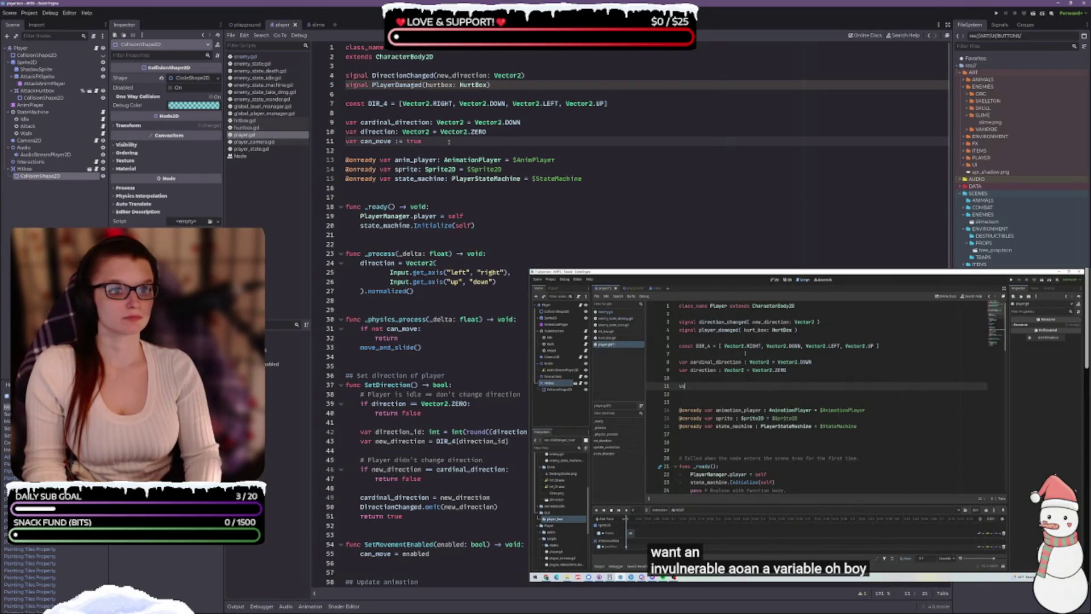
pyautogui.press('Return')
pyautogui.press('Return')
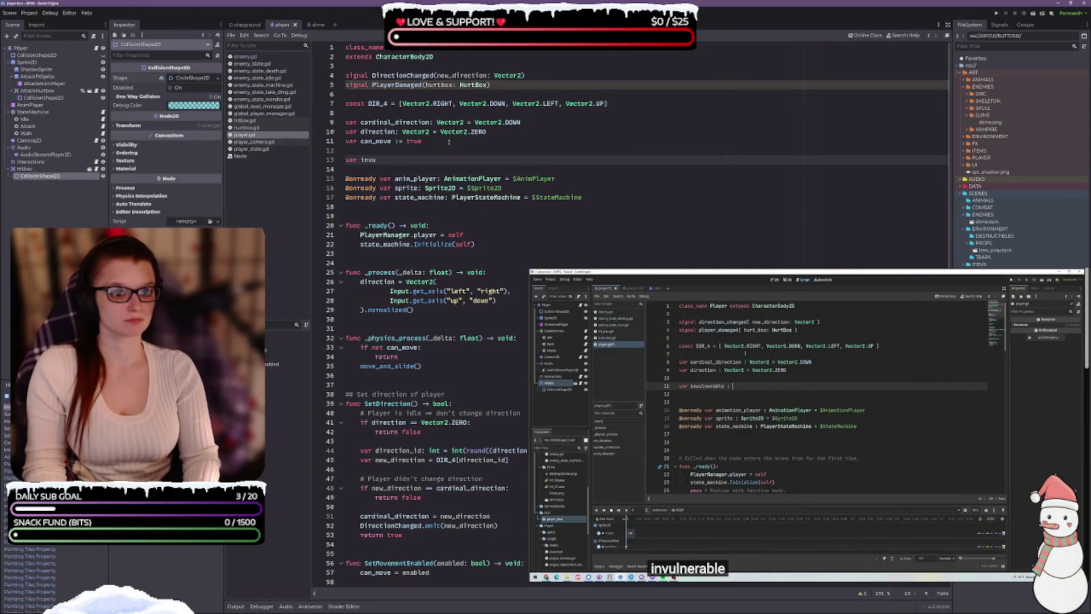
pyautogui.write('erable')
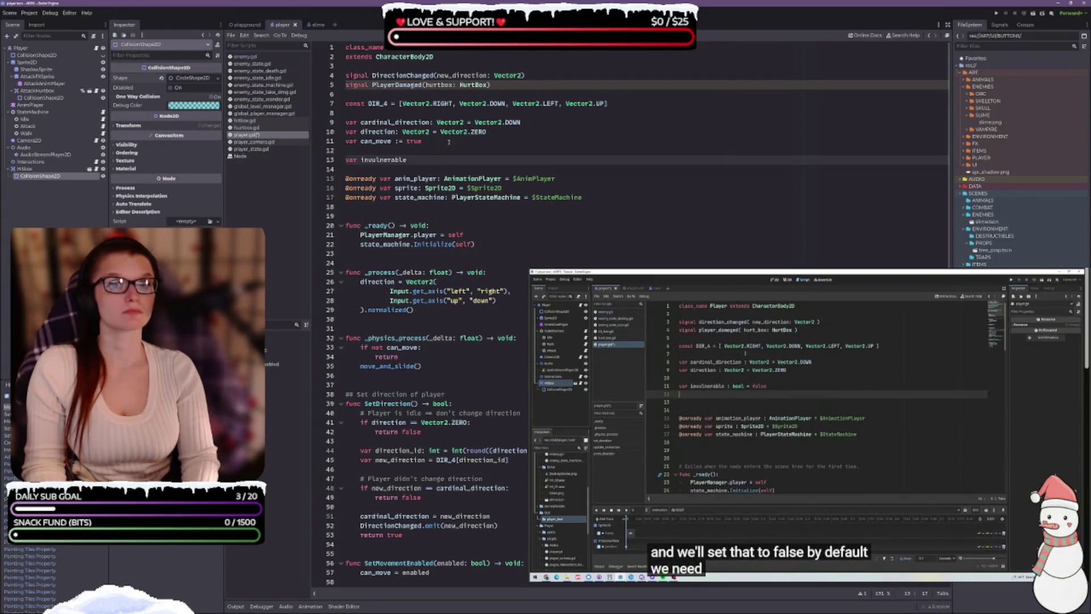
pyautogui.press('BackSpace')
pyautogui.press('BackSpace')
pyautogui.press('BackSpace')
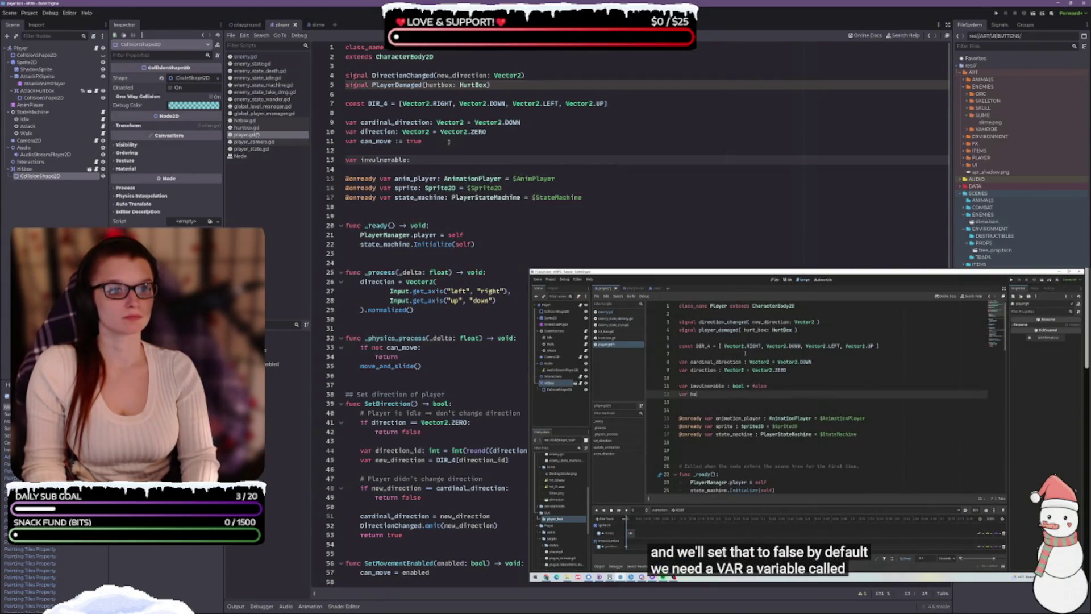
pyautogui.write('false')
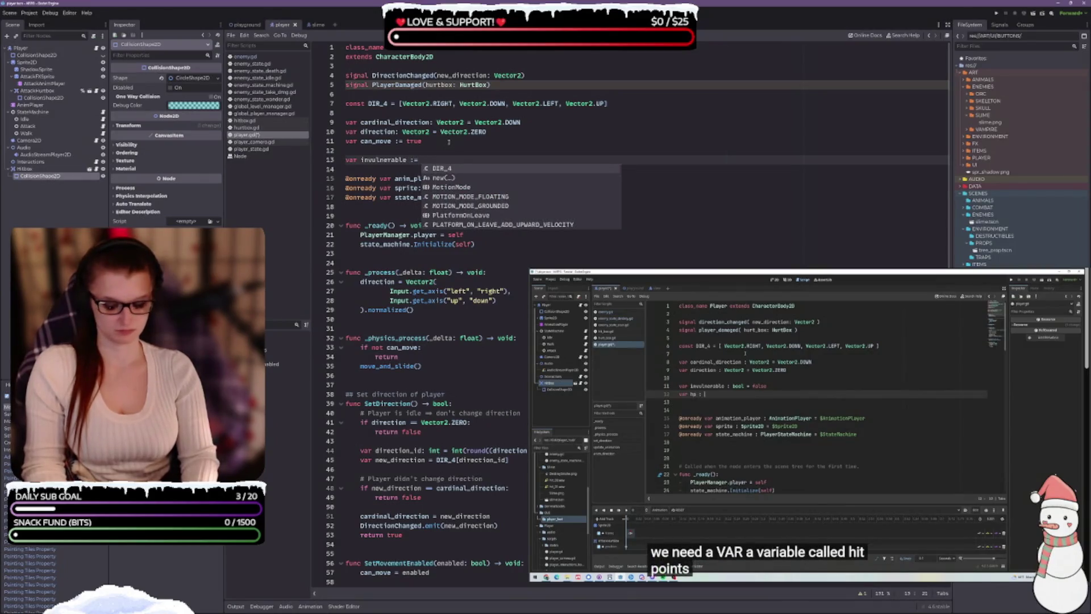
pyautogui.press('Return')
# Step: Declare health: int = 6 and max_health: int = 6, then save the script
pyautogui.write('var He')
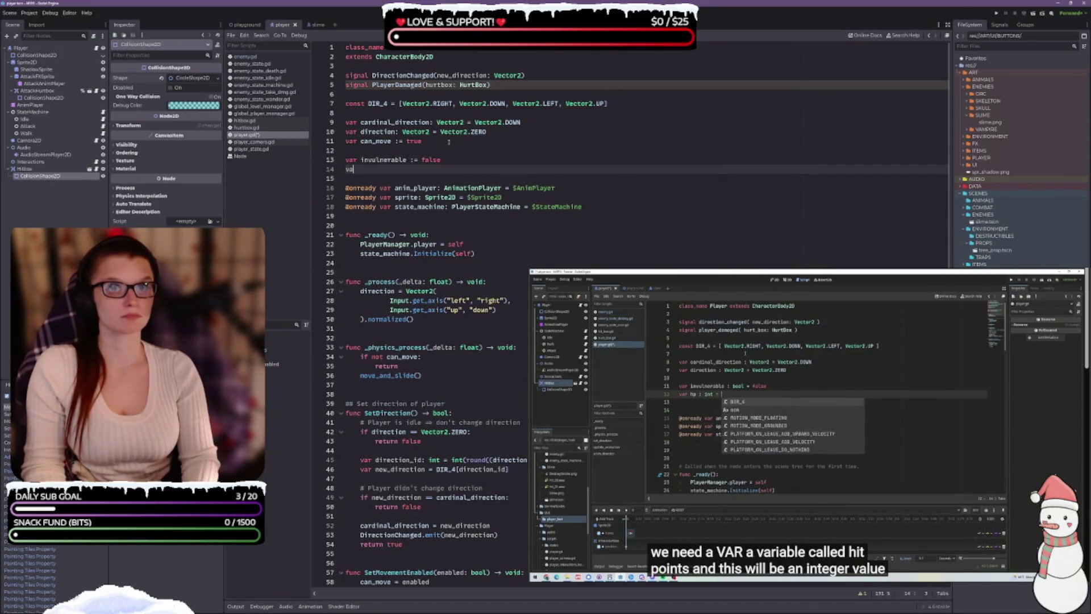
pyautogui.write('alt')
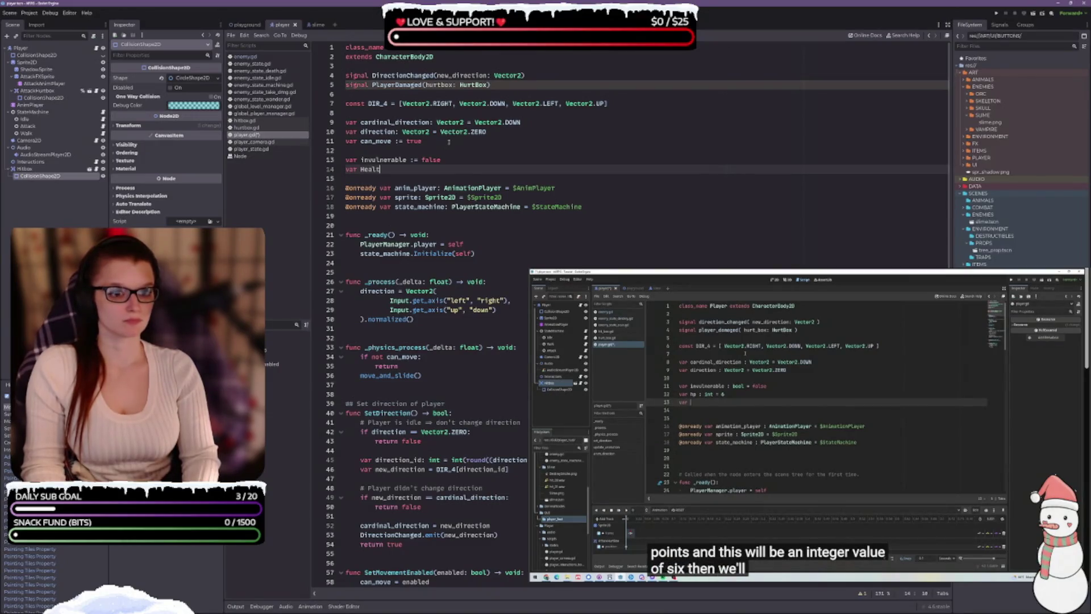
pyautogui.press('BackSpace')
pyautogui.press('BackSpace')
pyautogui.press('BackSpace')
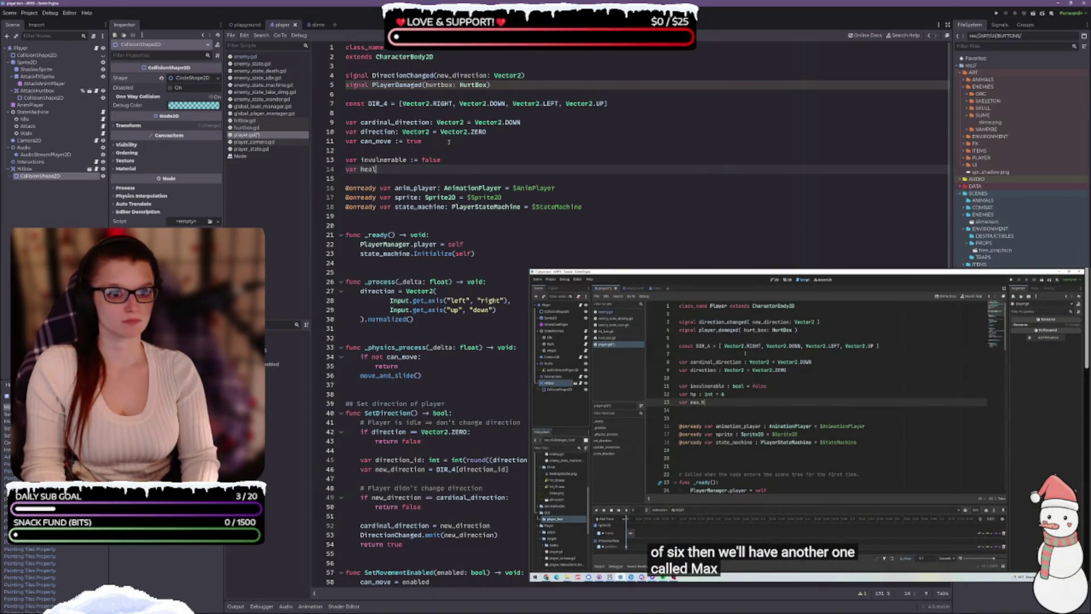
pyautogui.write(': int')
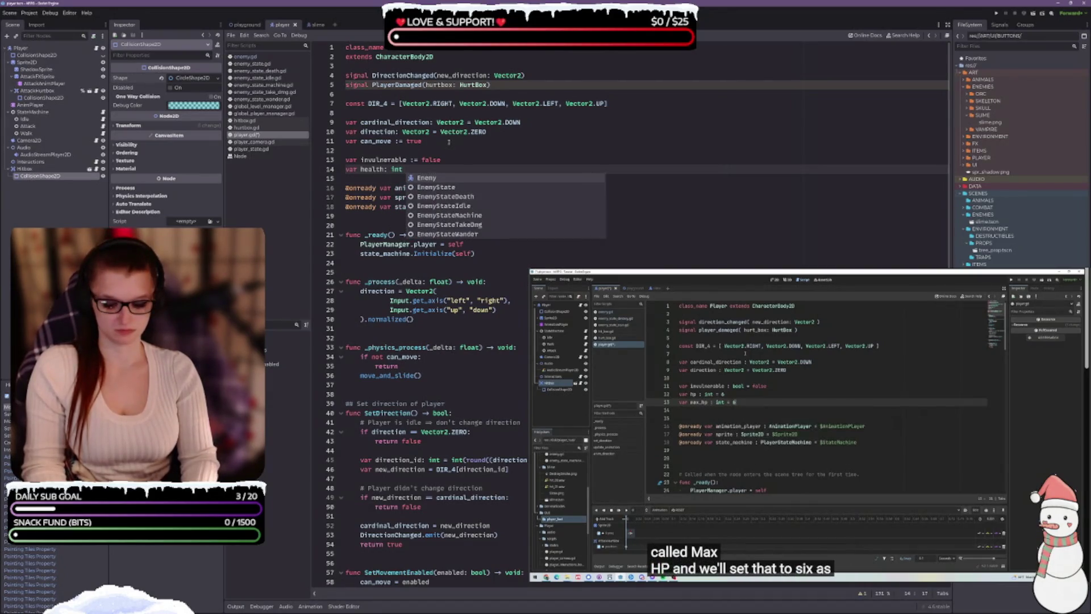
pyautogui.write(' = 6')
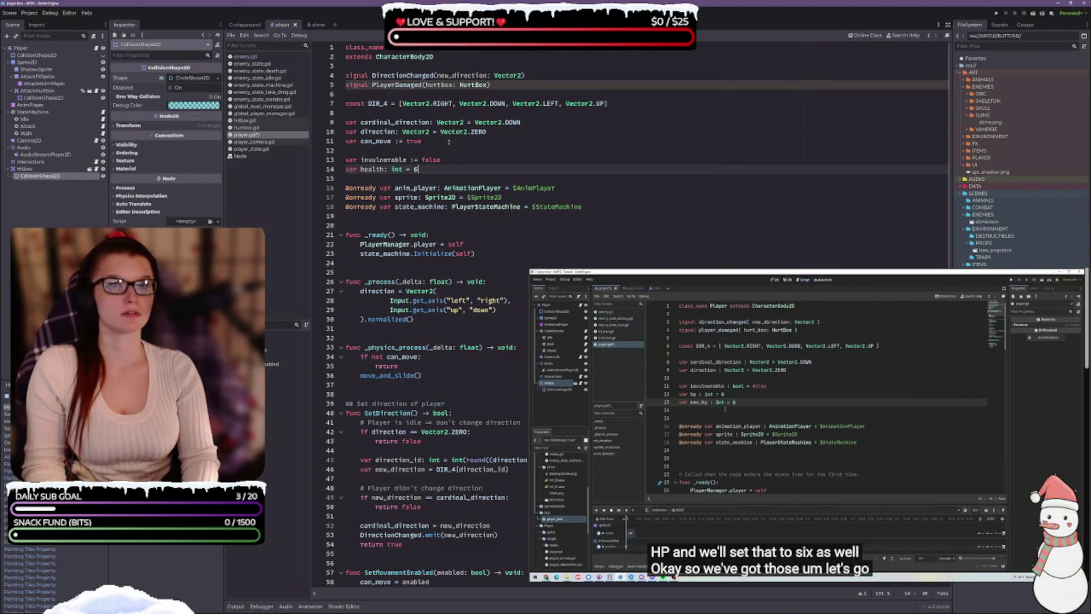
pyautogui.press('Return')
pyautogui.write('var ma')
pyautogui.write('x_health: ')
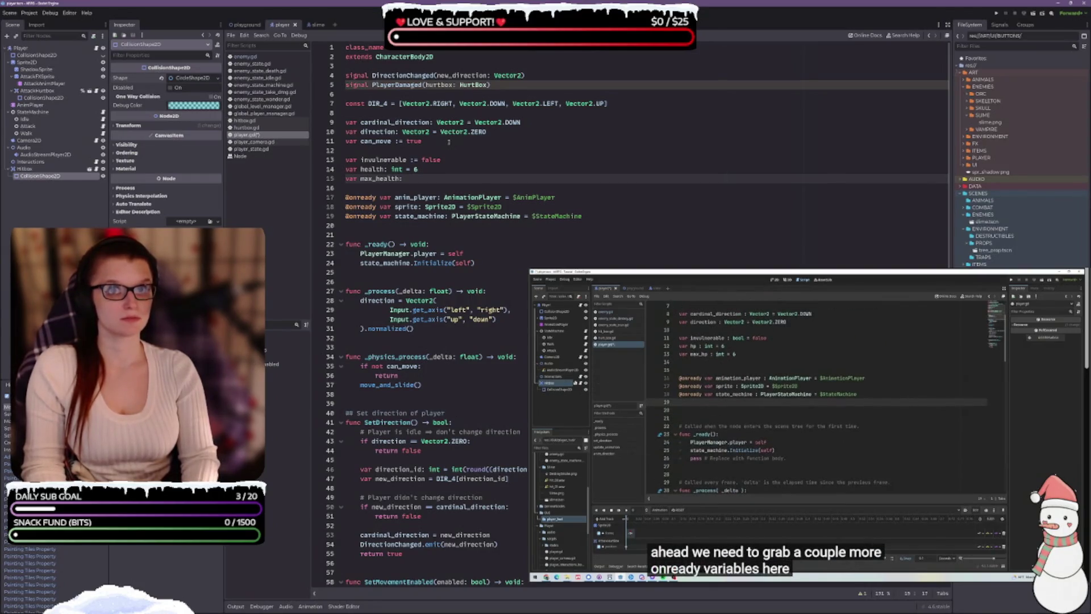
pyautogui.write('int = 6')
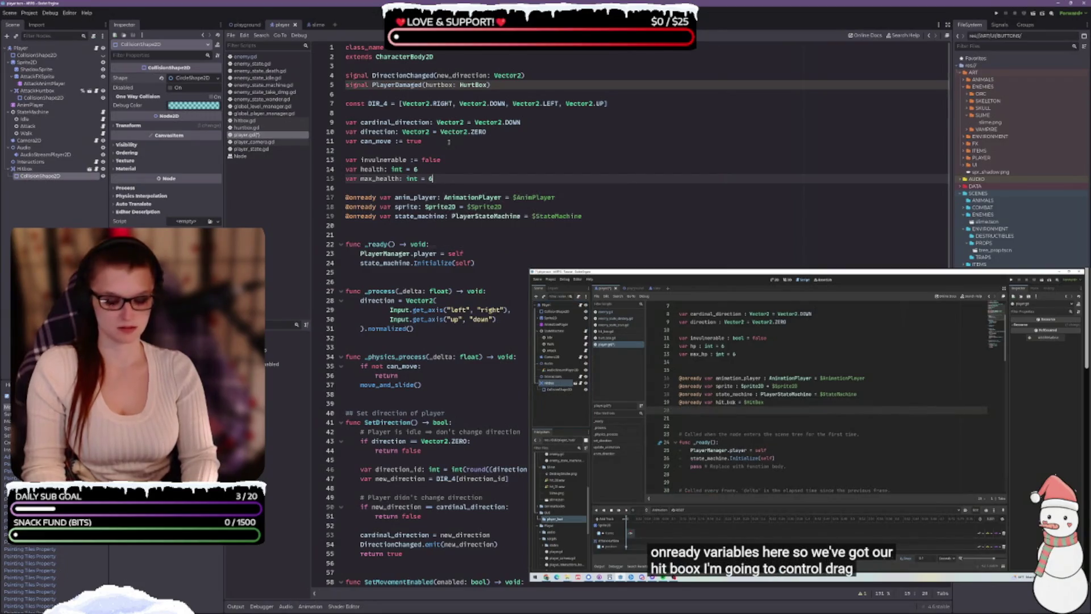
pyautogui.hotkey('ctrl', 's')
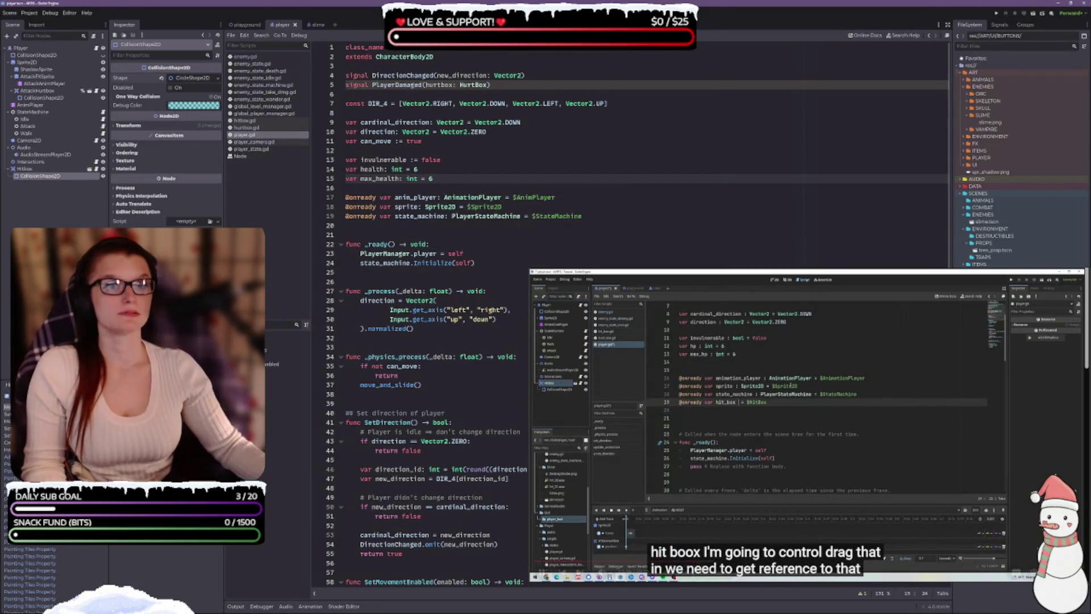
# Step: Compare with enemy.gd, then delete the extra blank line after can_move
pyautogui.click(257, 59)
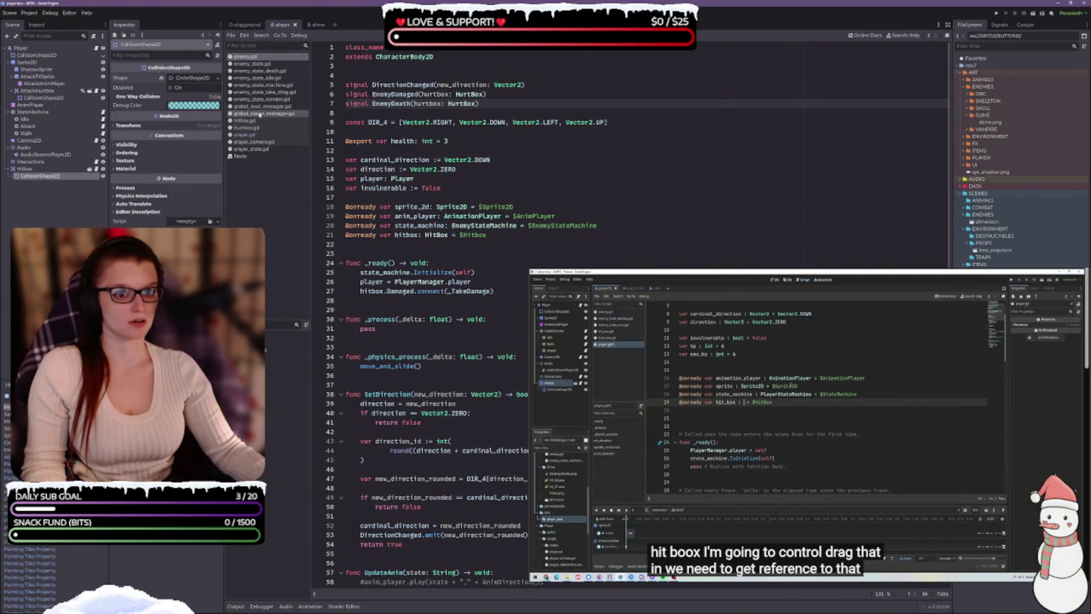
pyautogui.click(253, 136)
pyautogui.moveTo(767, 426)
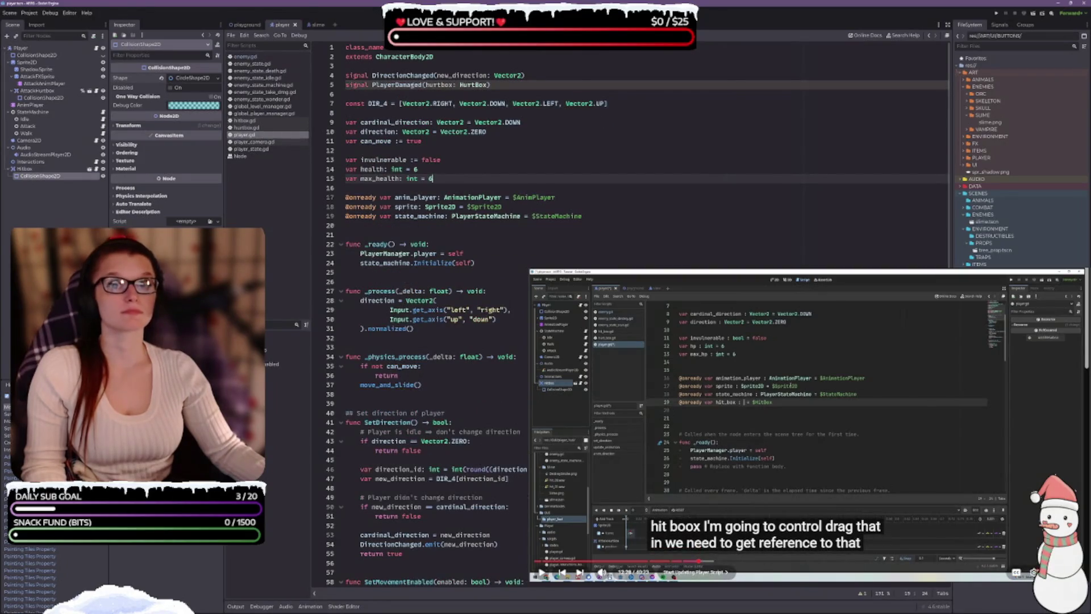
pyautogui.click(767, 426)
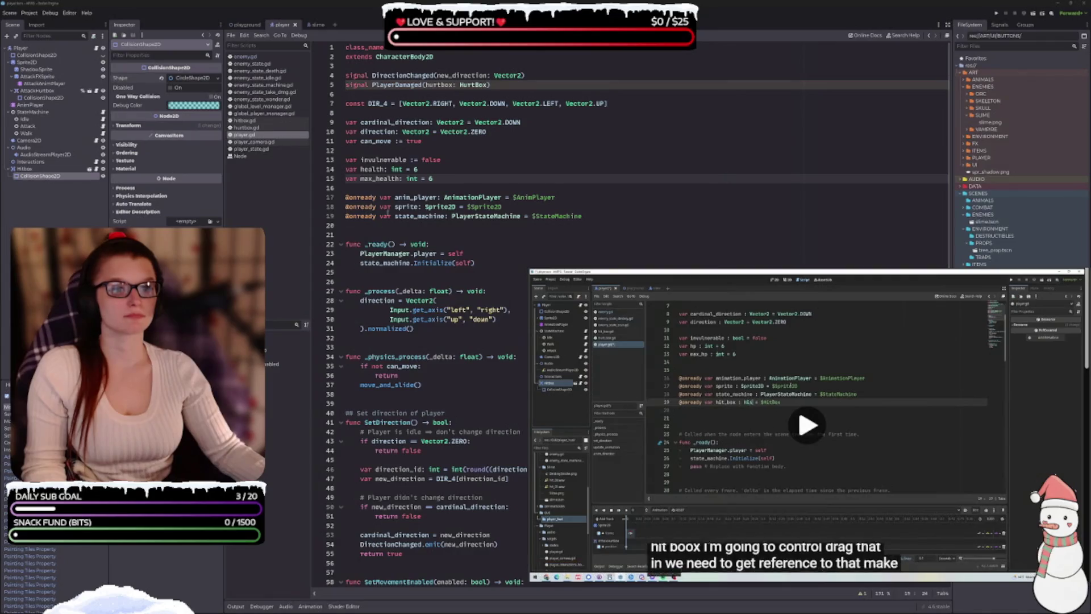
pyautogui.click(518, 149)
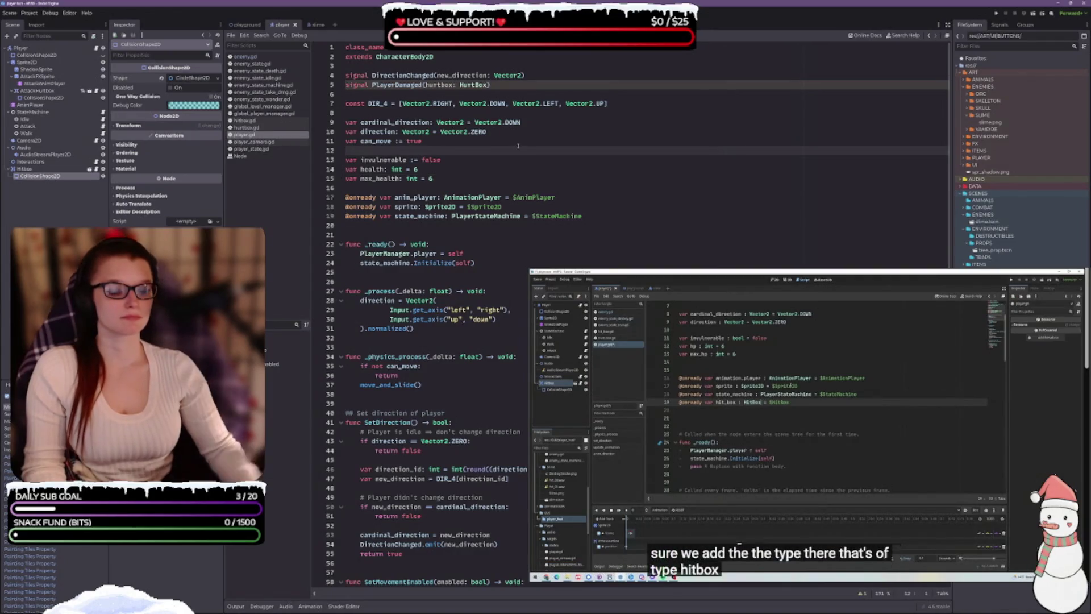
pyautogui.press('BackSpace')
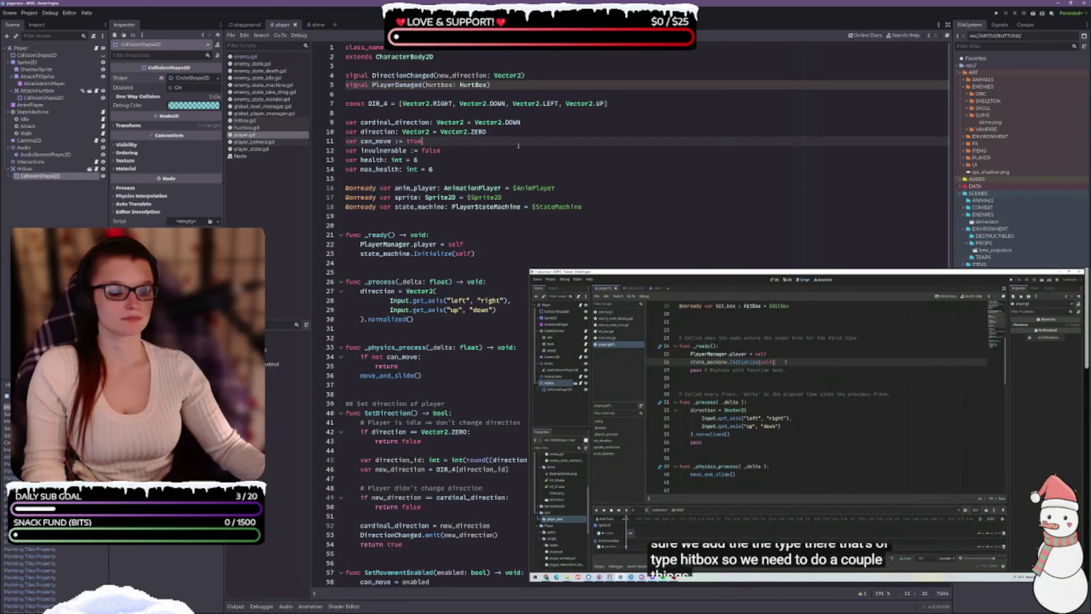
# Step: Separate the variable groups with blank lines after direction and invulnerable, and save
pyautogui.click(490, 151)
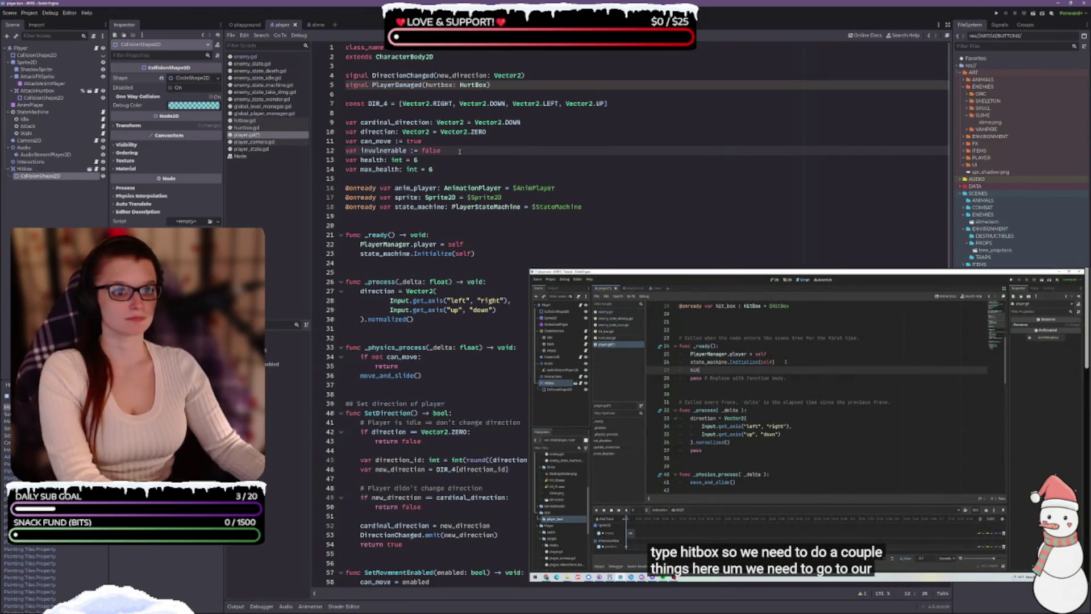
pyautogui.press('Return')
pyautogui.click(514, 131)
pyautogui.press('Return')
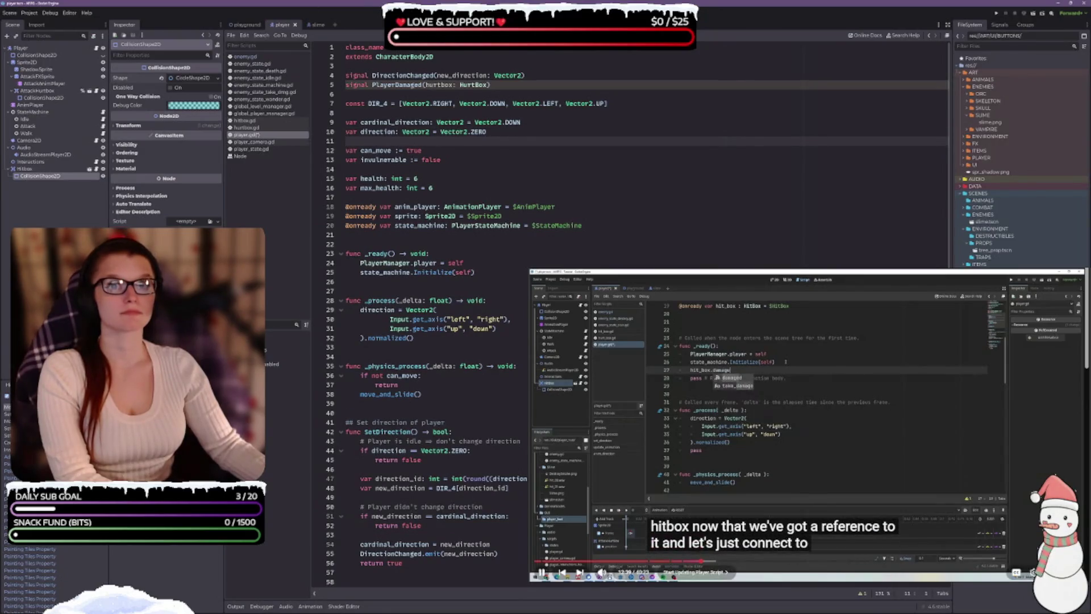
pyautogui.hotkey('ctrl', 's')
pyautogui.click(822, 466)
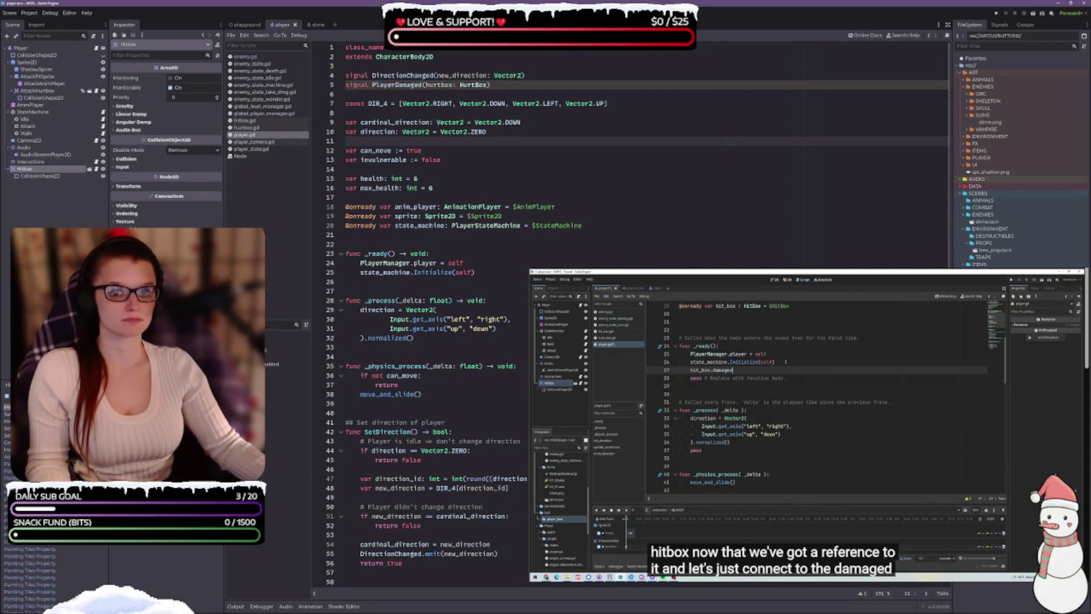
pyautogui.click(41, 172)
pyautogui.moveTo(49, 171); pyautogui.dragTo(414, 236)
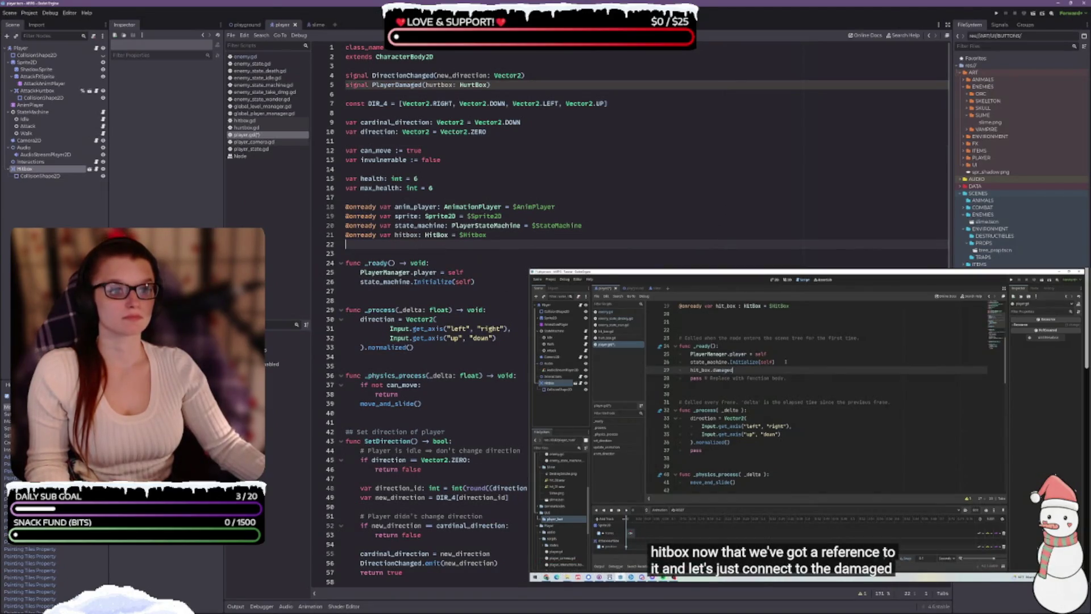
pyautogui.scroll(-1, 536, 262)
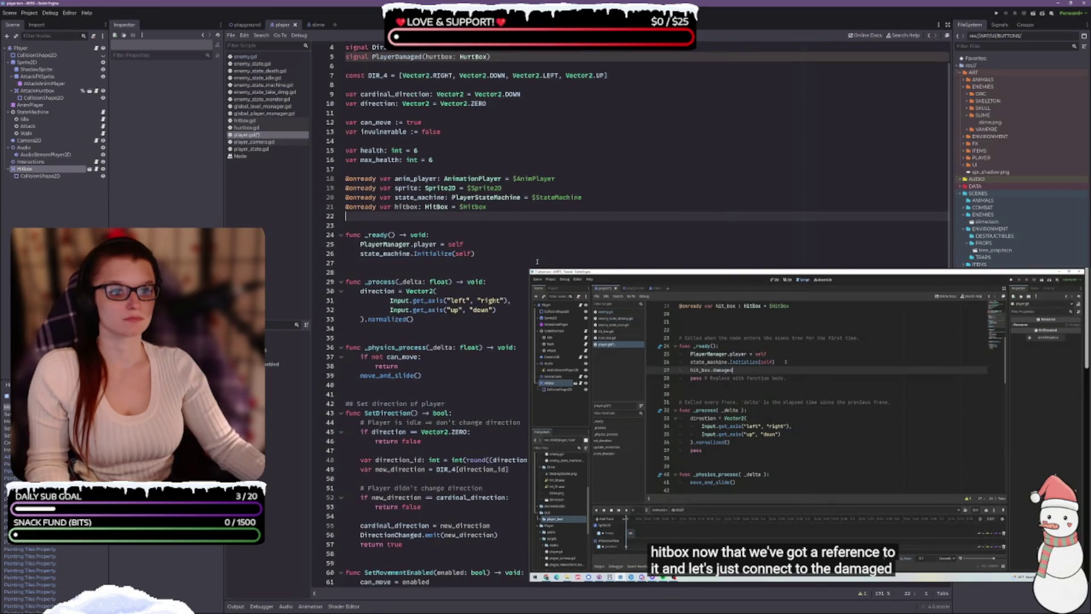
pyautogui.scroll(1, 536, 262)
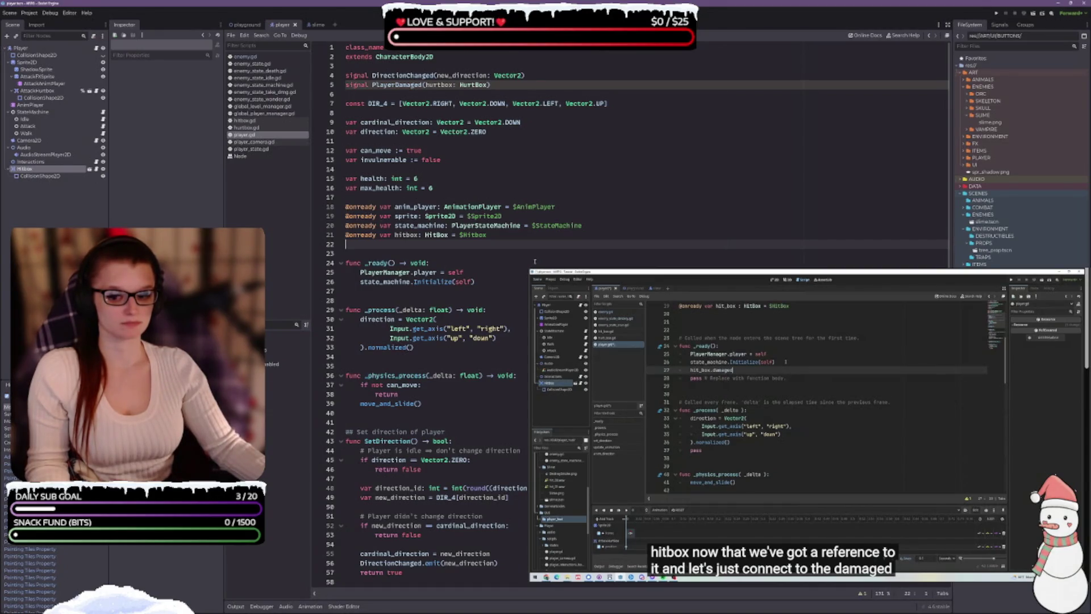
pyautogui.scroll(-3, 535, 262)
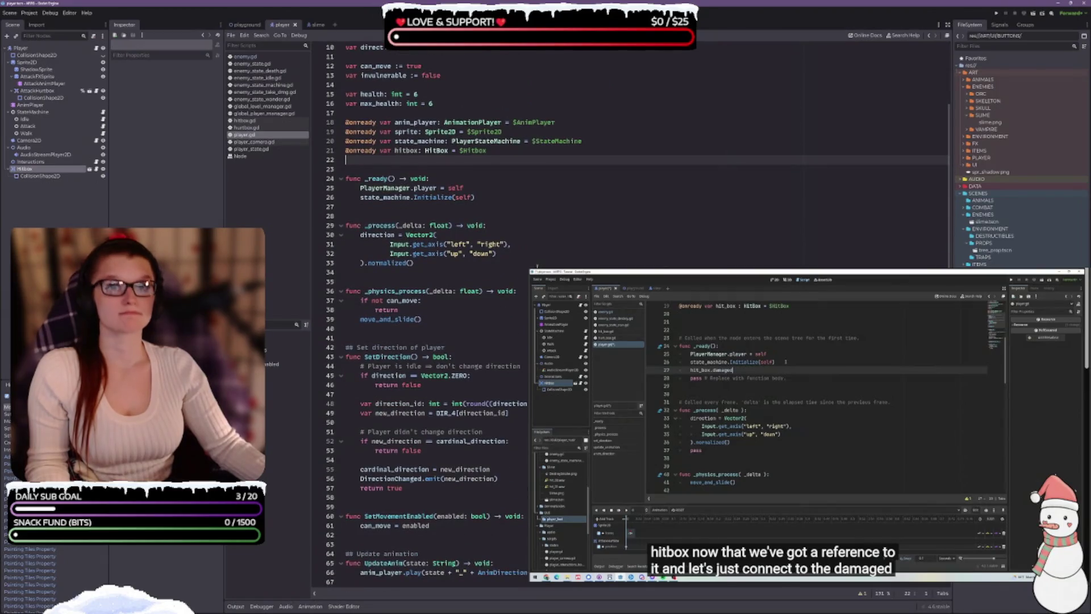
# Step: Add a hitbox.Damaged line under state_machine.Initialize(self) in _ready()
pyautogui.click(498, 197)
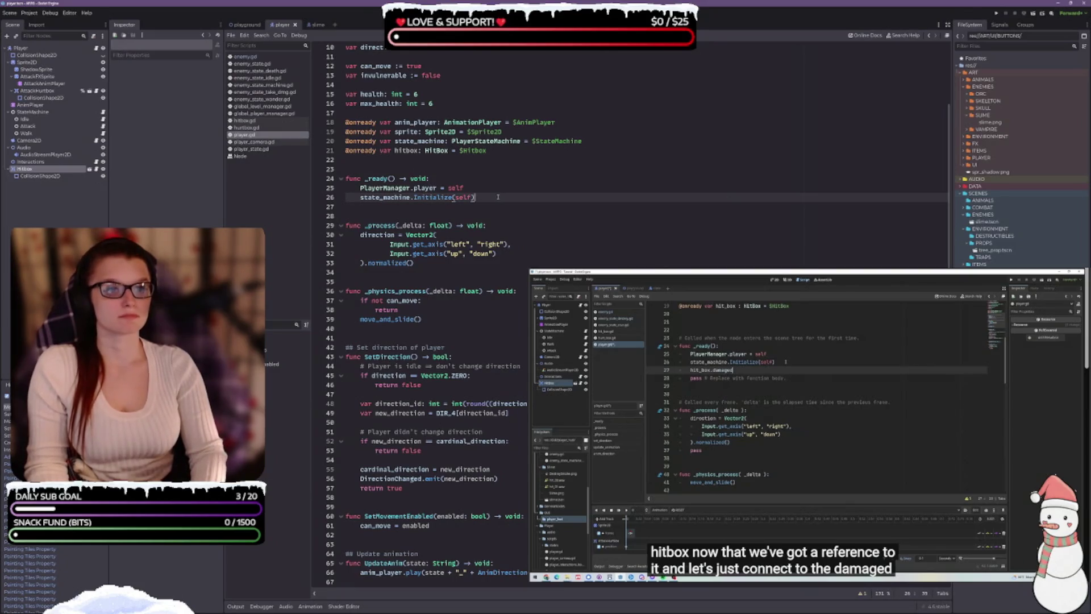
pyautogui.press('Return')
pyautogui.write('box')
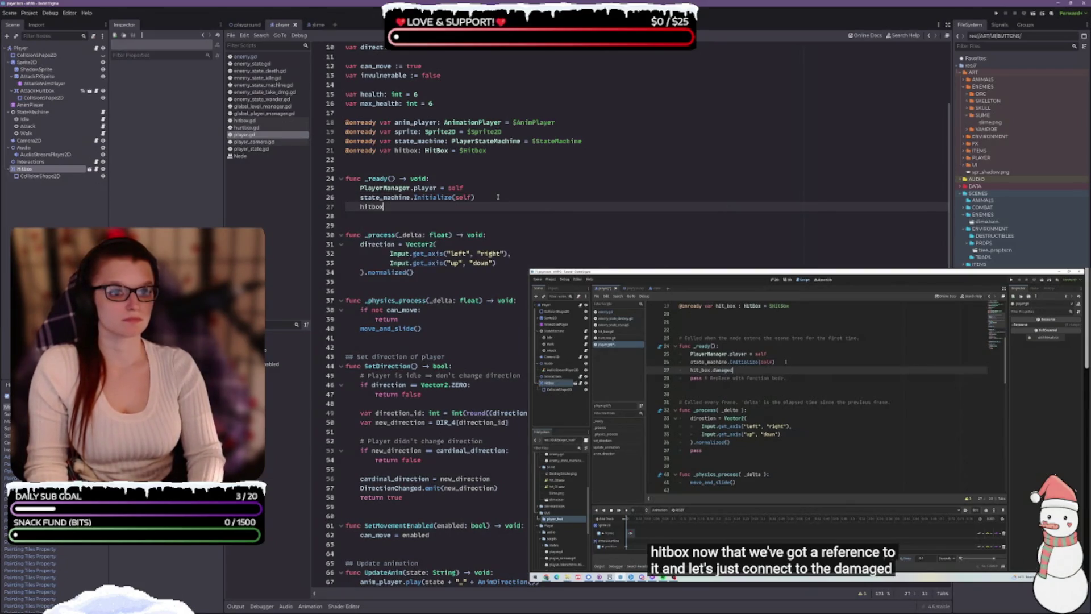
pyautogui.write('.d')
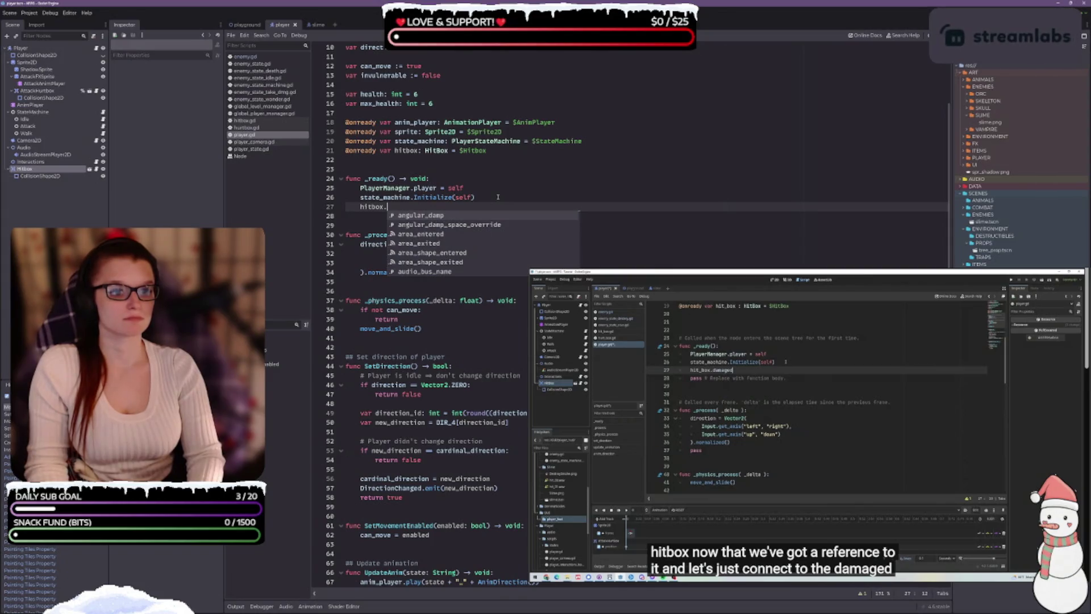
pyautogui.write('am')
pyautogui.press('Return')
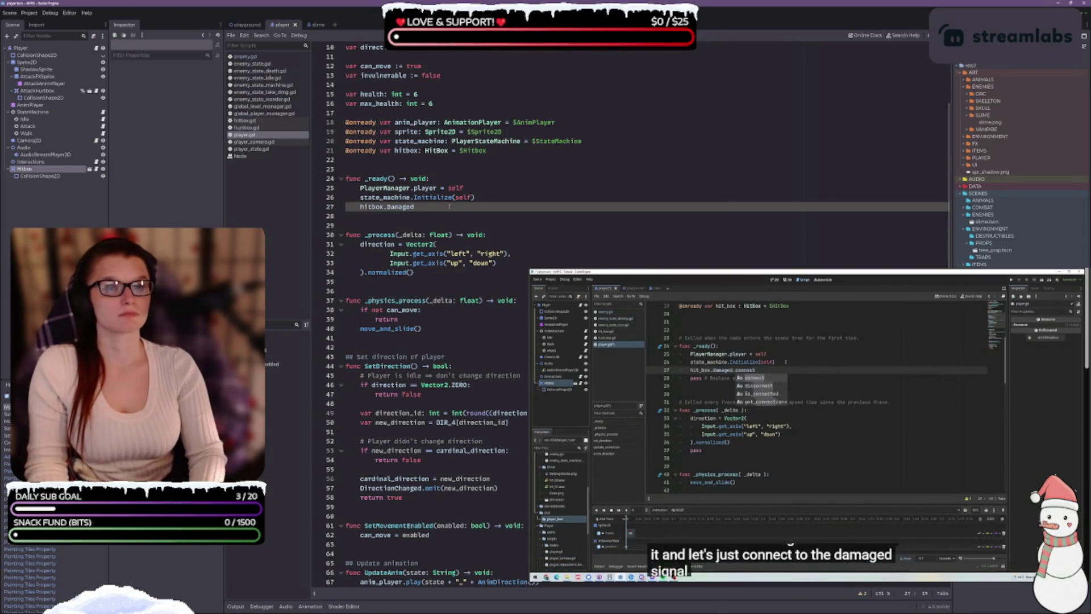
# Step: Connect hitbox.Damaged to _TakeDamage and begin func _TakeDamage(hurtbox: HurtBox) at the script's end
pyautogui.write('.connect(')
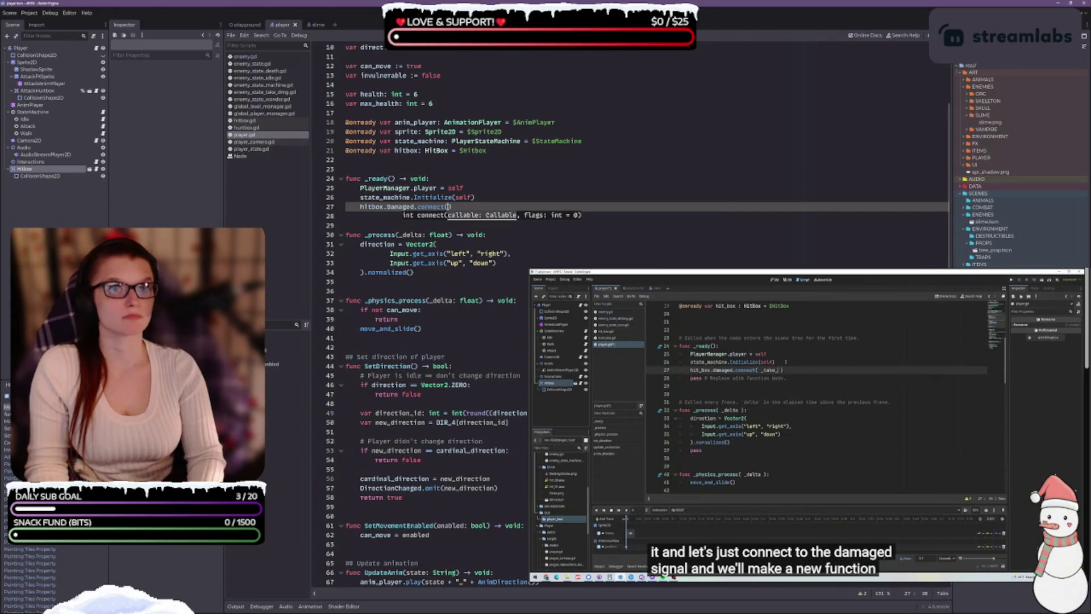
pyautogui.write('_t')
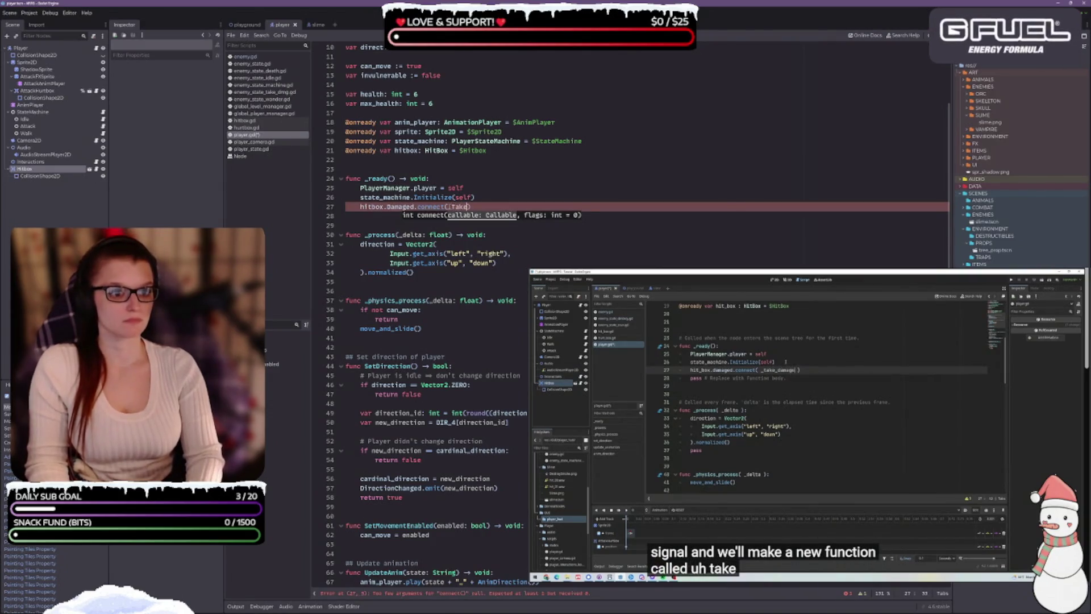
pyautogui.write('akeDamage')
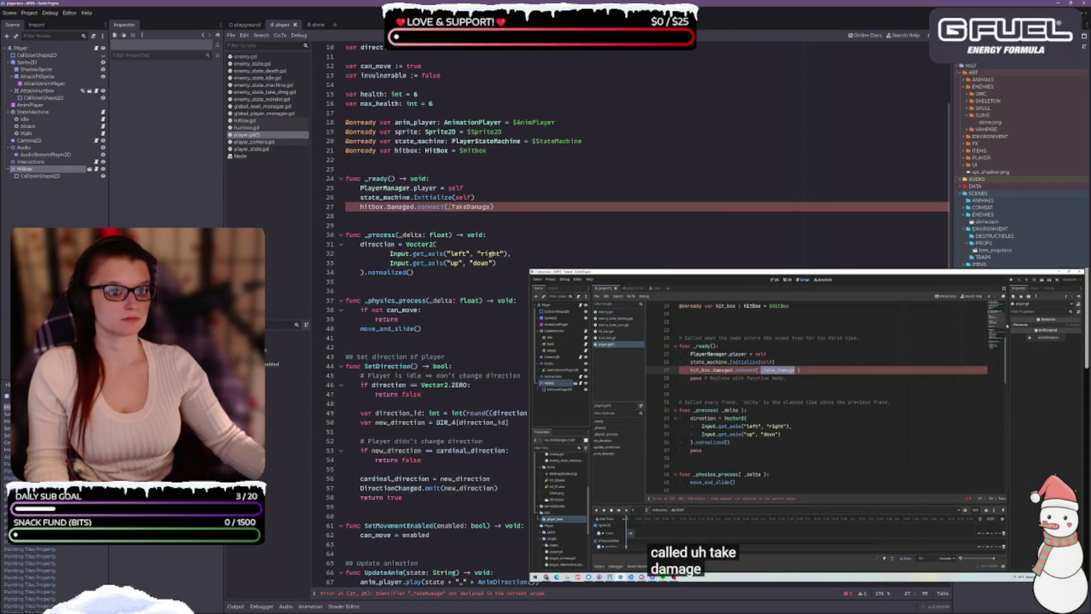
pyautogui.scroll(-5, 432, 583)
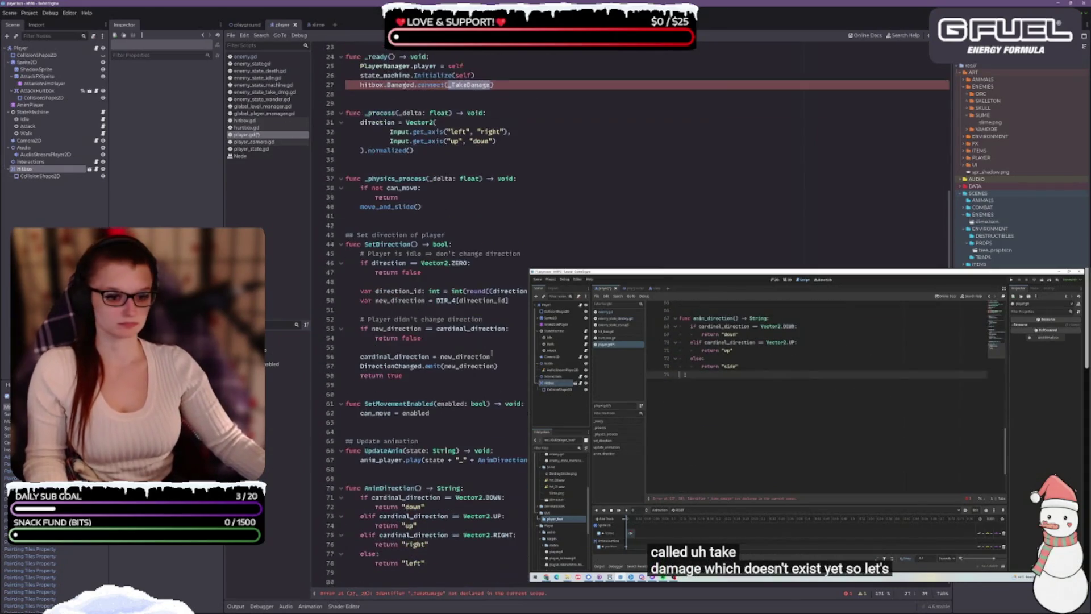
pyautogui.click(431, 584)
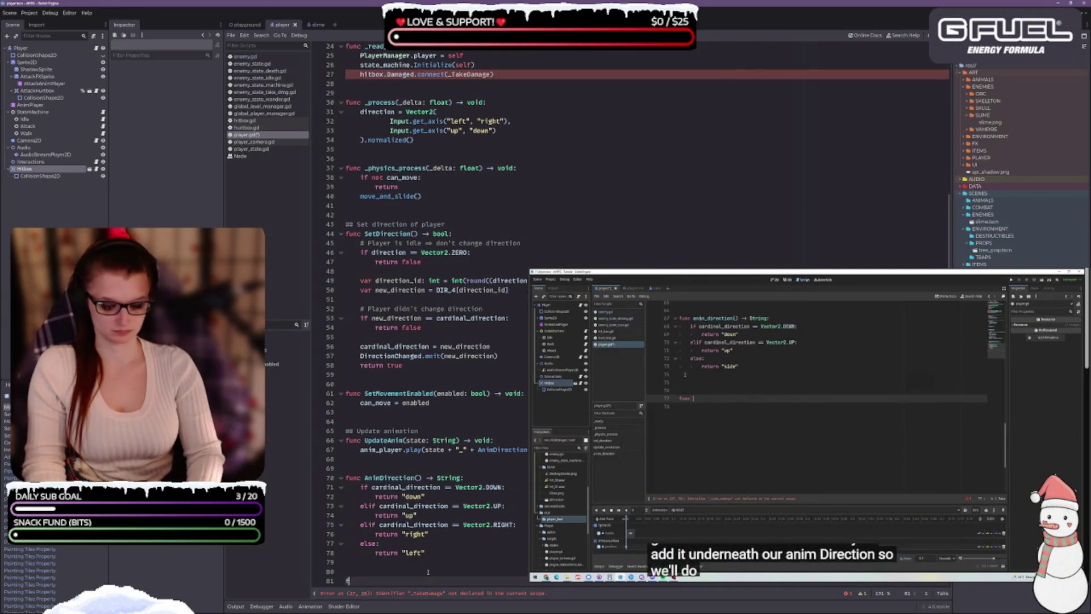
pyautogui.write('func _TakeDamage(h')
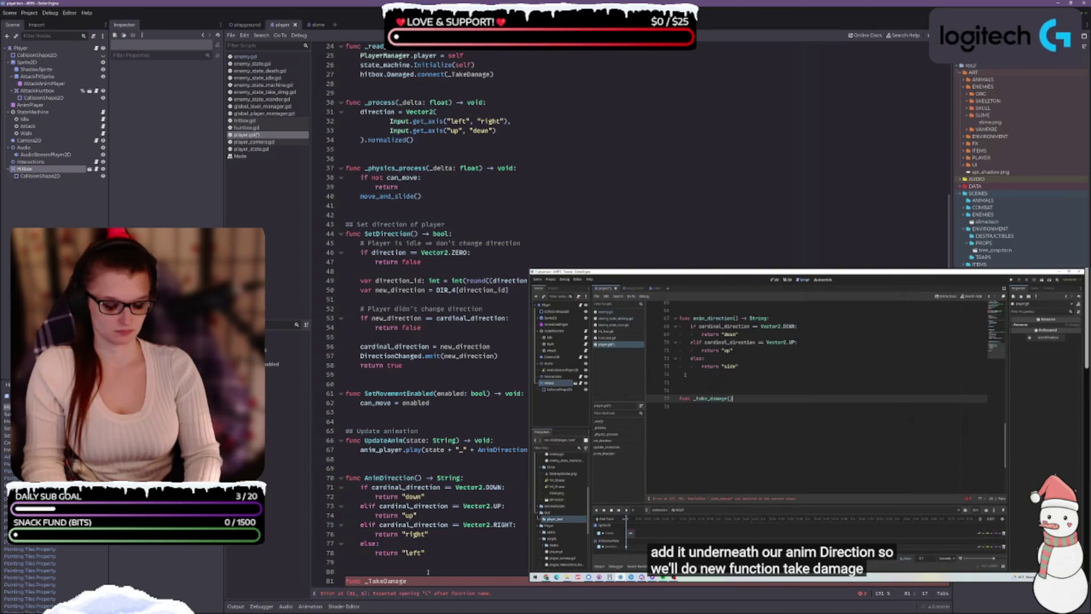
pyautogui.write('it')
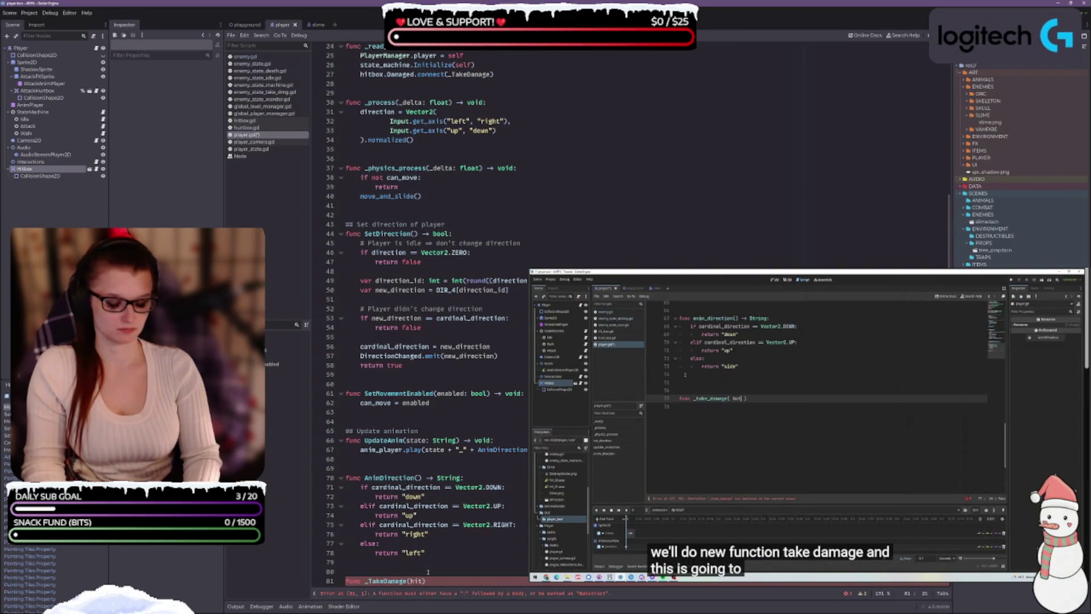
pyautogui.write('b')
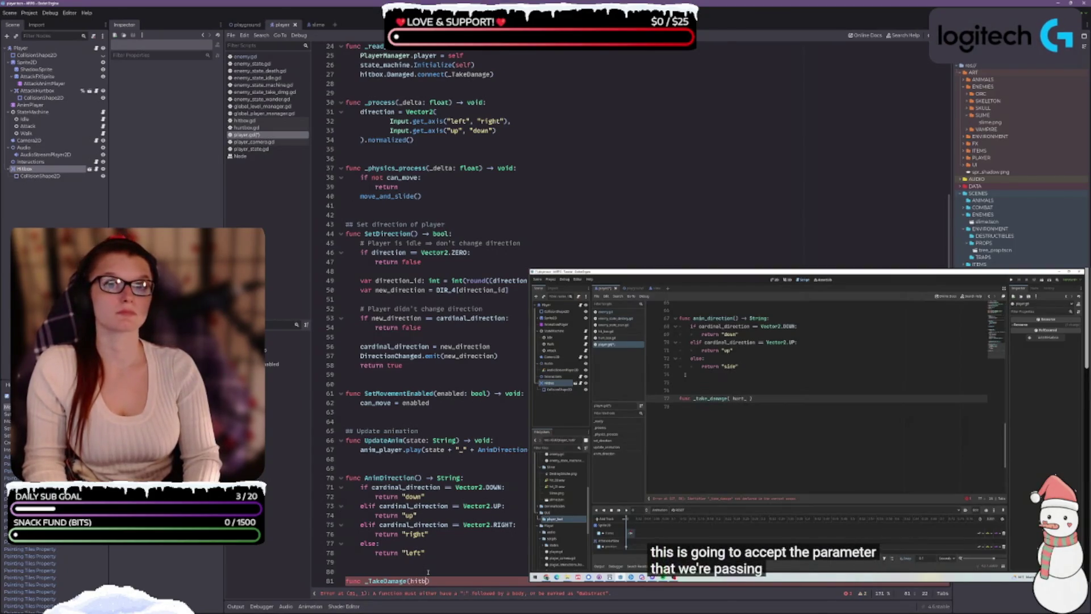
pyautogui.press('BackSpace')
pyautogui.press('BackSpace')
pyautogui.press('BackSpace')
pyautogui.write('urtbox: ')
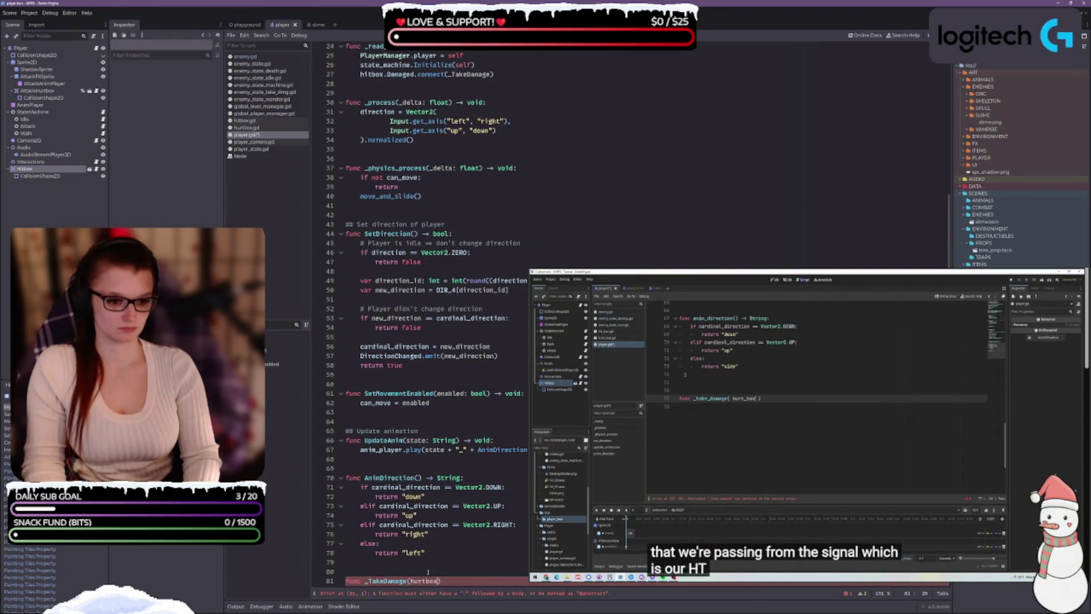
pyautogui.write('HitBox')
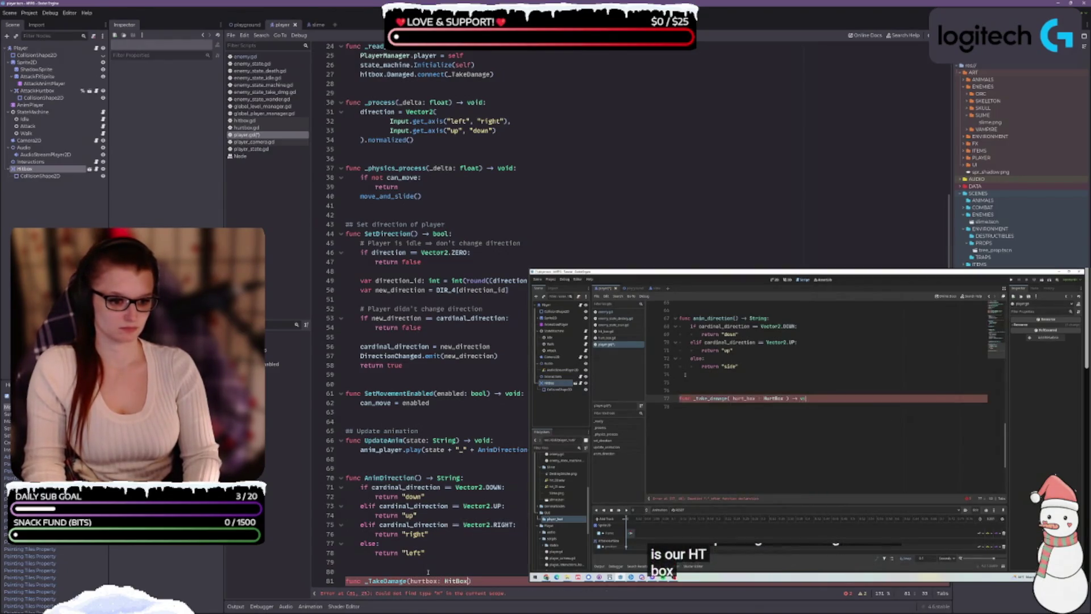
pyautogui.press('BackSpace')
pyautogui.press('BackSpace')
pyautogui.write('urt')
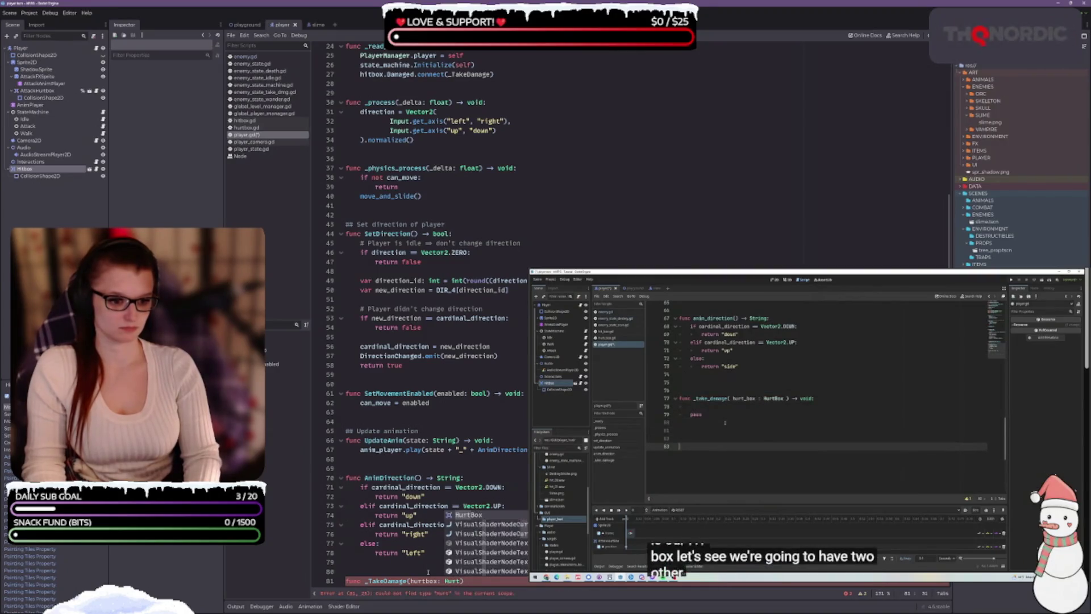
pyautogui.press('Return')
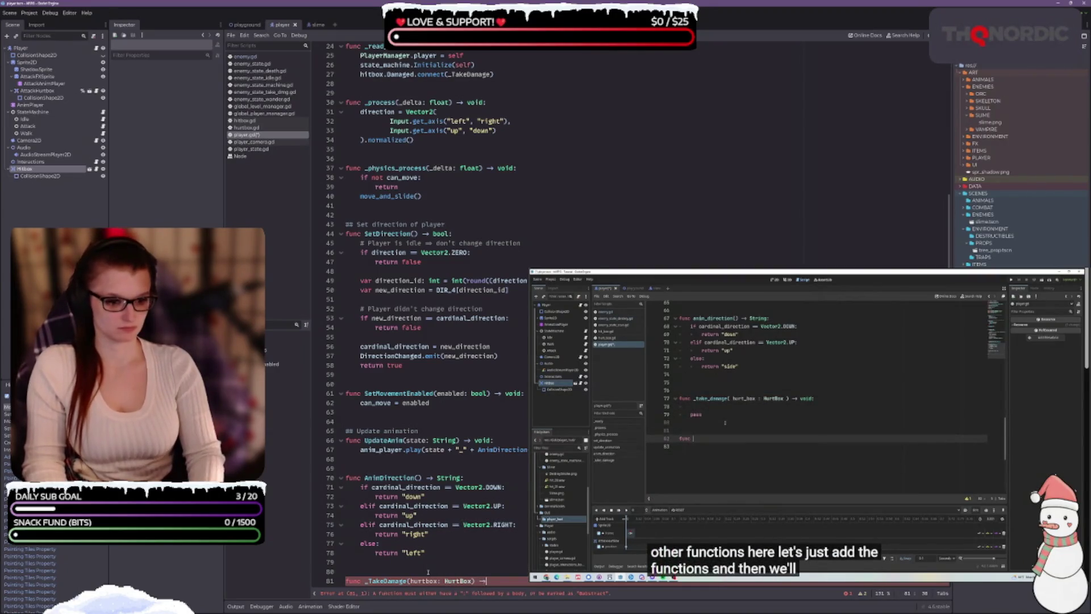
# Step: Finish _TakeDamage with '-> void:' and a pass body, and begin func UpdateHealth(
pyautogui.write('-> void:')
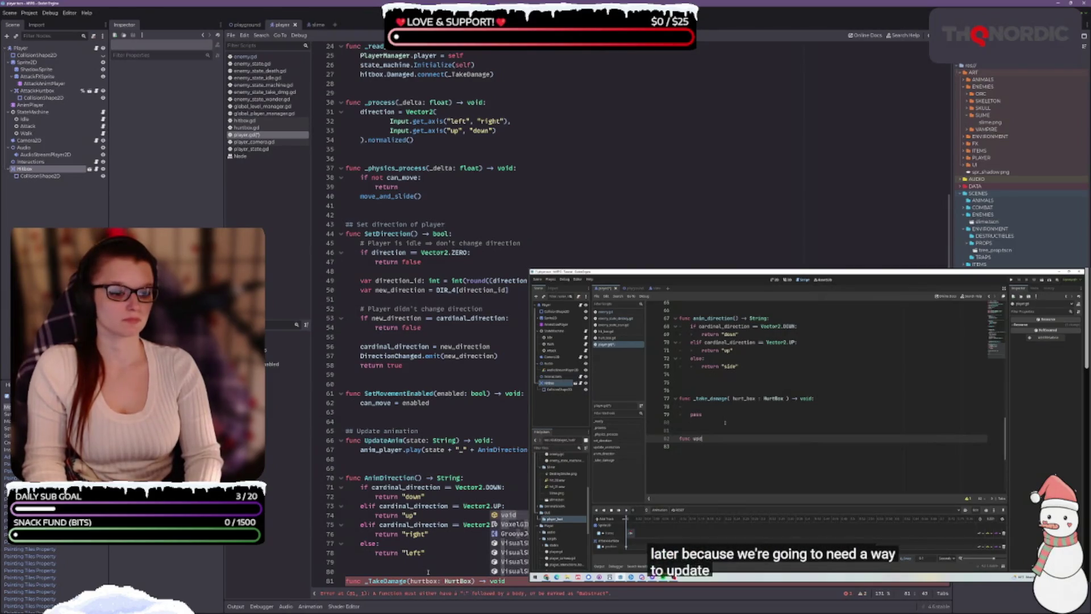
pyautogui.press('Return')
pyautogui.press('Return')
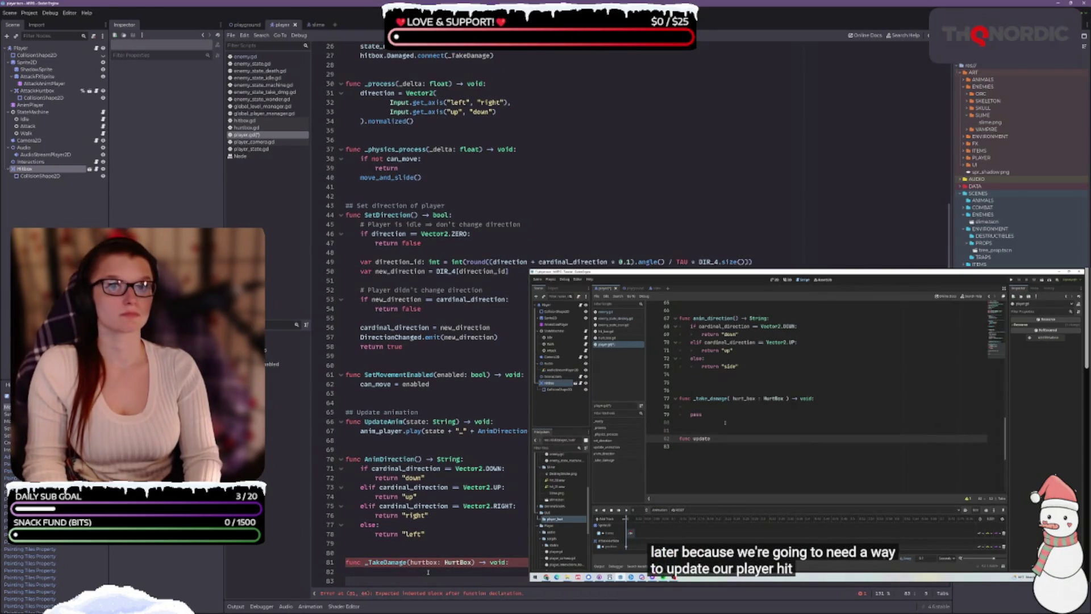
pyautogui.write('pass')
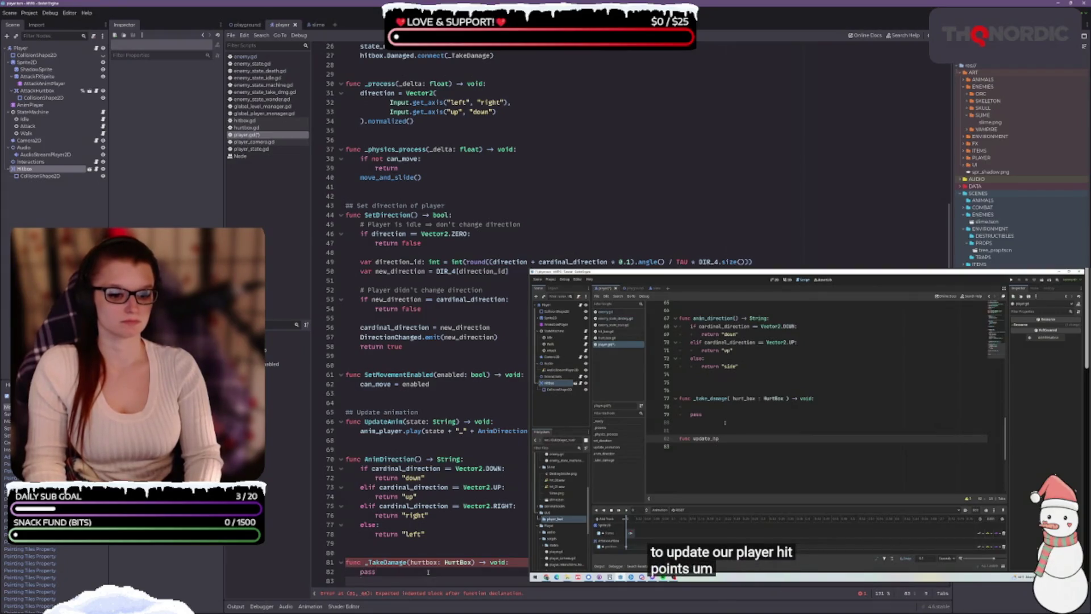
pyautogui.press('Return')
pyautogui.press('Return')
pyautogui.write('fu')
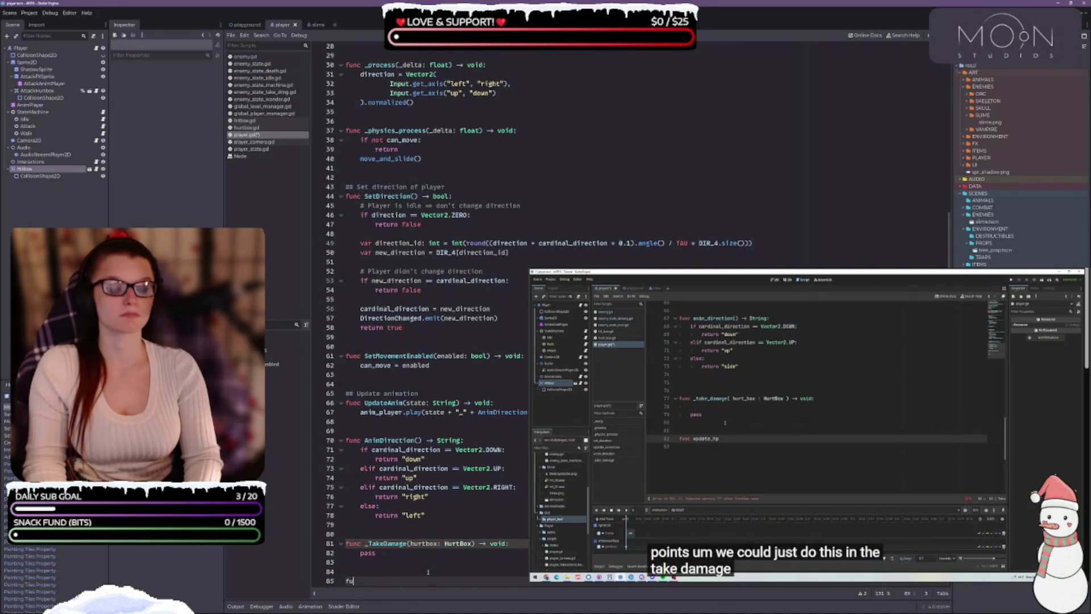
pyautogui.write('nc ')
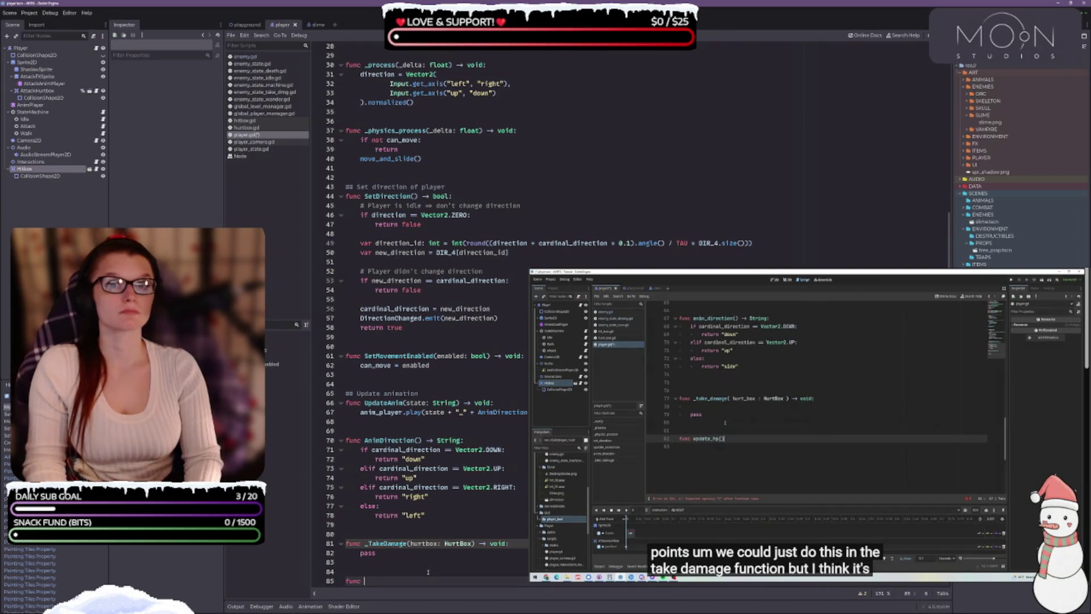
pyautogui.write('Update')
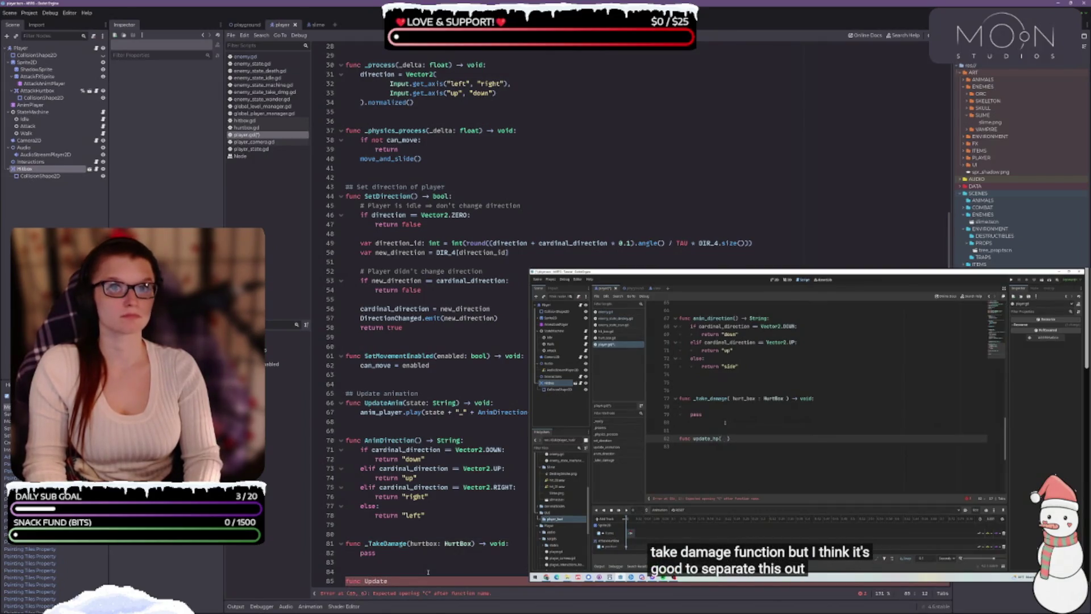
pyautogui.write('Health()')
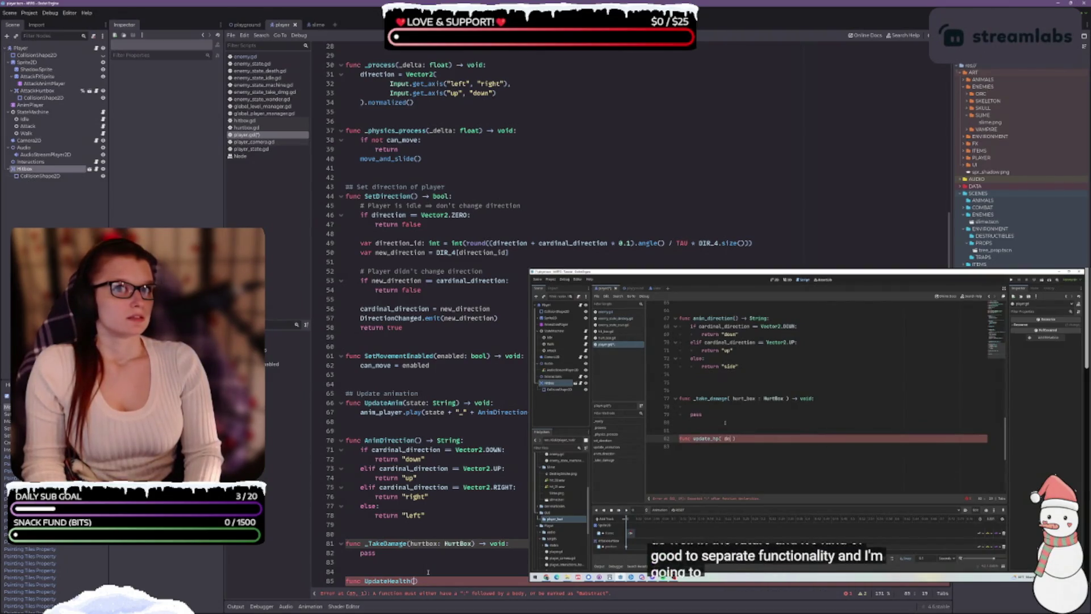
# Step: Complete UpdateHealth(delta: int) -> void: with a pass body
pyautogui.write('delta: ')
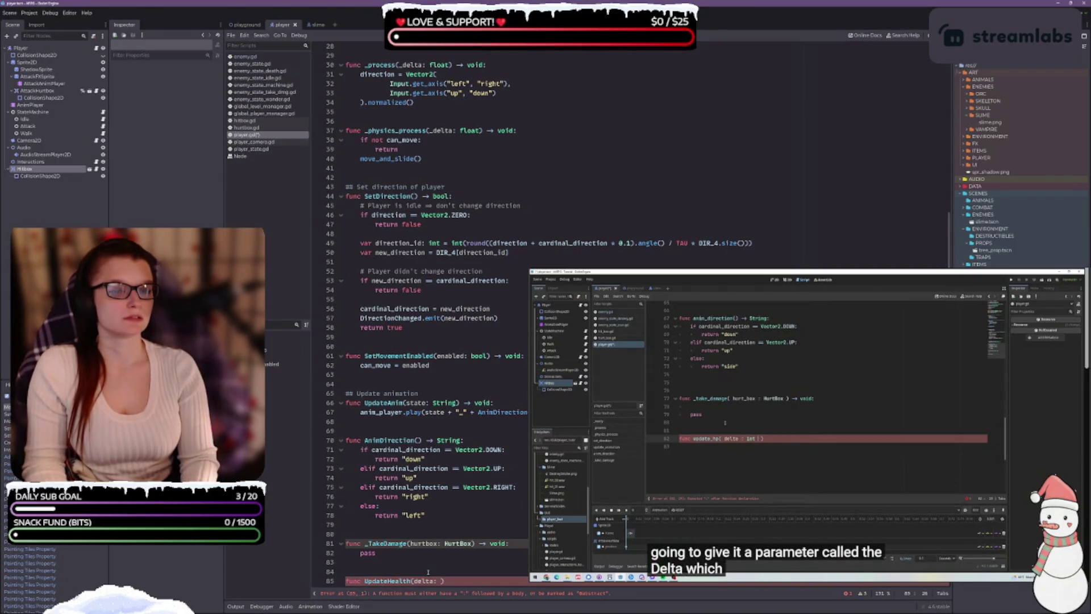
pyautogui.write('int')
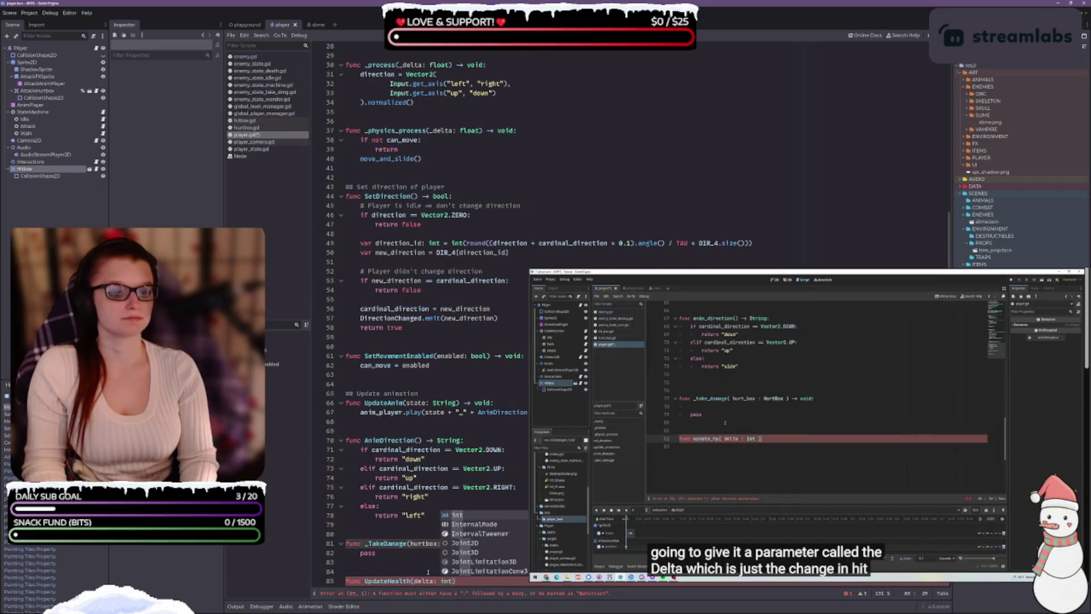
pyautogui.write(') -')
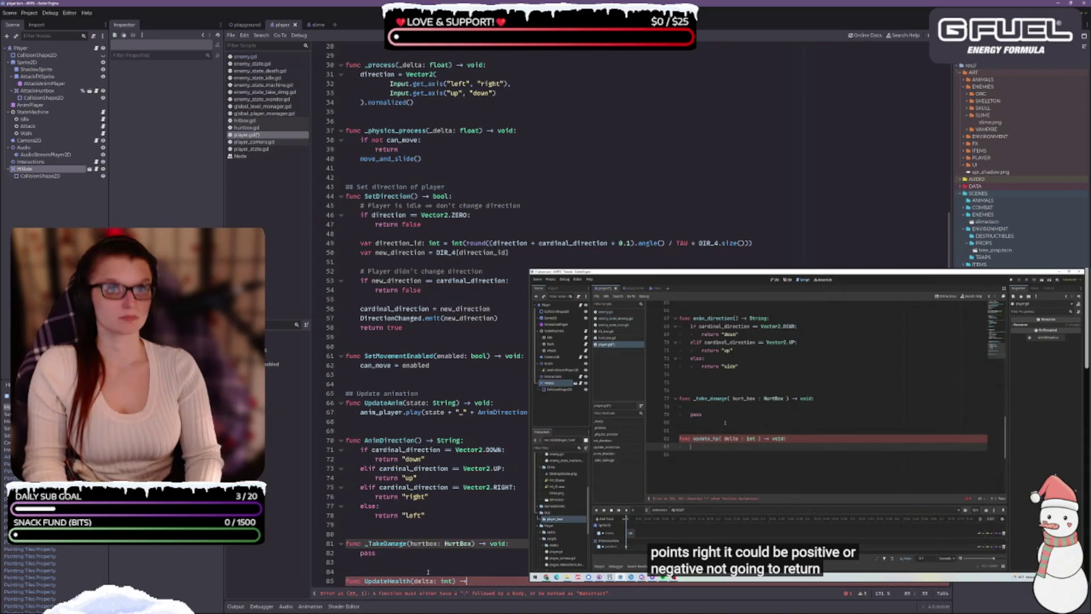
pyautogui.write('> void:')
pyautogui.press('Return')
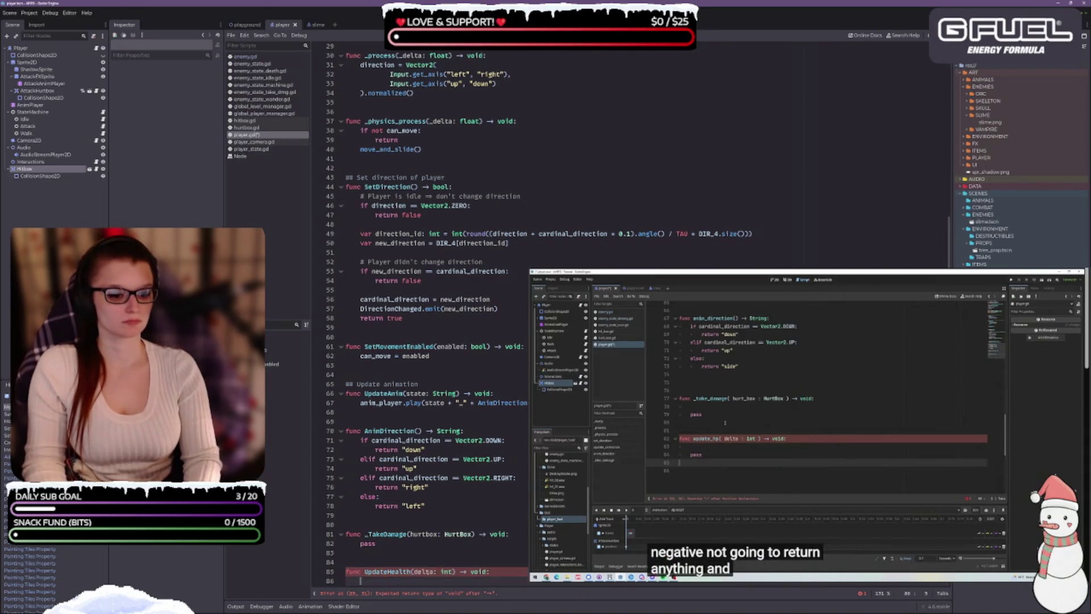
pyautogui.write('pass')
pyautogui.press('Return')
pyautogui.press('Return')
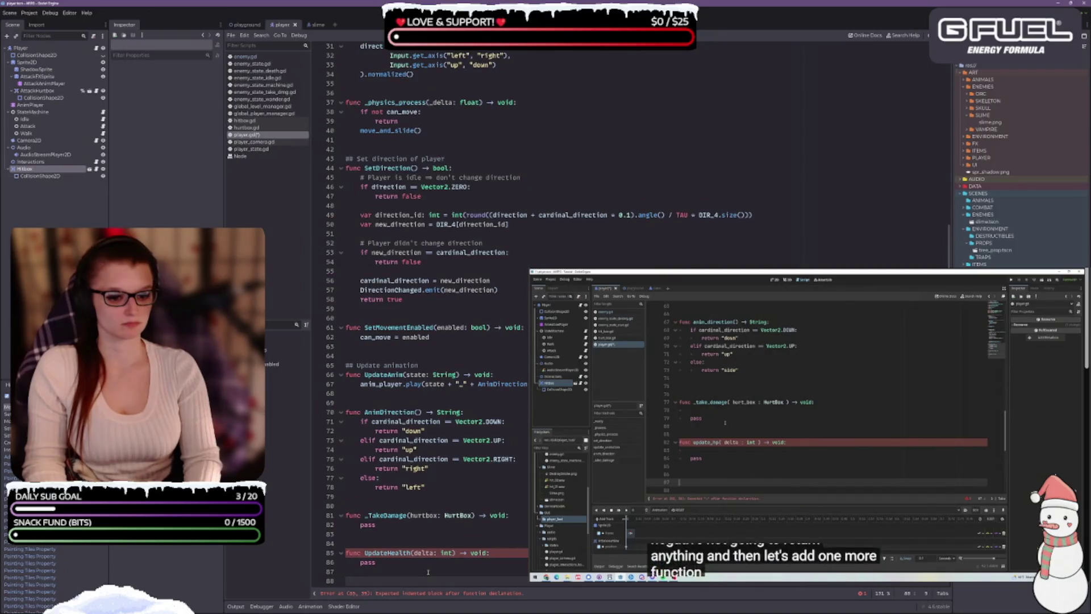
# Step: Add a MakeInvulnerable() -> void: stub containing pass below UpdateHealth
pyautogui.press('Return')
pyautogui.write('func')
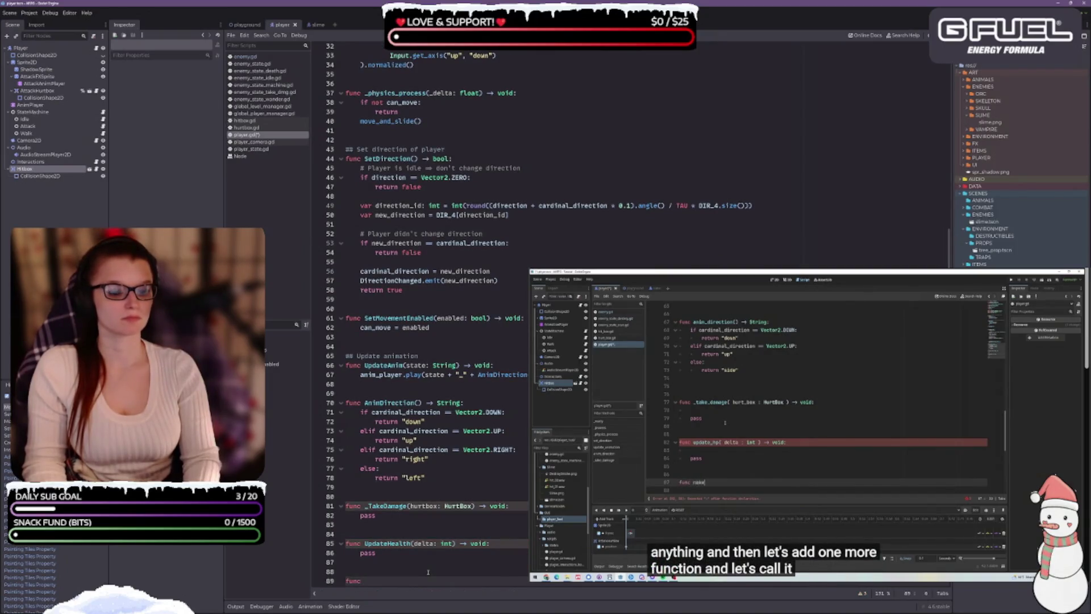
pyautogui.write('ake')
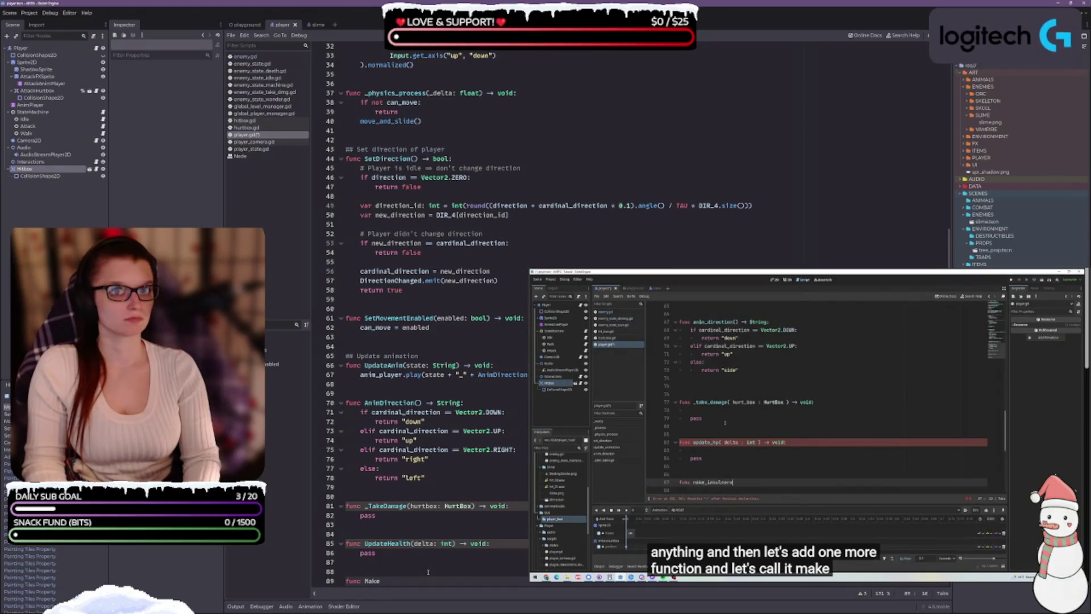
pyautogui.write('lnerable')
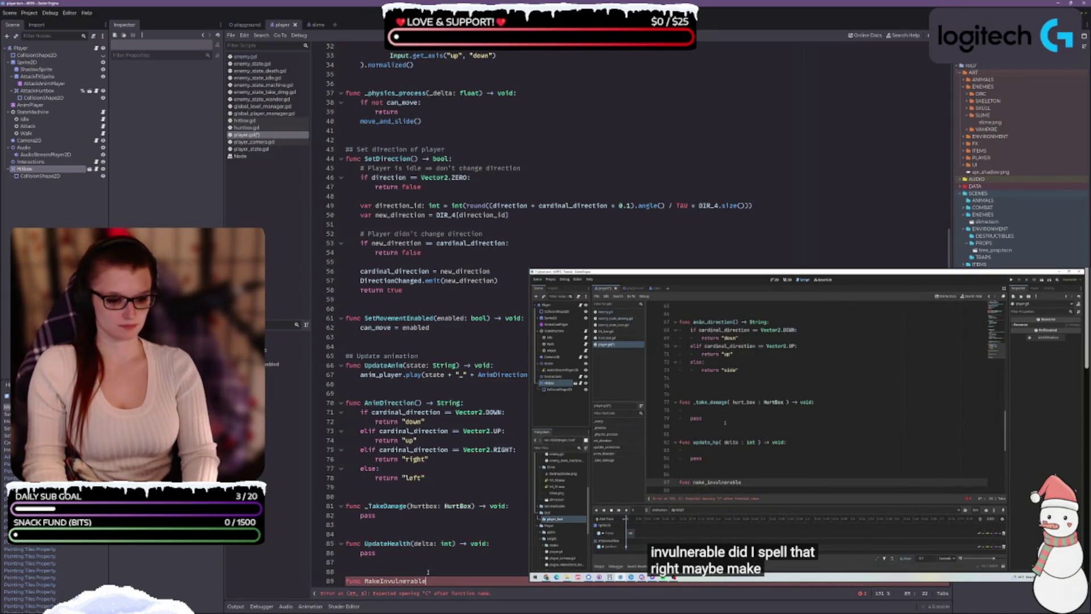
pyautogui.write('(')
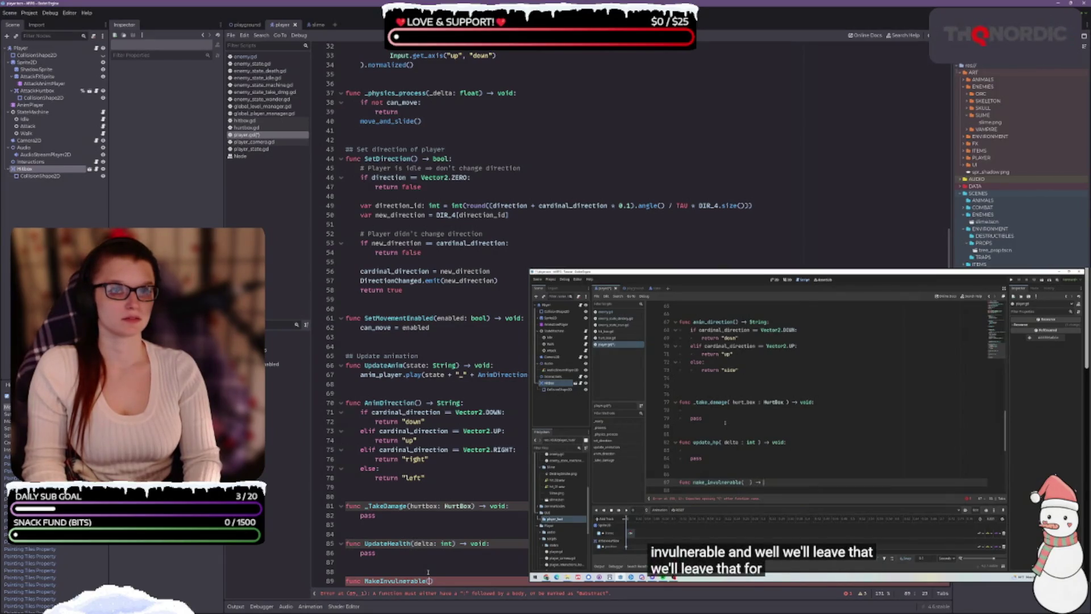
pyautogui.write(' ->')
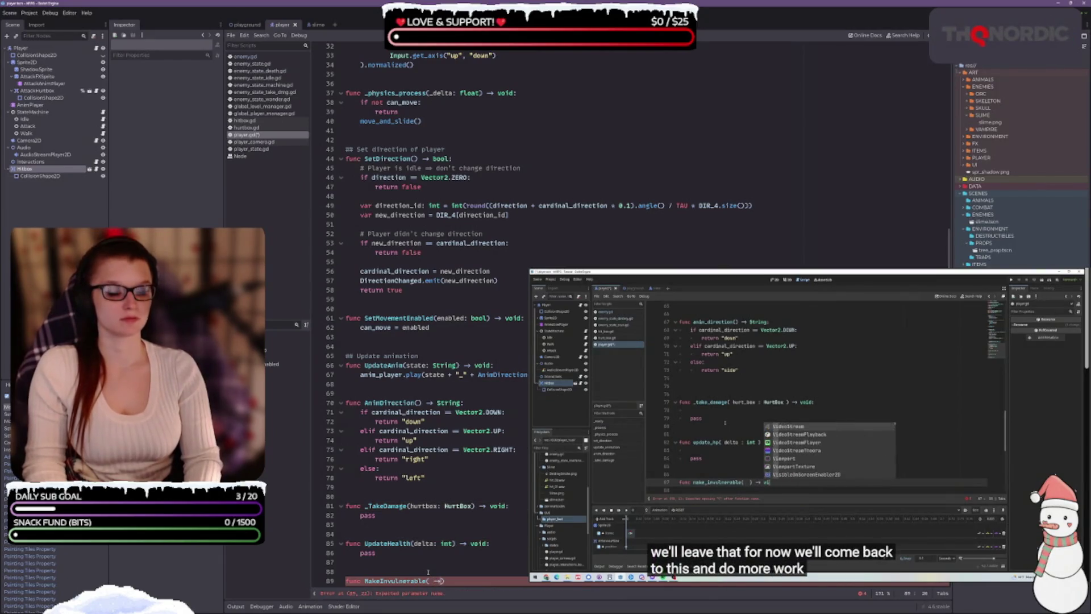
pyautogui.press('BackSpace')
pyautogui.press('BackSpace')
pyautogui.press('BackSpace')
pyautogui.press('End')
pyautogui.write('->')
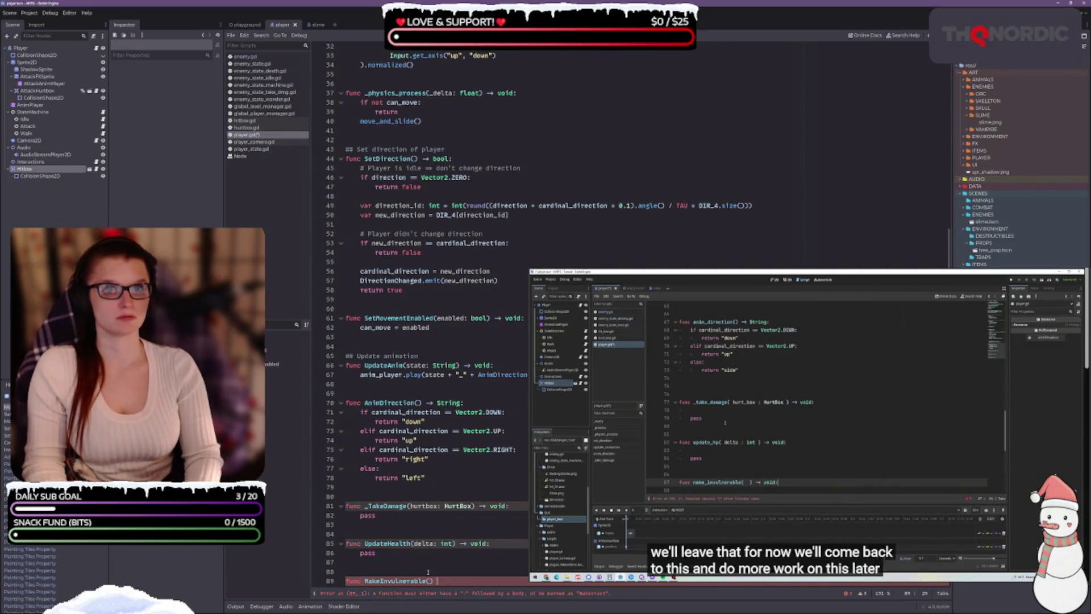
pyautogui.write(' void:')
pyautogui.press('Return')
pyautogui.write('pa')
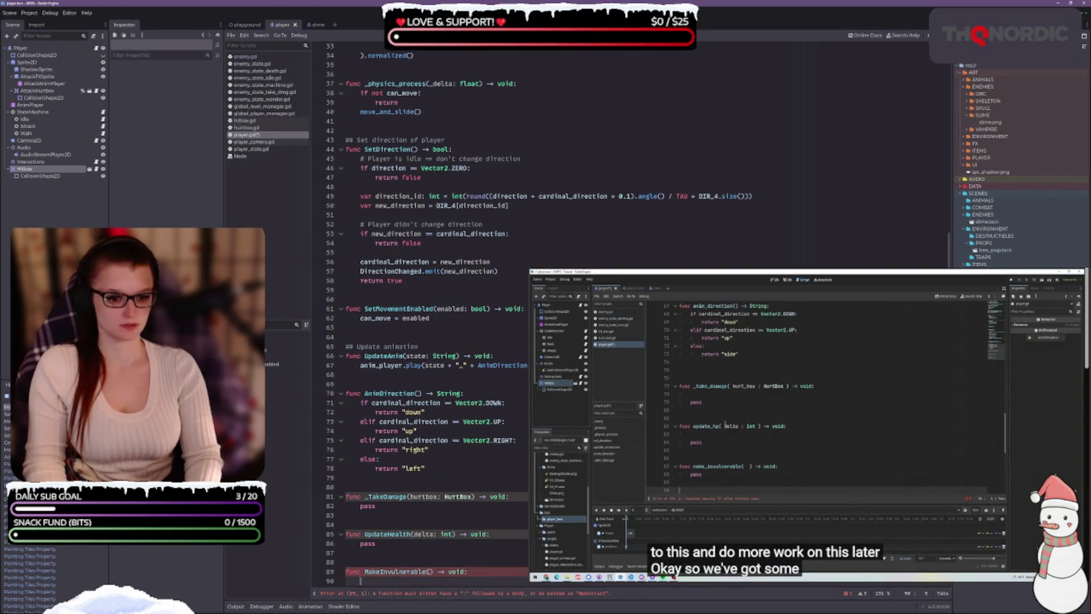
pyautogui.press('Return')
pyautogui.press('Return')
pyautogui.press('Return')
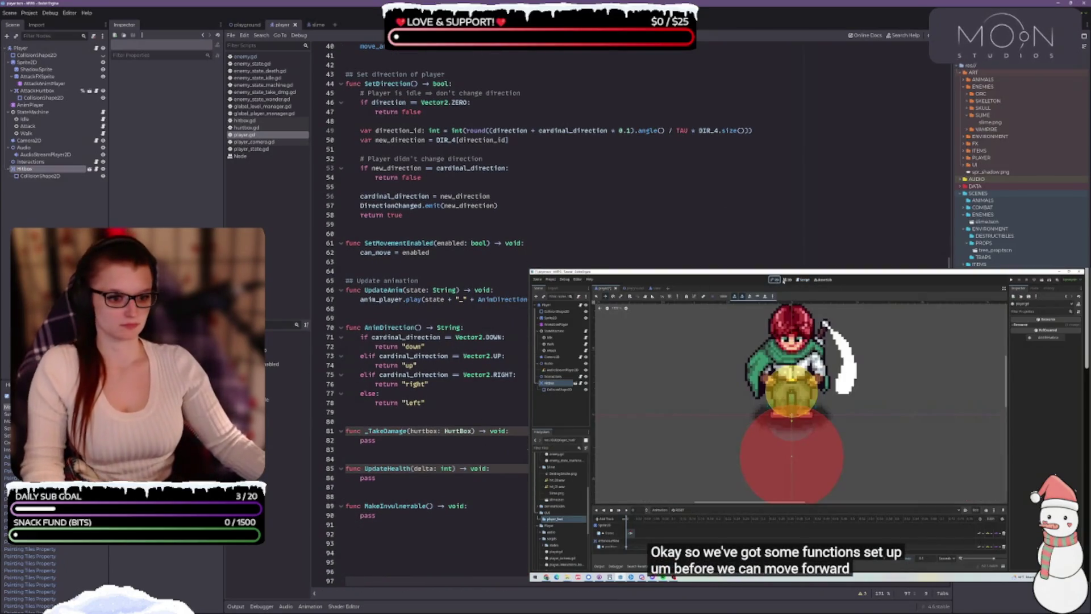
# Step: Select the AnimPlayer node, load take_dmg_down, and play it in the 2D view
pyautogui.click(480, 440)
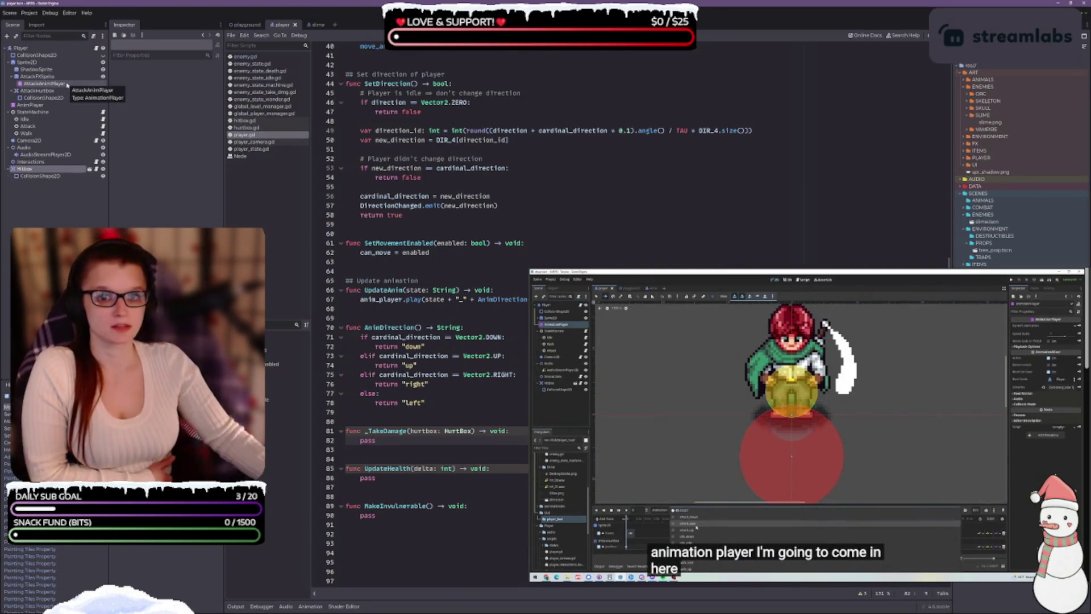
pyautogui.click(30, 105)
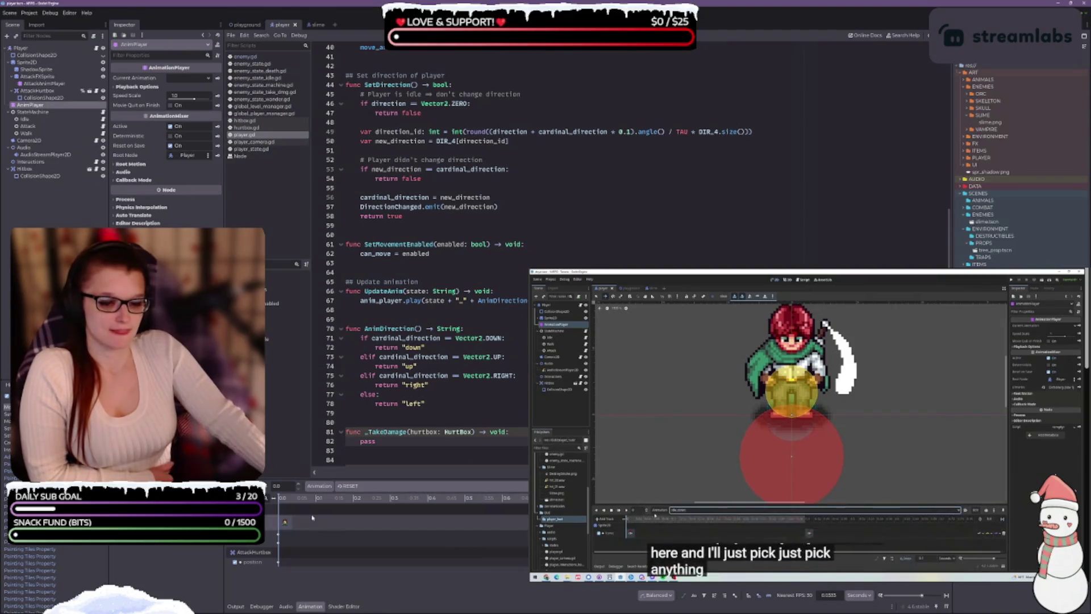
pyautogui.click(357, 486)
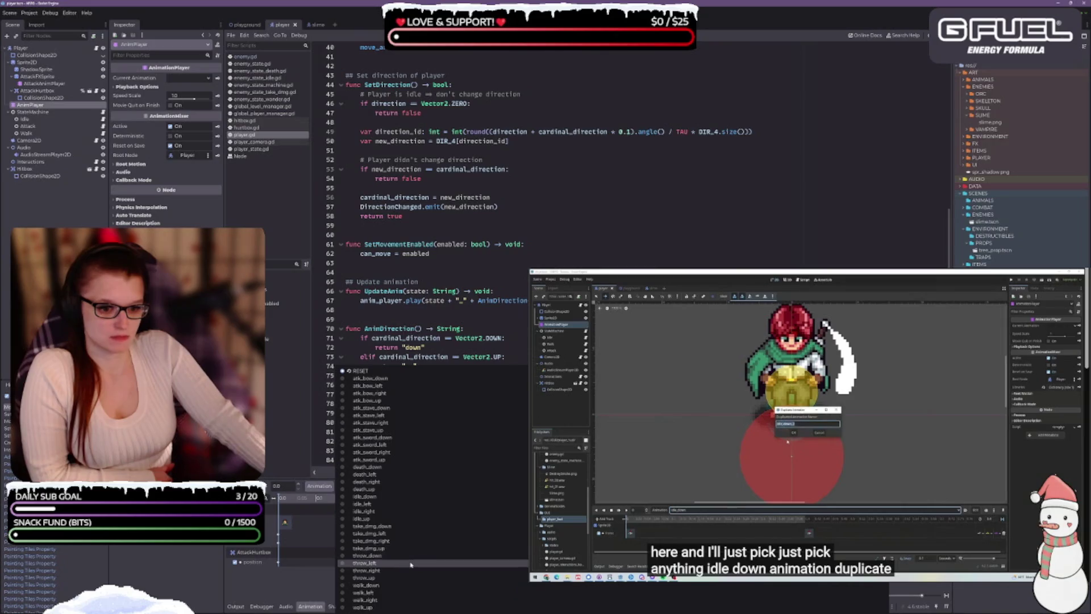
pyautogui.click(398, 526)
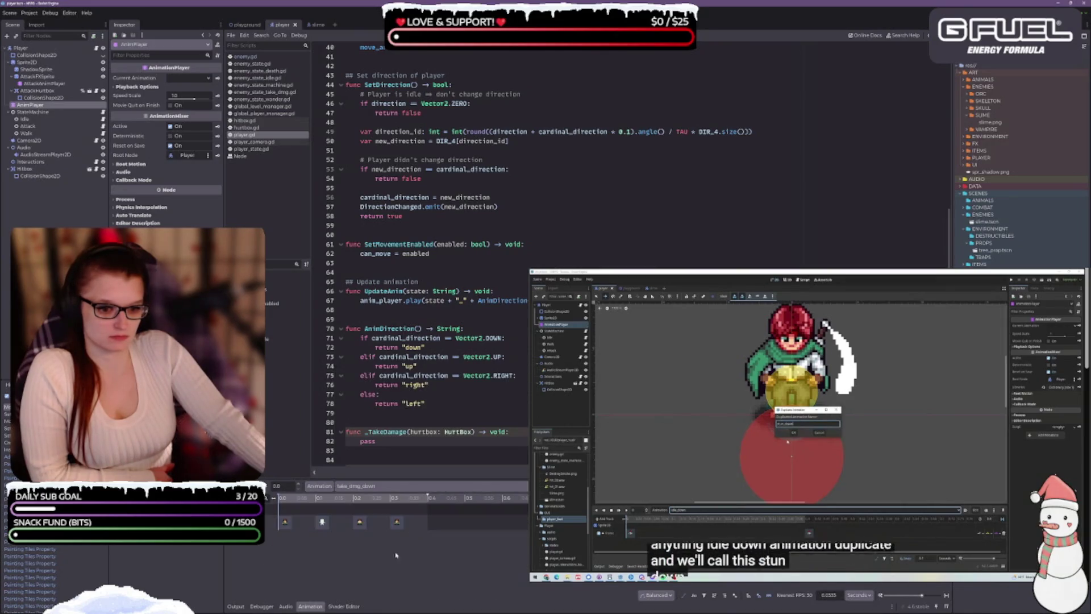
pyautogui.hotkey('shift', 'd')
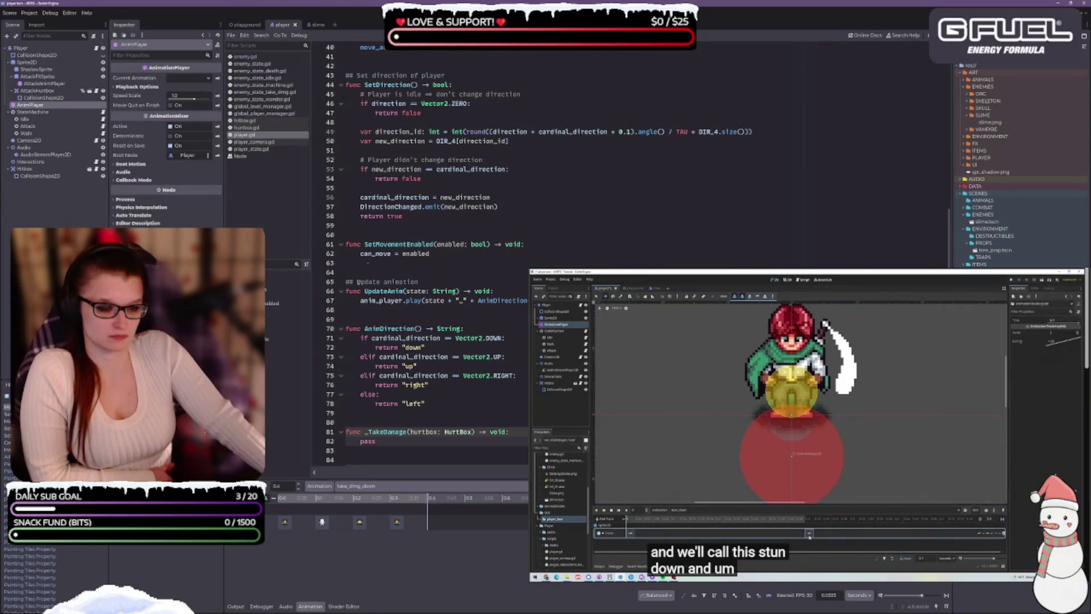
pyautogui.hotkey('shift', 'd')
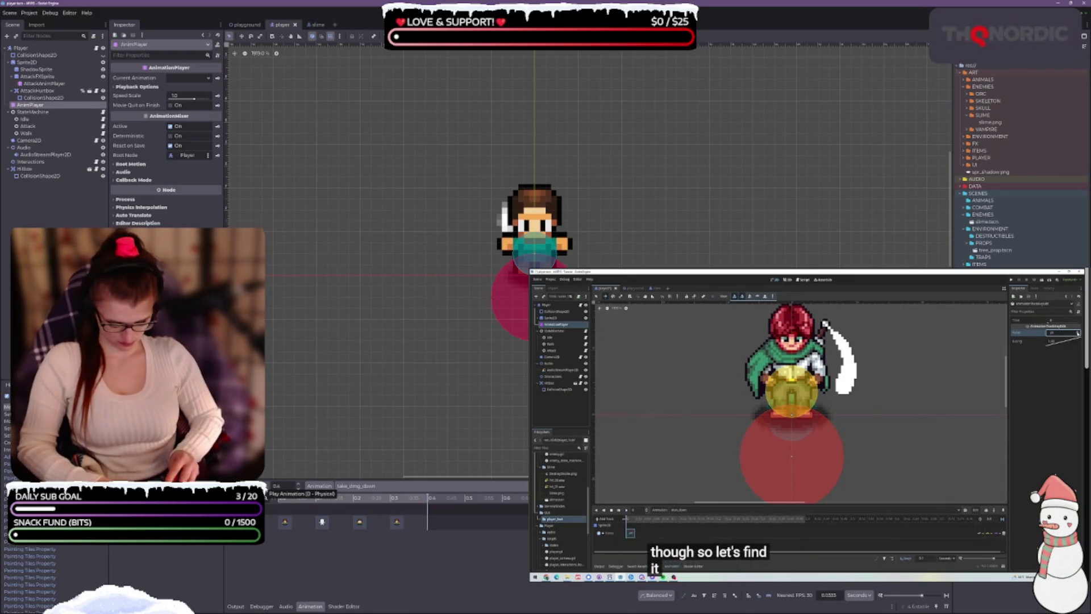
pyautogui.moveTo(810, 437)
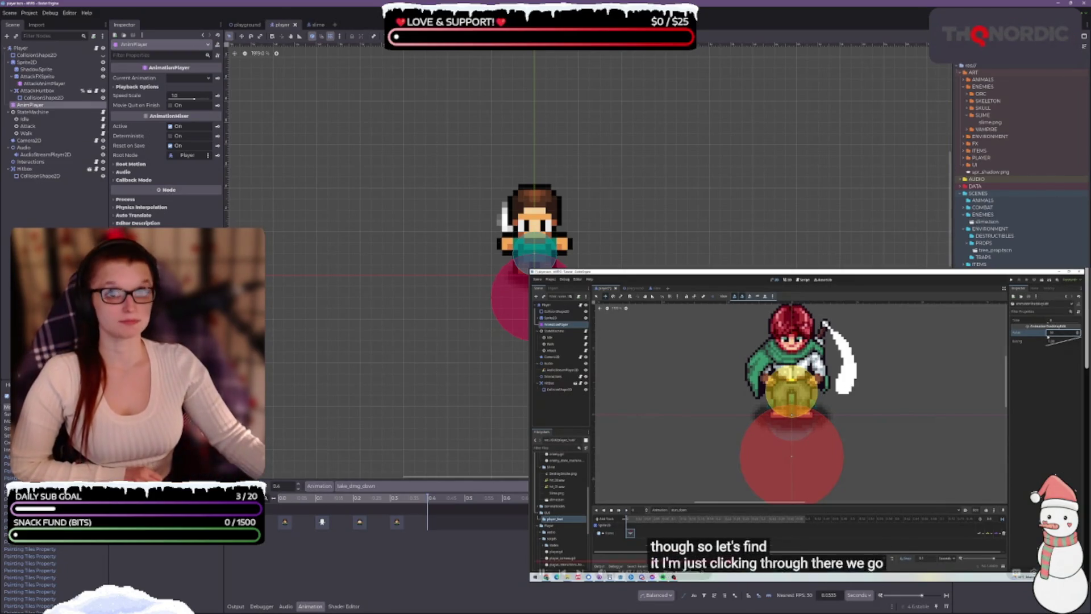
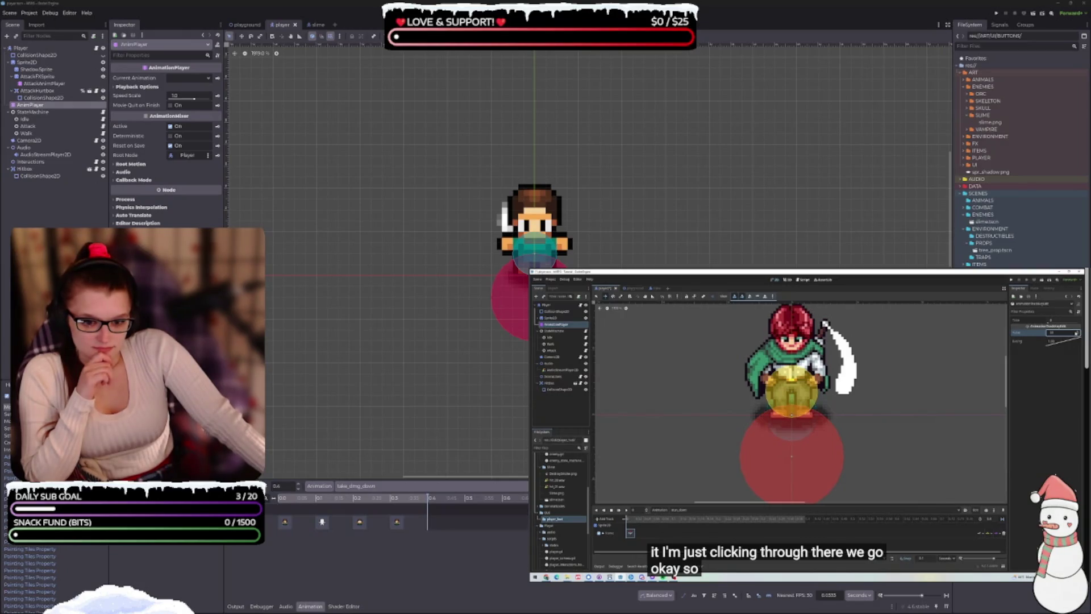
# Step: Add an Audio Playback Track targeting the Audio node to take_dmg_down
pyautogui.click(244, 498)
pyautogui.click(280, 556)
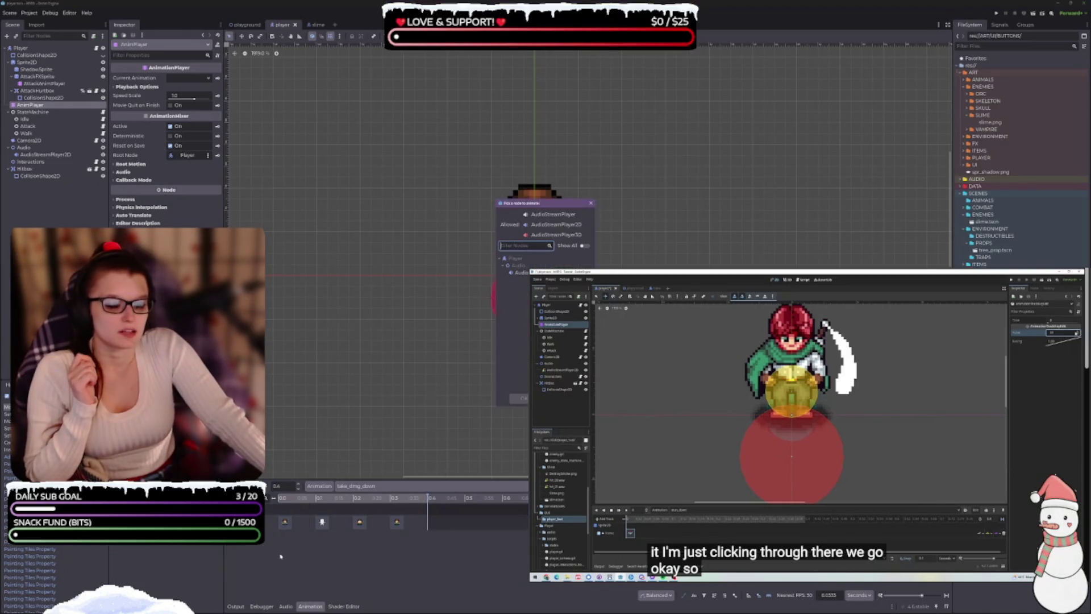
pyautogui.click(519, 272)
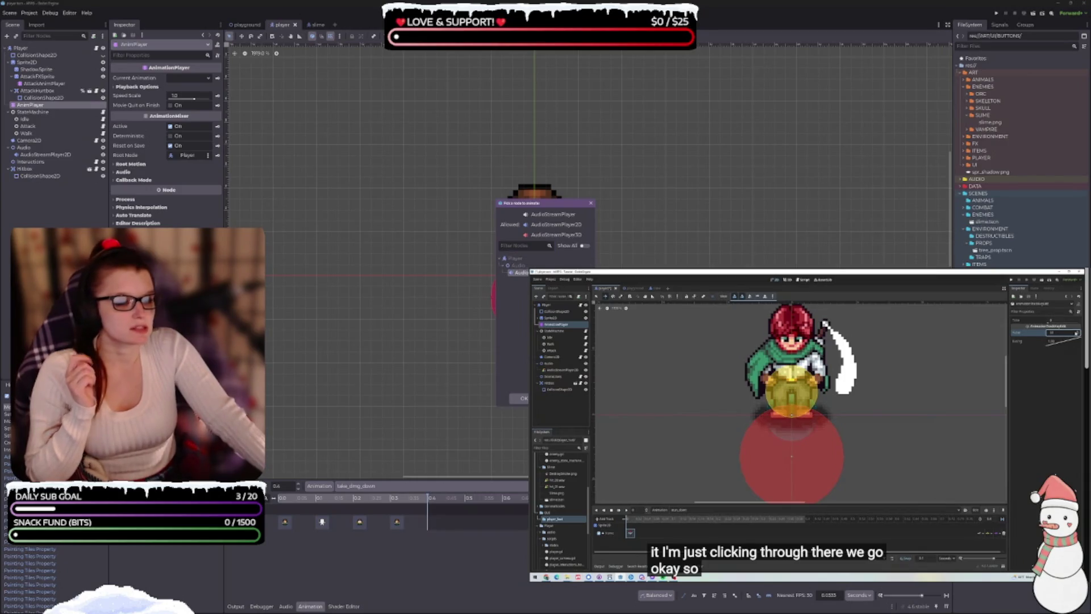
pyautogui.click(521, 398)
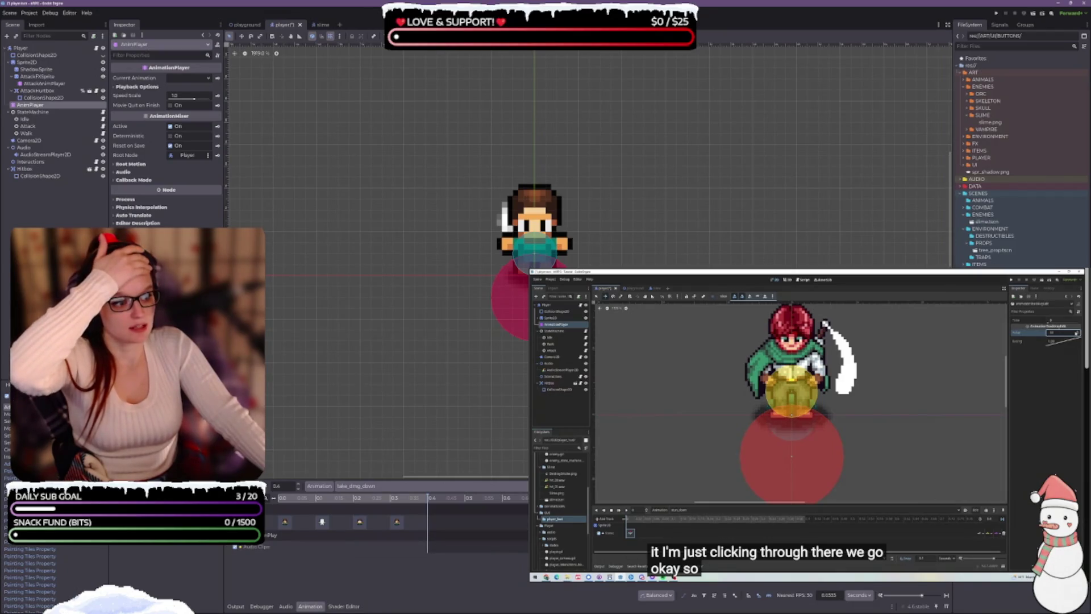
# Step: Place sfx_player_take_dmg_01.wav on the audio track, trim it to about 0.12s, and preview
pyautogui.click(962, 179)
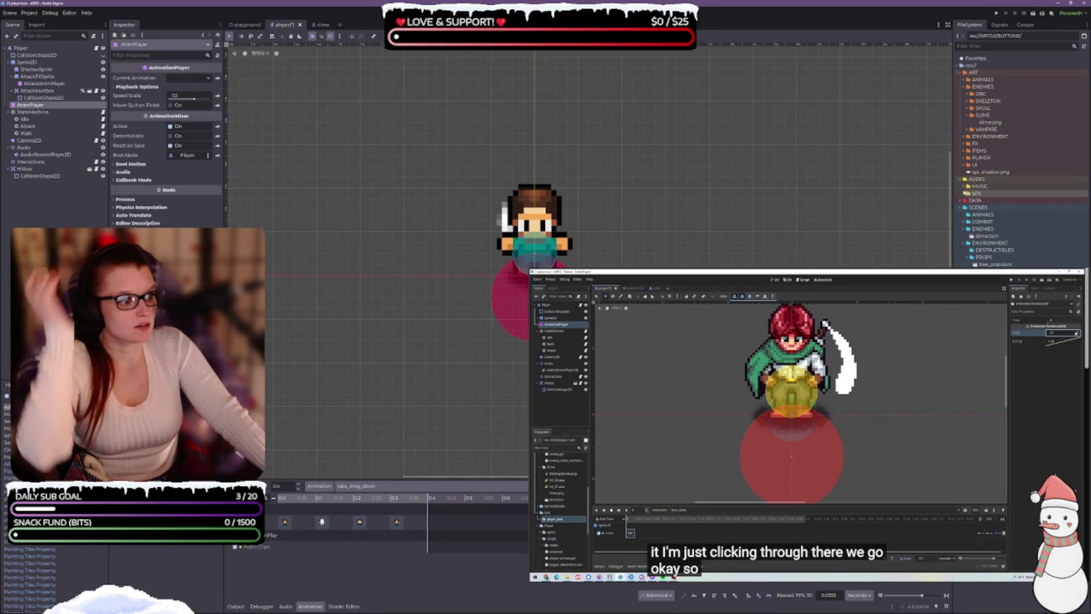
pyautogui.click(966, 193)
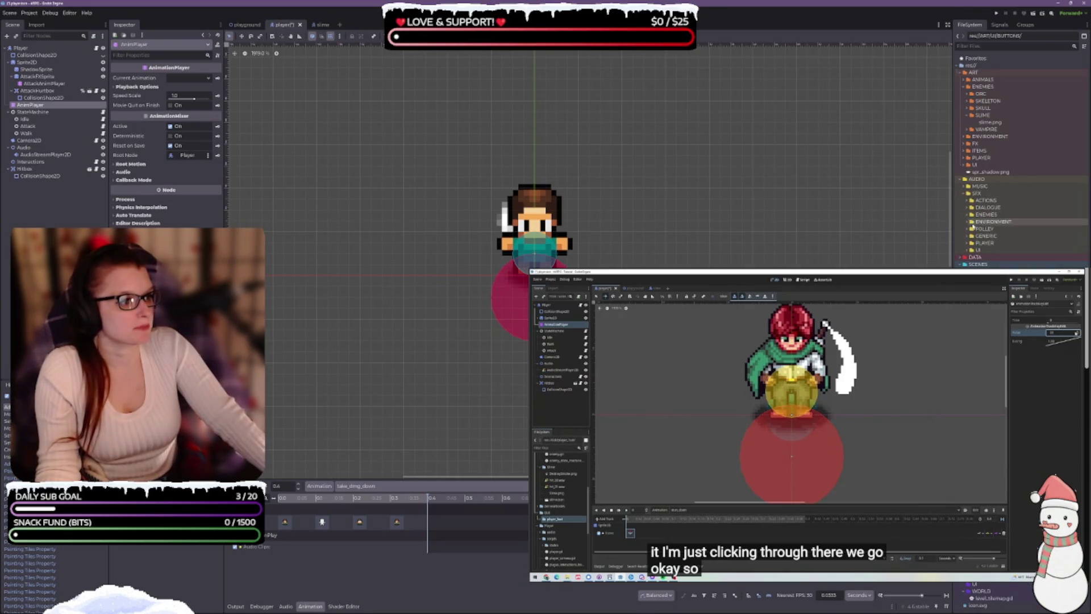
pyautogui.click(968, 243)
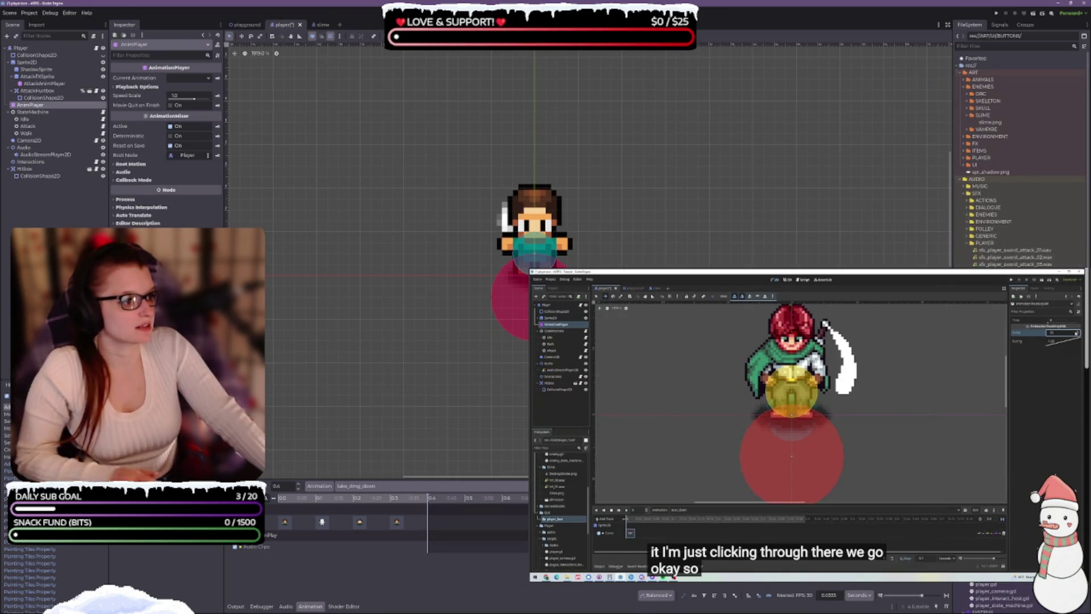
pyautogui.click(1012, 272)
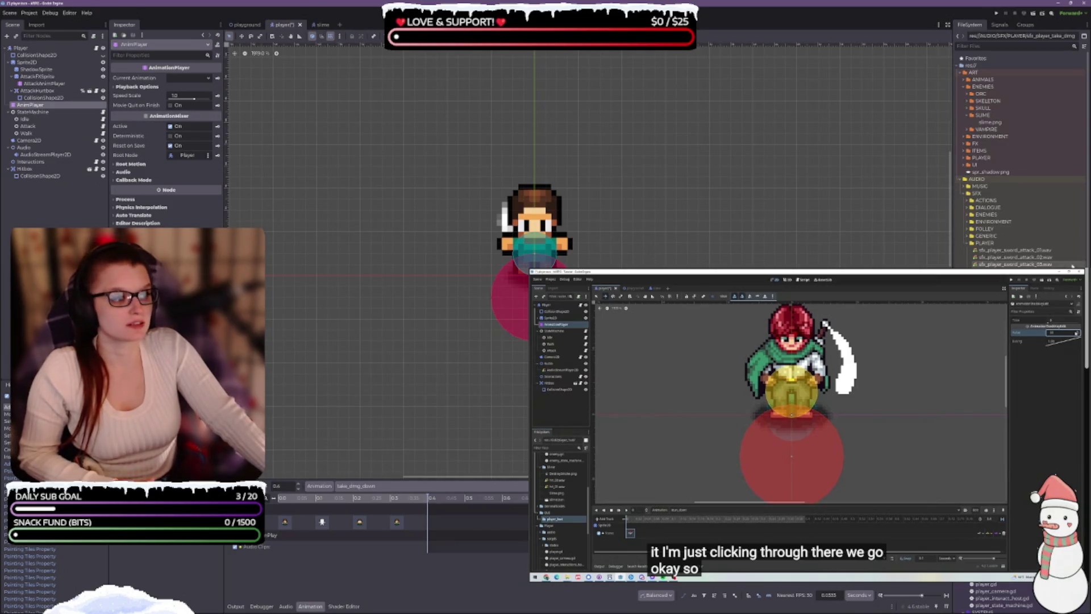
pyautogui.moveTo(1073, 266); pyautogui.dragTo(291, 547)
pyautogui.click(291, 548)
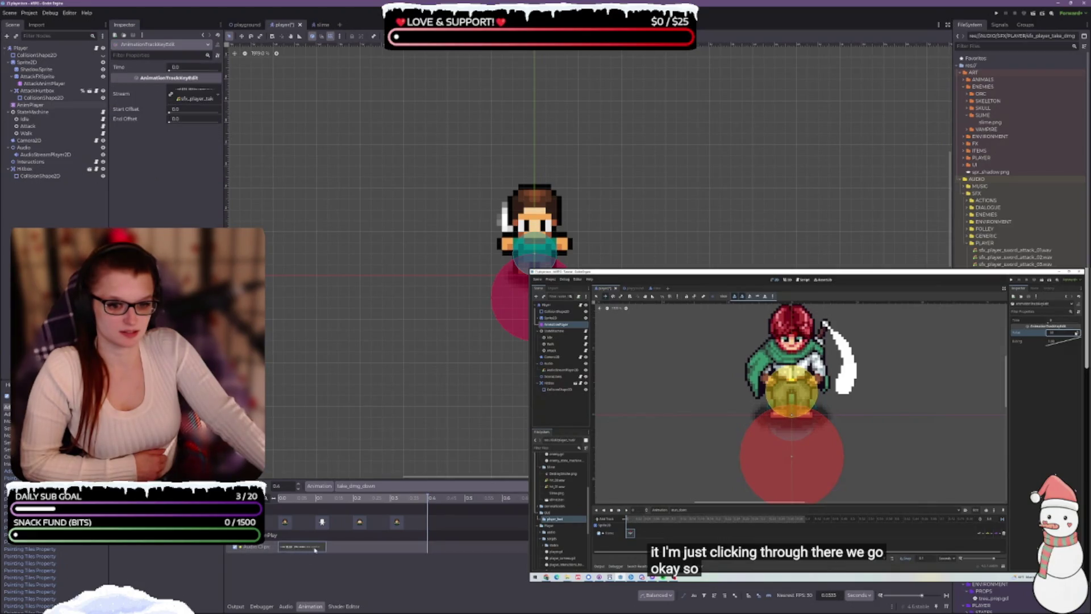
pyautogui.moveTo(429, 545); pyautogui.dragTo(323, 540)
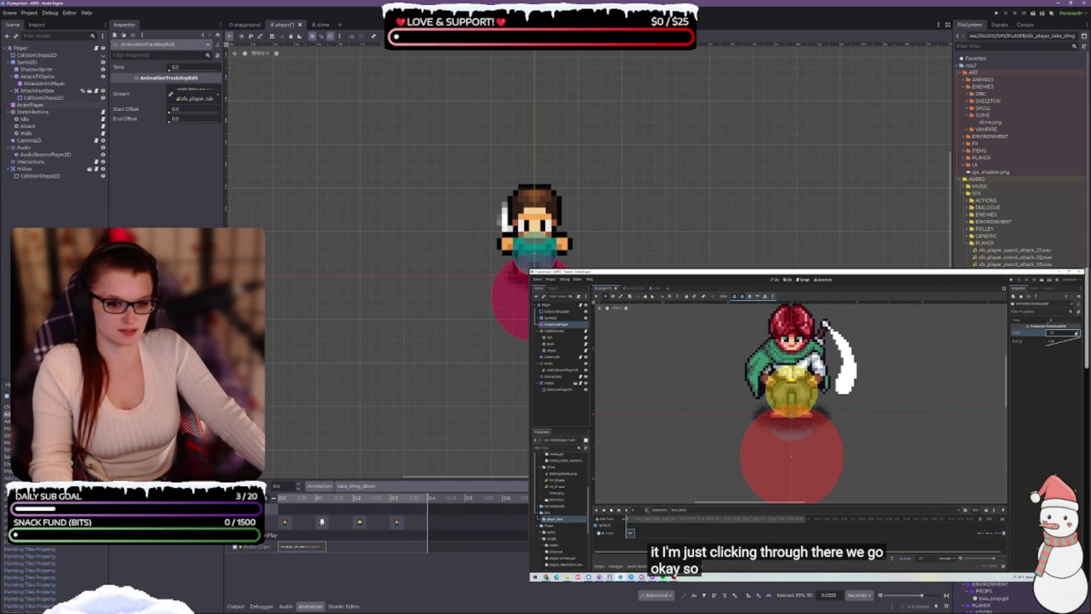
pyautogui.click(262, 486)
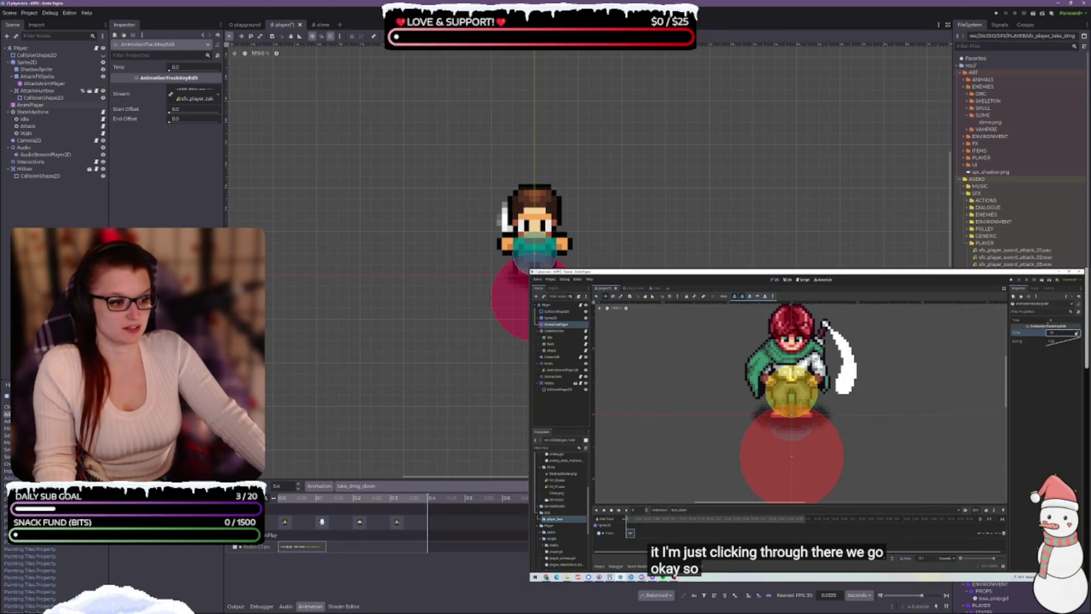
# Step: Copy the audio track from the take_dmg_down animation
pyautogui.rightClick(908, 522)
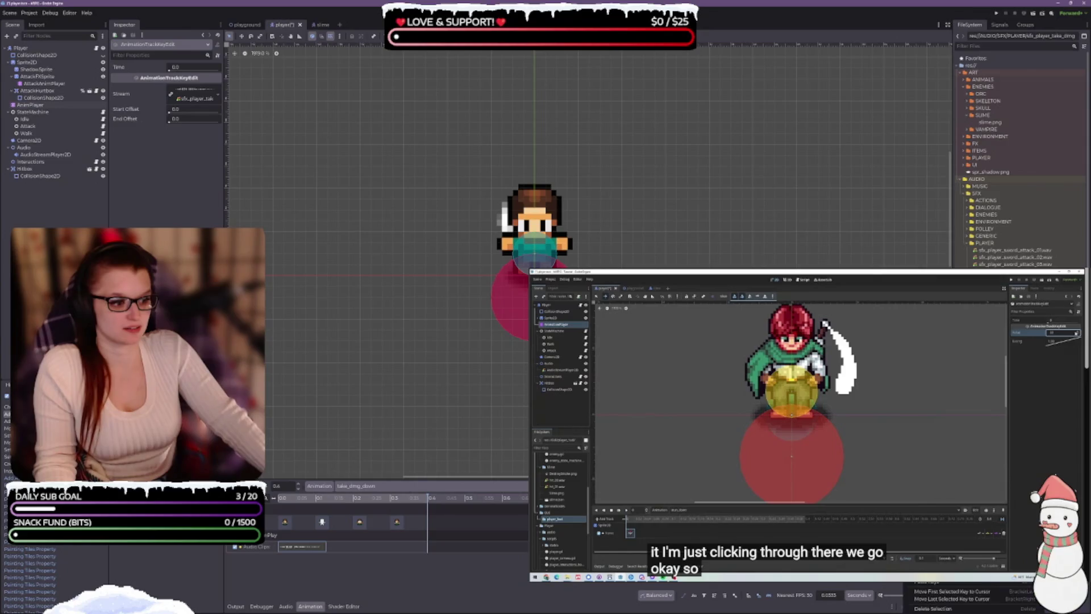
pyautogui.click(932, 517)
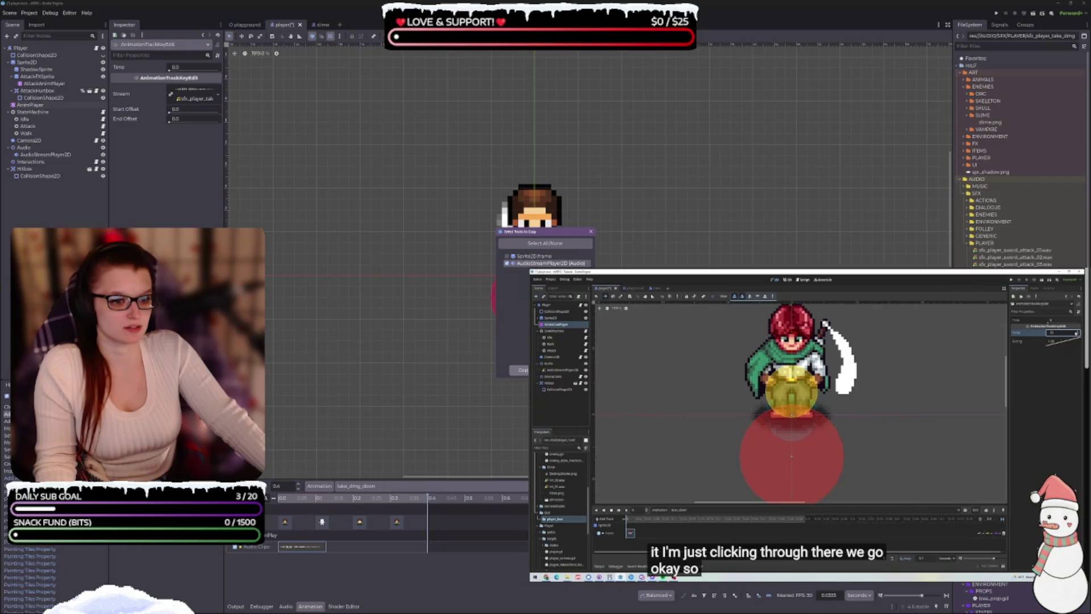
pyautogui.click(520, 370)
# Step: Paste the copied audio track into take_dmg_left and take_dmg_right
pyautogui.click(462, 487)
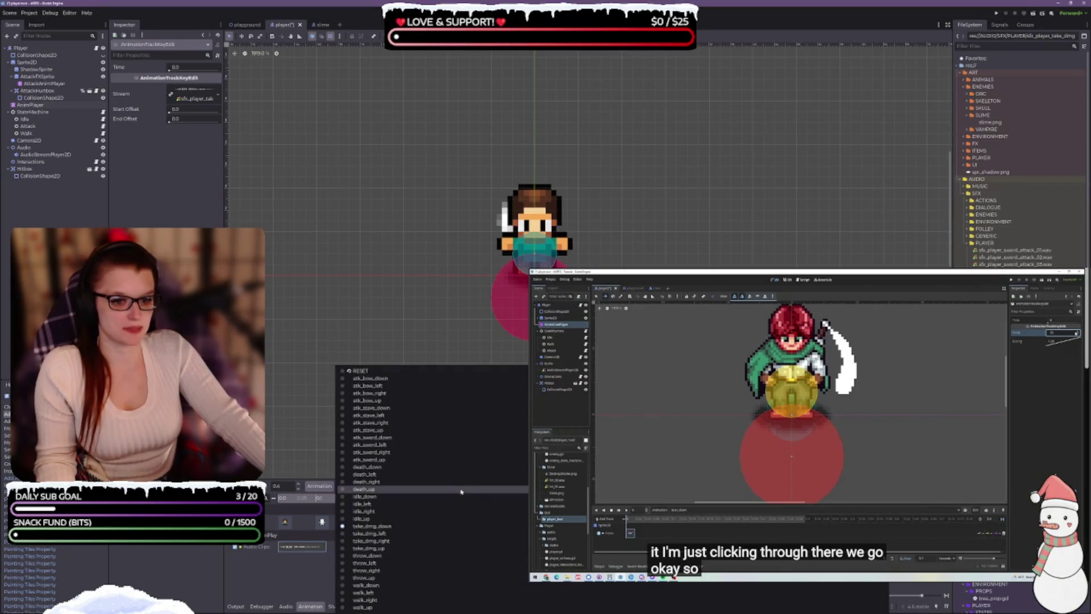
pyautogui.click(452, 533)
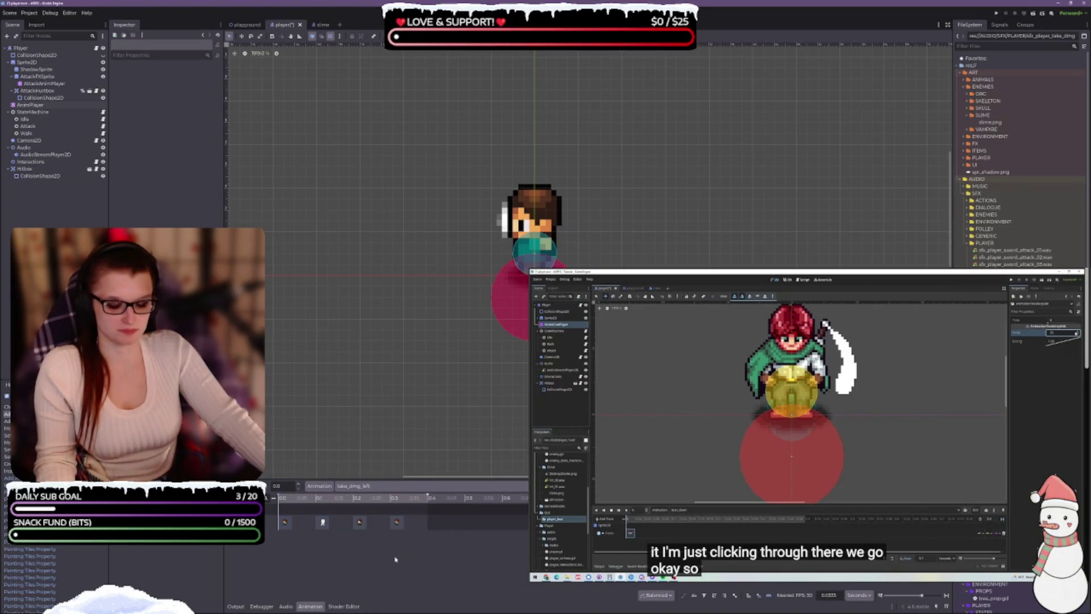
pyautogui.rightClick(907, 522)
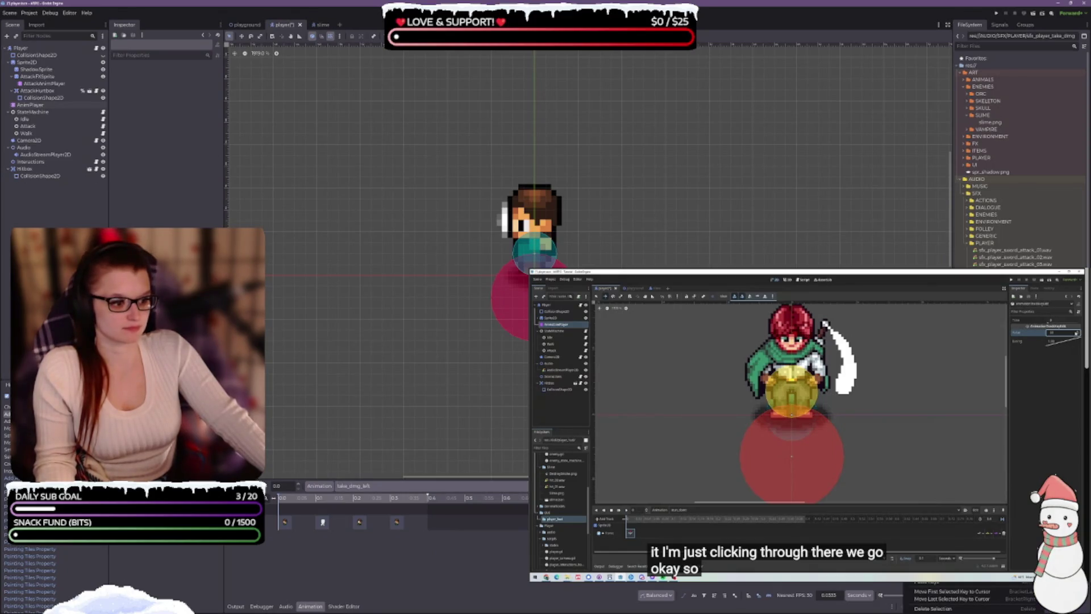
pyautogui.click(495, 487)
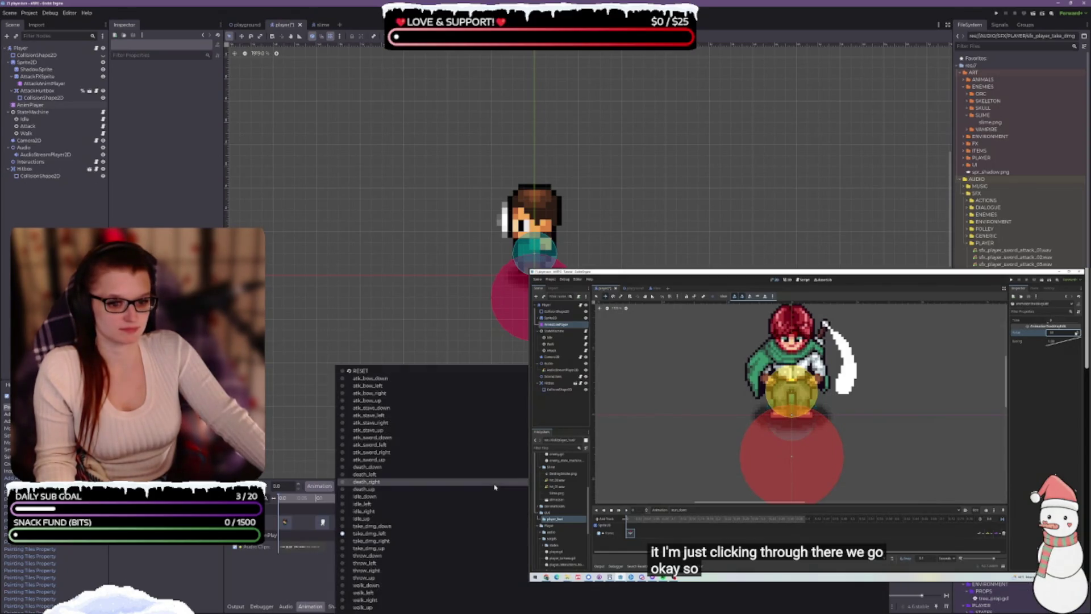
pyautogui.click(483, 540)
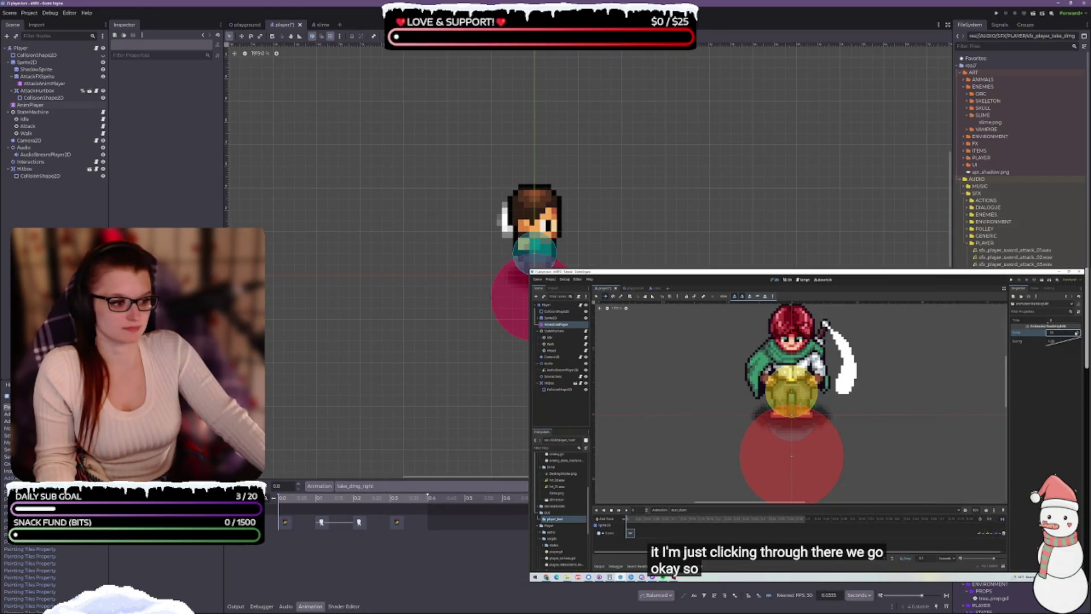
pyautogui.rightClick(909, 521)
pyautogui.click(356, 486)
# Step: Bring up take_dmg_up with its audio track, save the player scene, and preview it
pyautogui.click(355, 486)
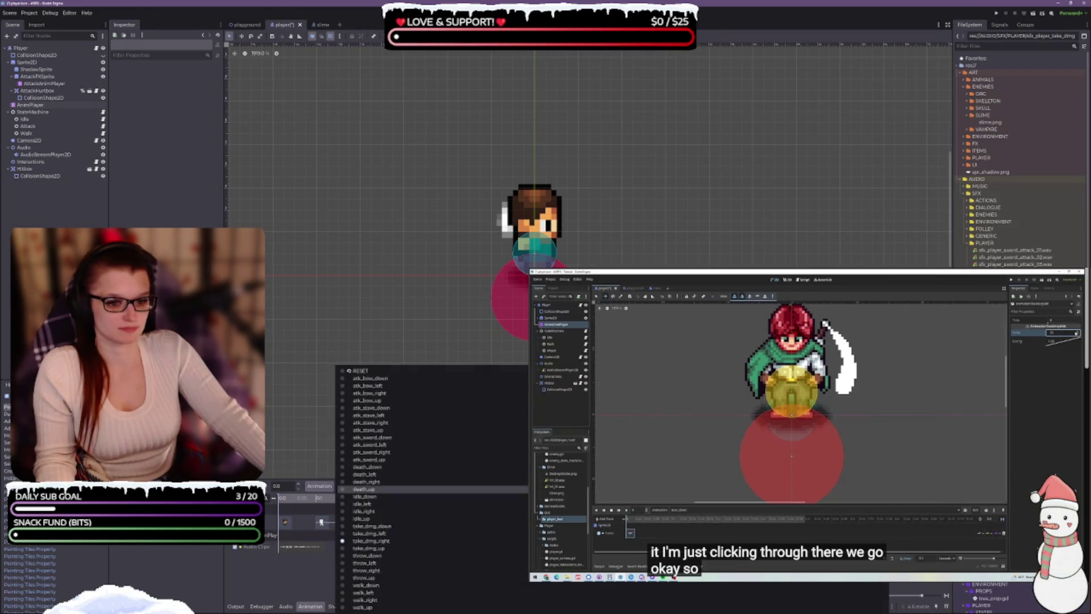
pyautogui.click(369, 548)
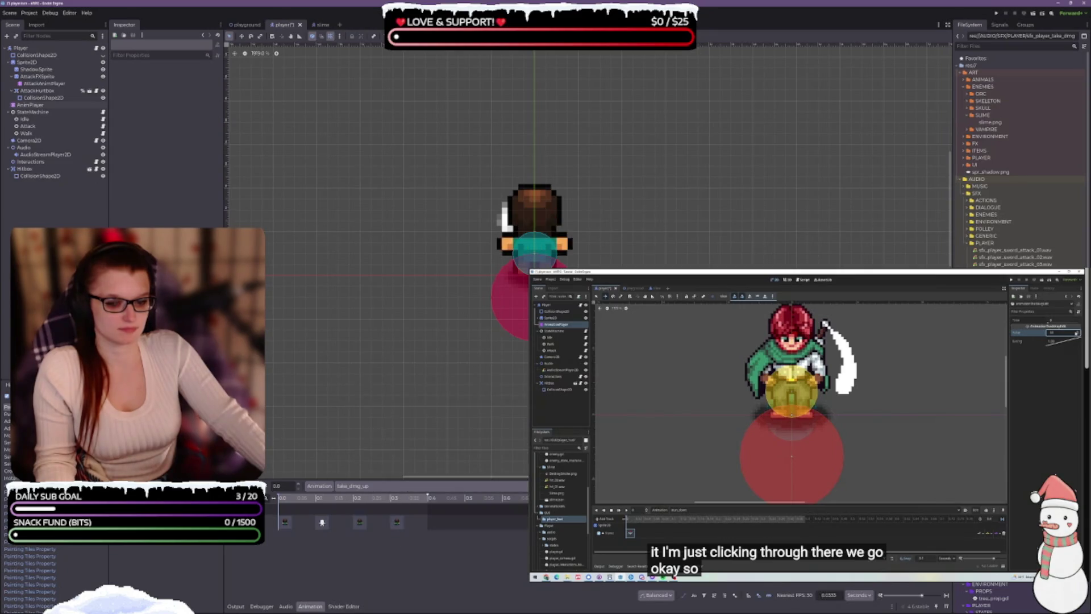
pyautogui.hotkey('ctrl', 's')
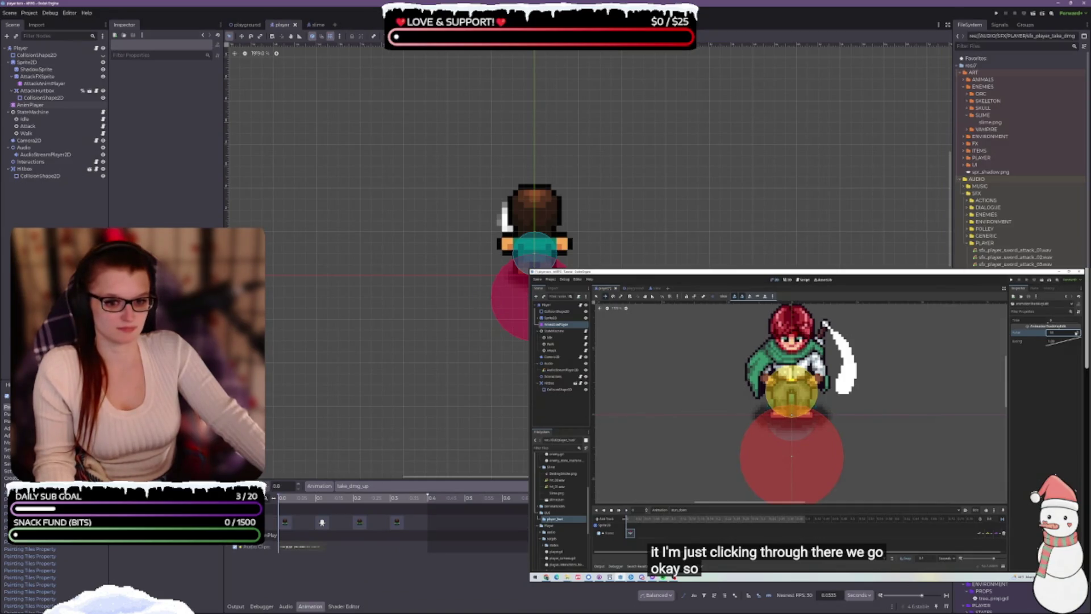
pyautogui.hotkey('shift', 'd')
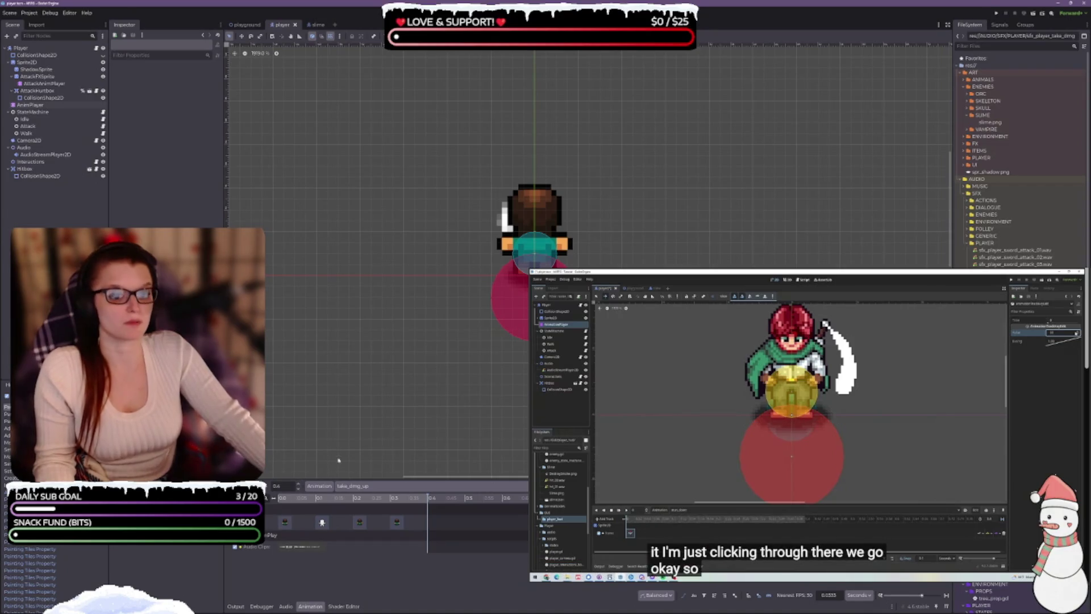
# Step: Load atk_sword_down, inspect AttackAnimPlayer and AttackFXSprite, then reselect AnimPlayer
pyautogui.click(382, 487)
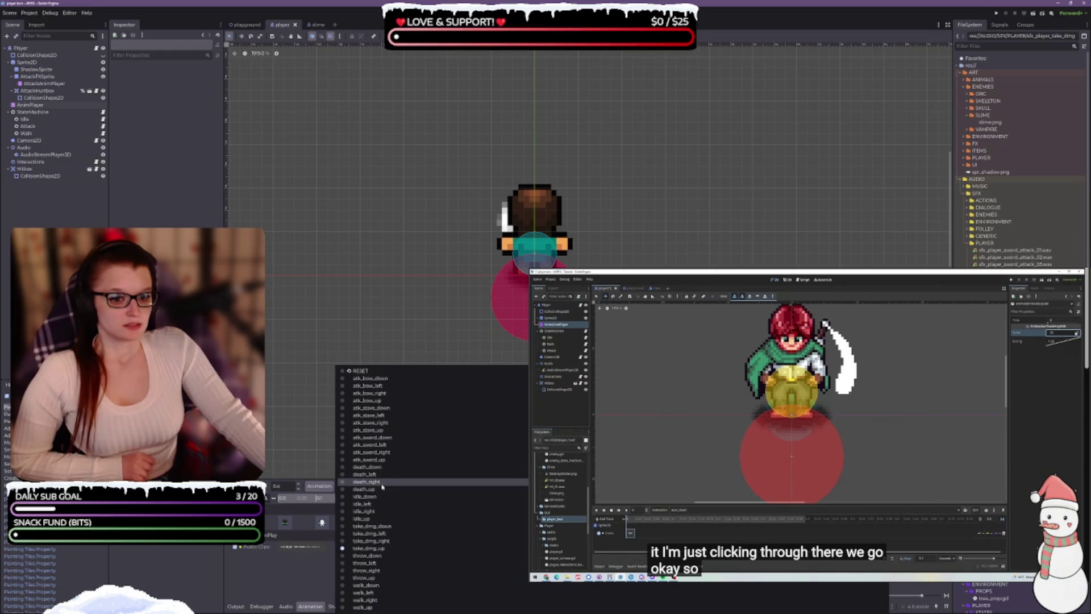
pyautogui.click(397, 439)
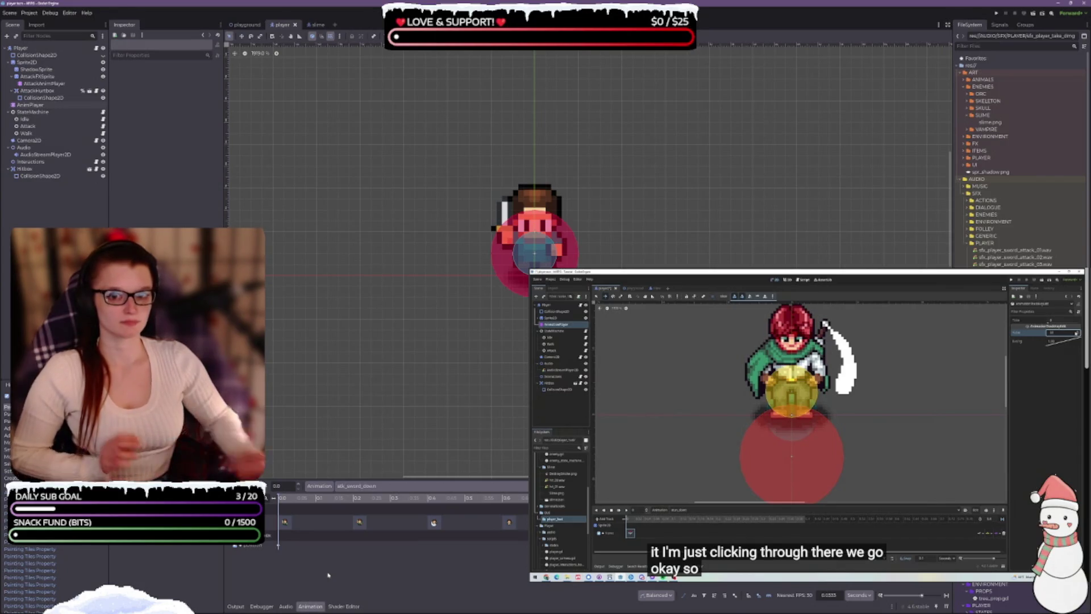
pyautogui.click(79, 83)
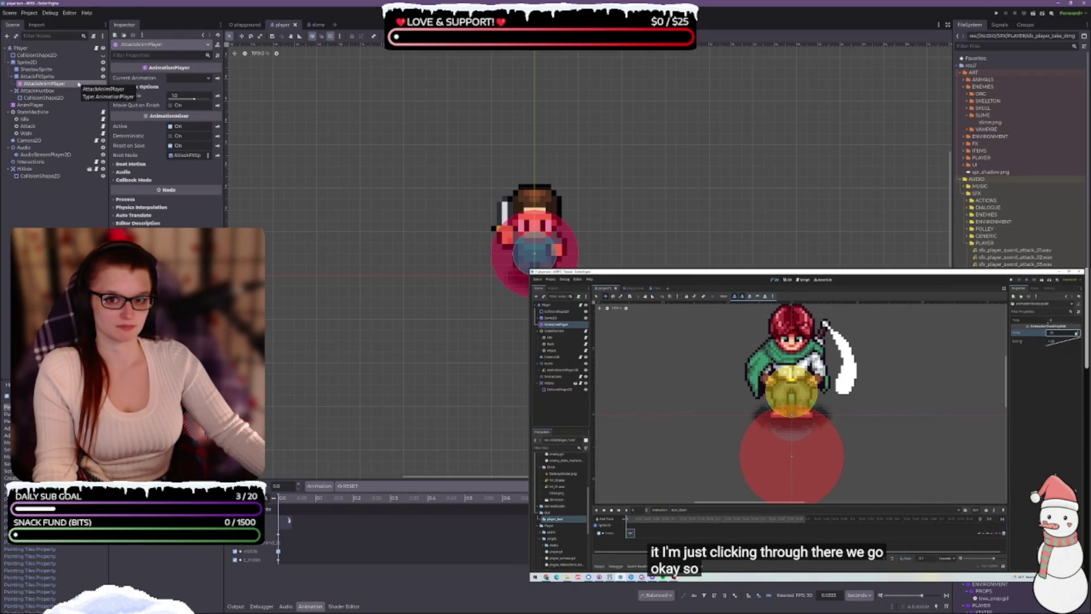
pyautogui.click(40, 77)
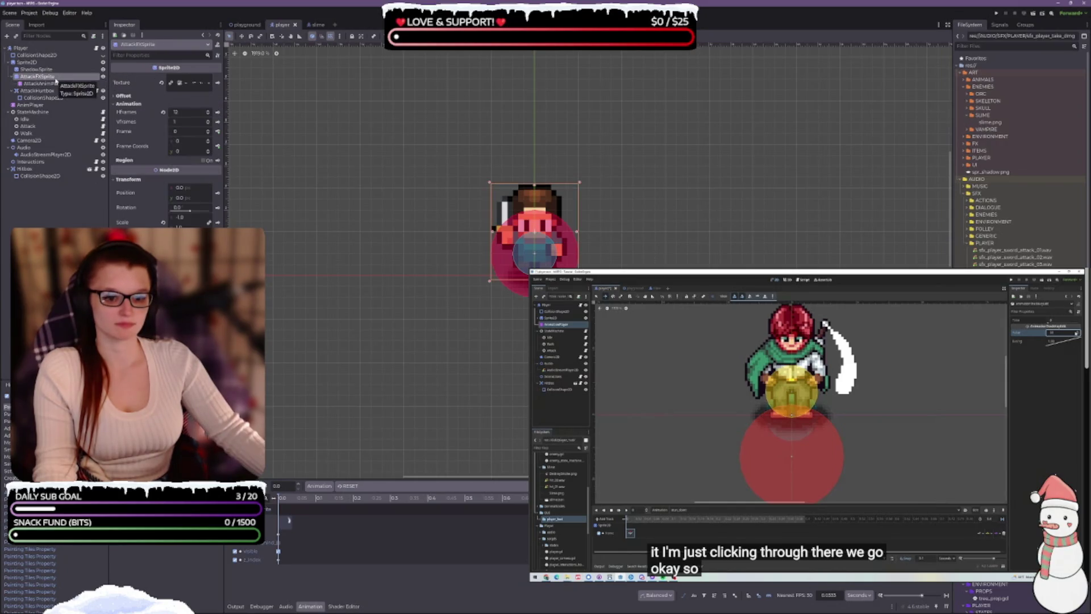
pyautogui.click(52, 104)
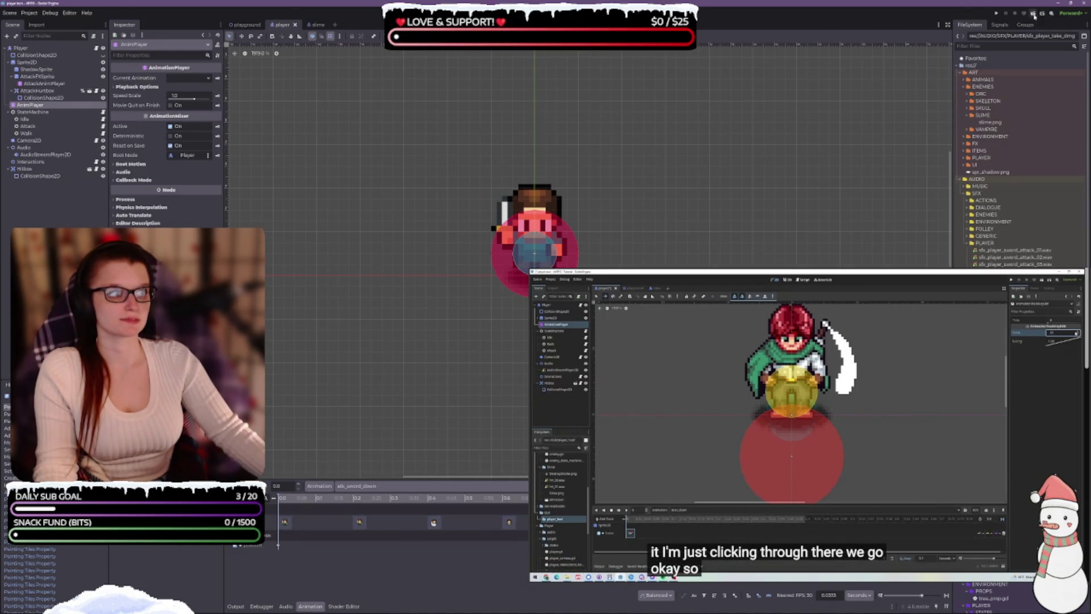
pyautogui.click(245, 24)
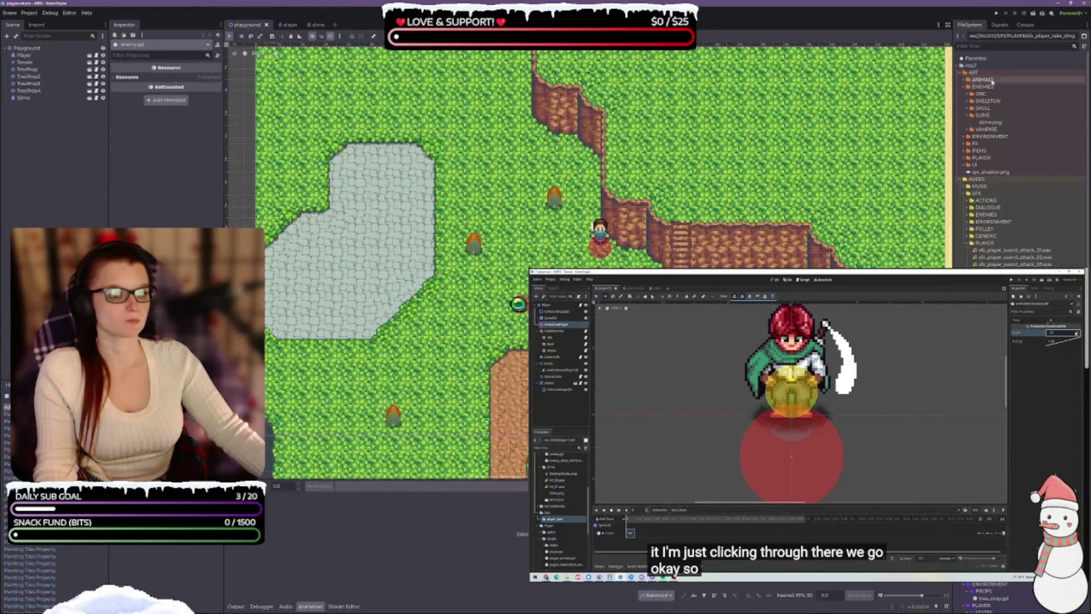
pyautogui.click(1041, 12)
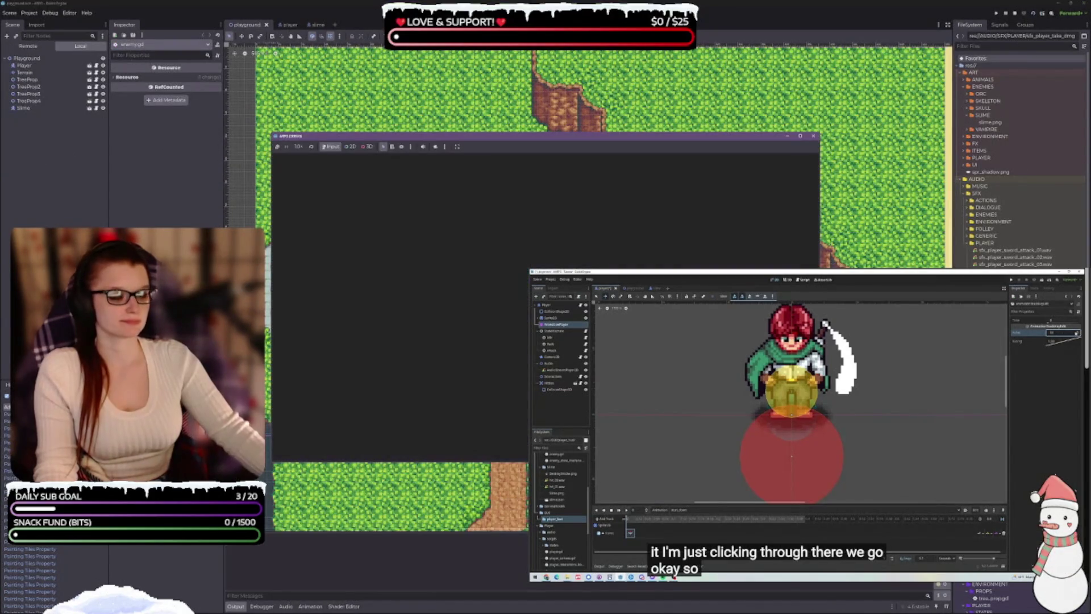
pyautogui.press('a')
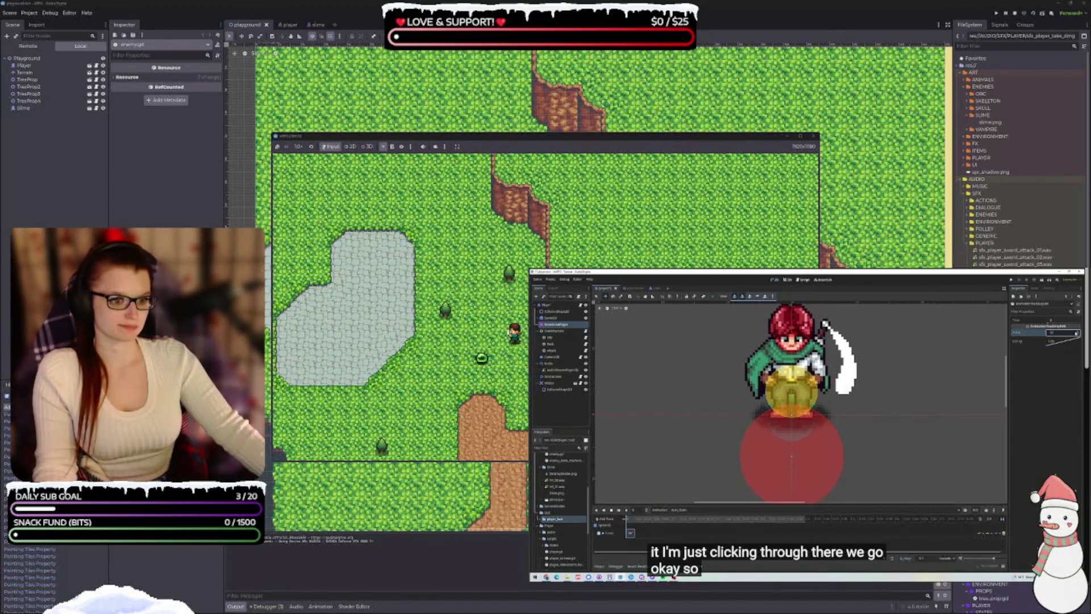
pyautogui.press('d')
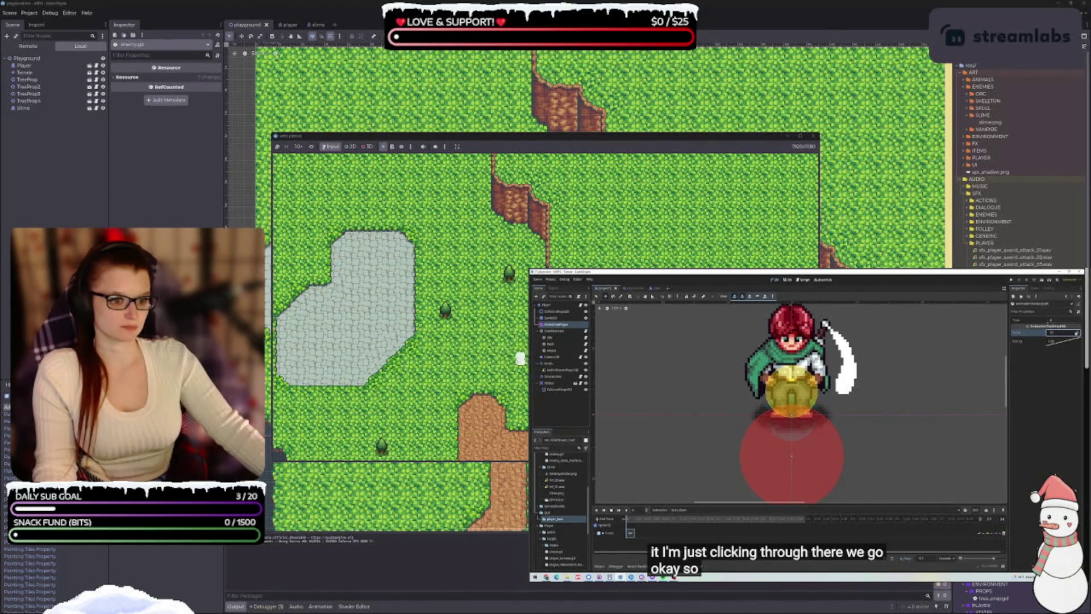
pyautogui.press('a')
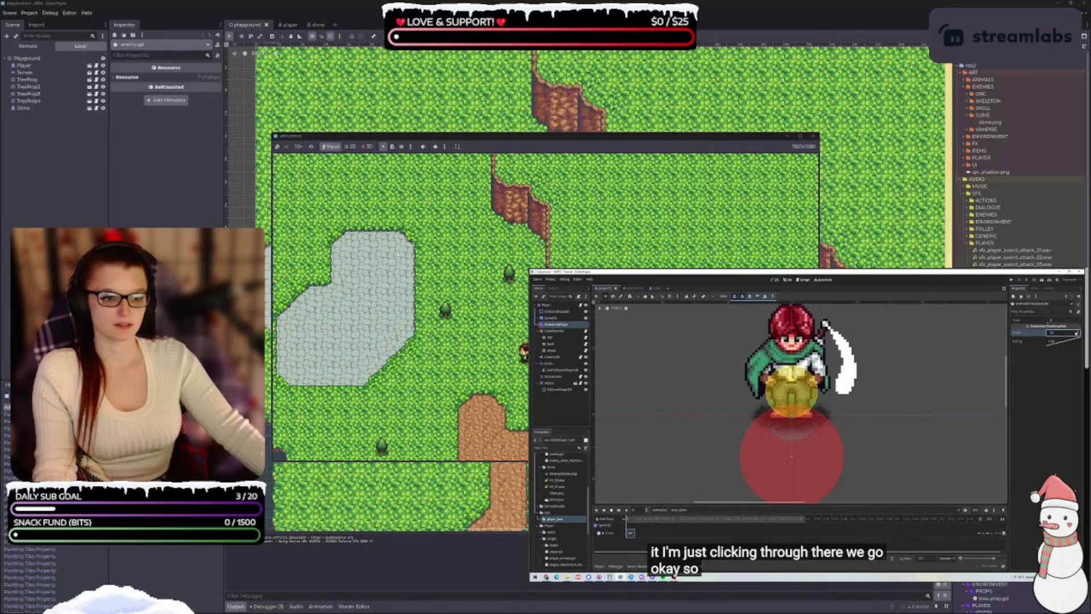
pyautogui.click(813, 136)
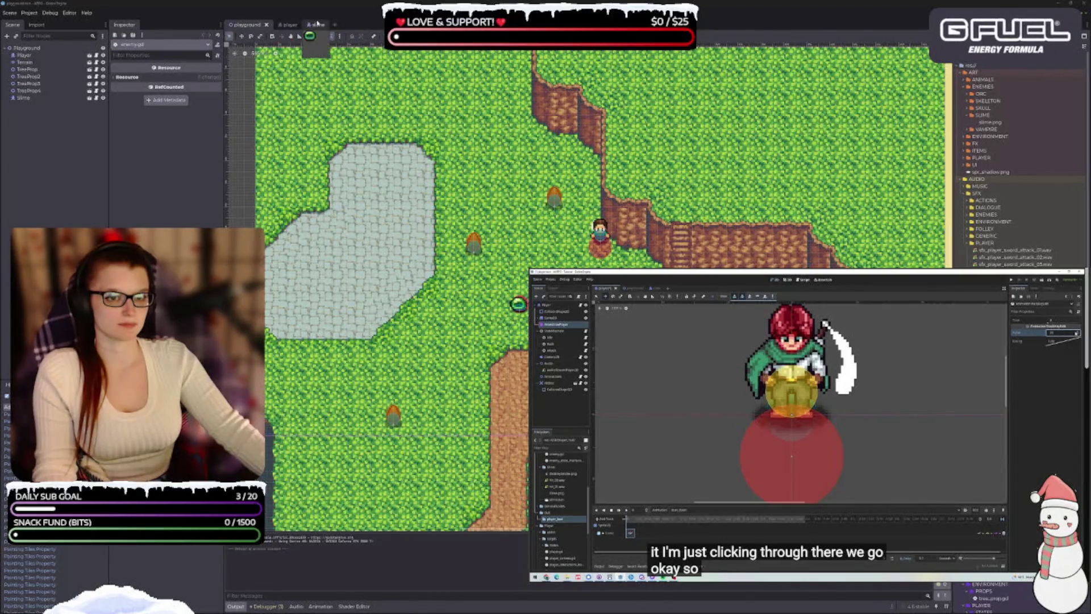
pyautogui.click(285, 25)
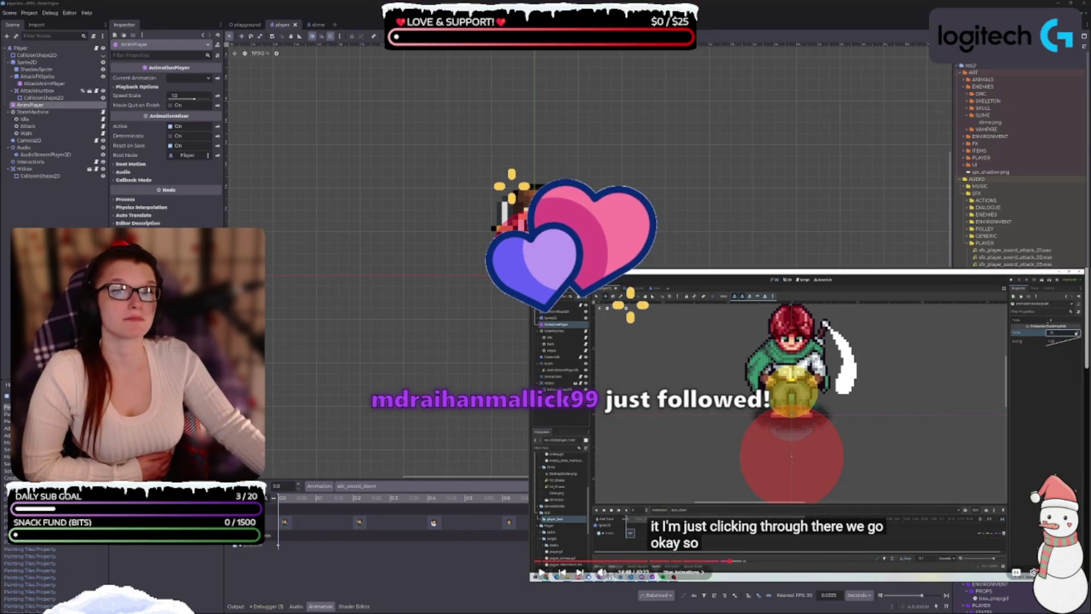
# Step: Load the death_down animation and check the player's AudioStreamPlayer2D node
pyautogui.click(803, 430)
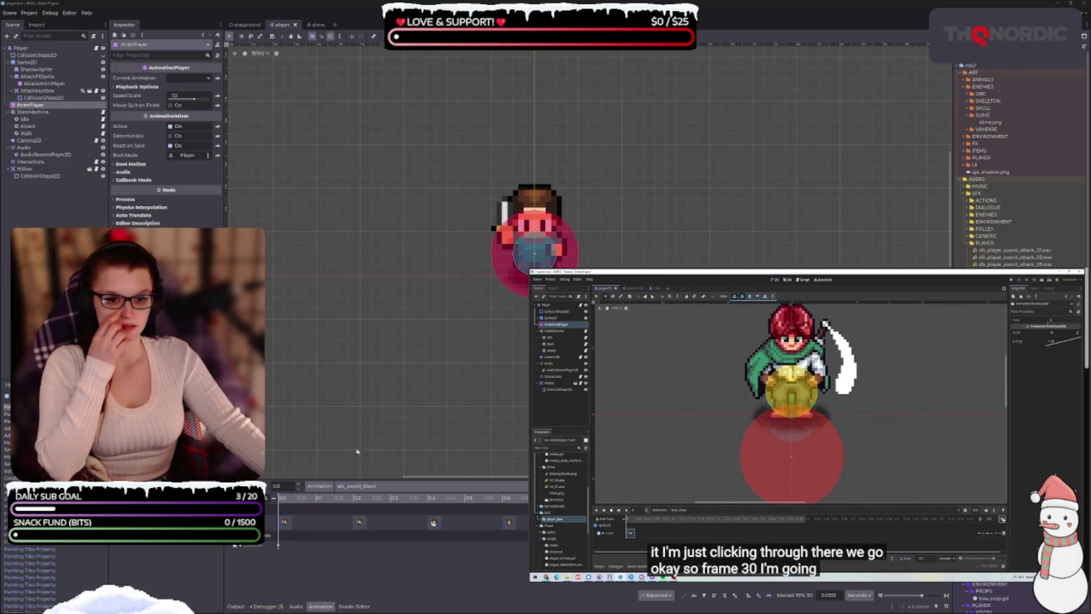
pyautogui.click(383, 485)
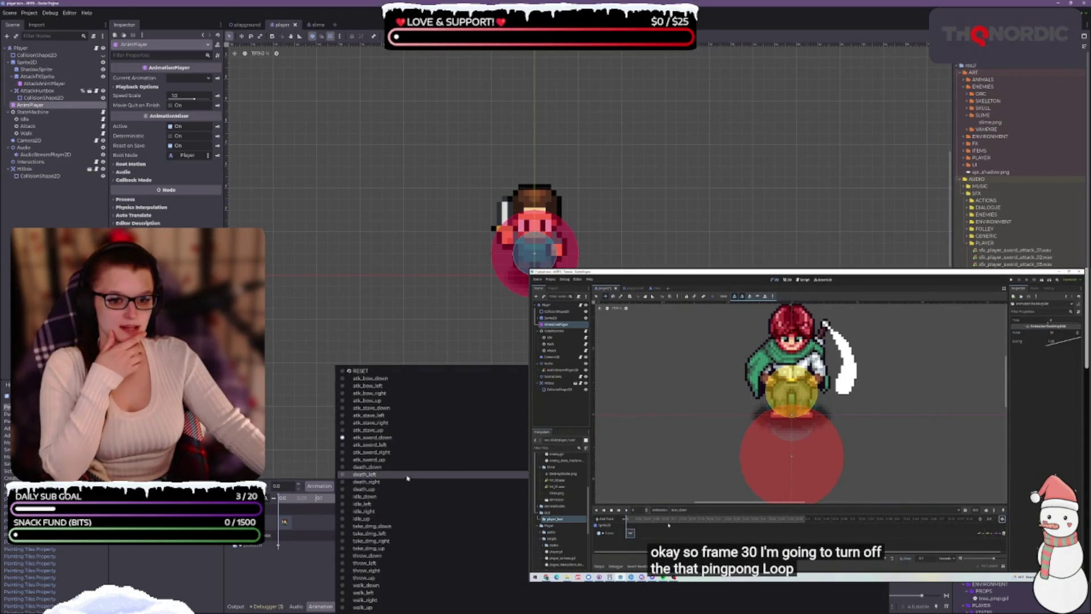
pyautogui.click(396, 466)
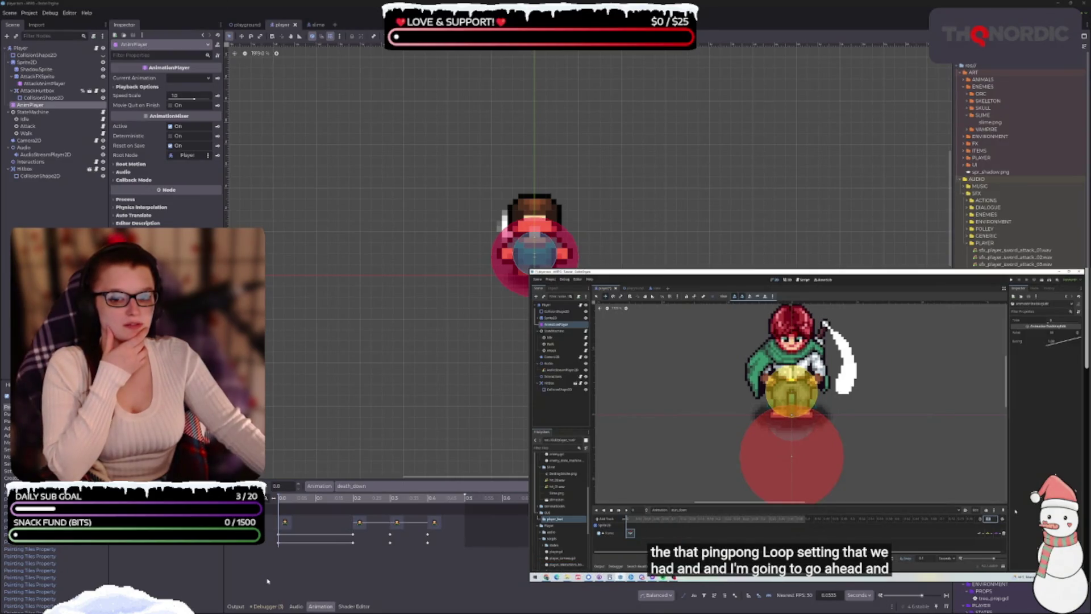
pyautogui.click(54, 156)
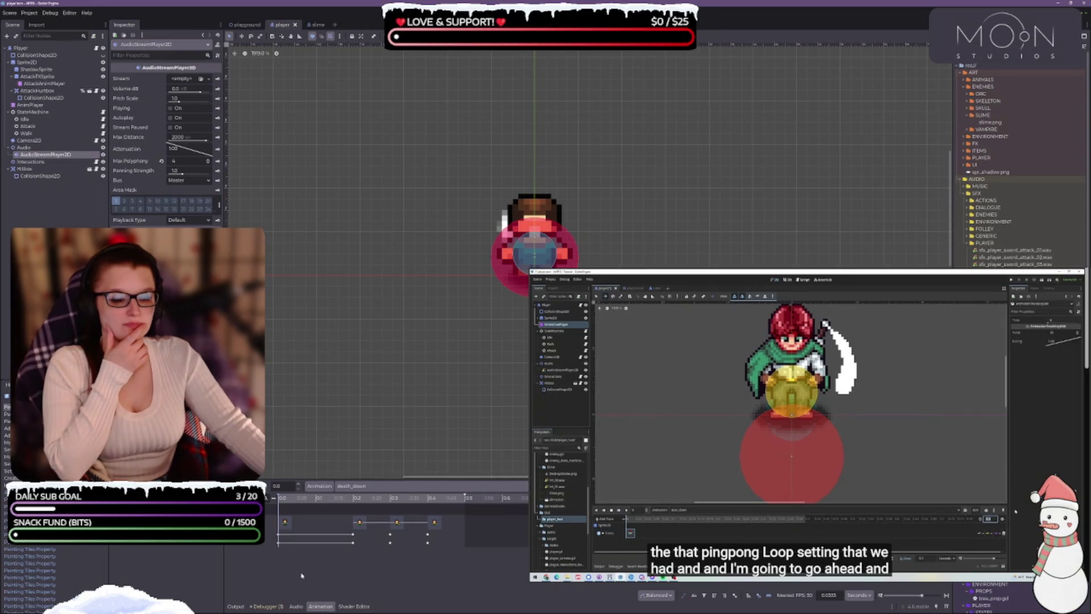
pyautogui.click(30, 105)
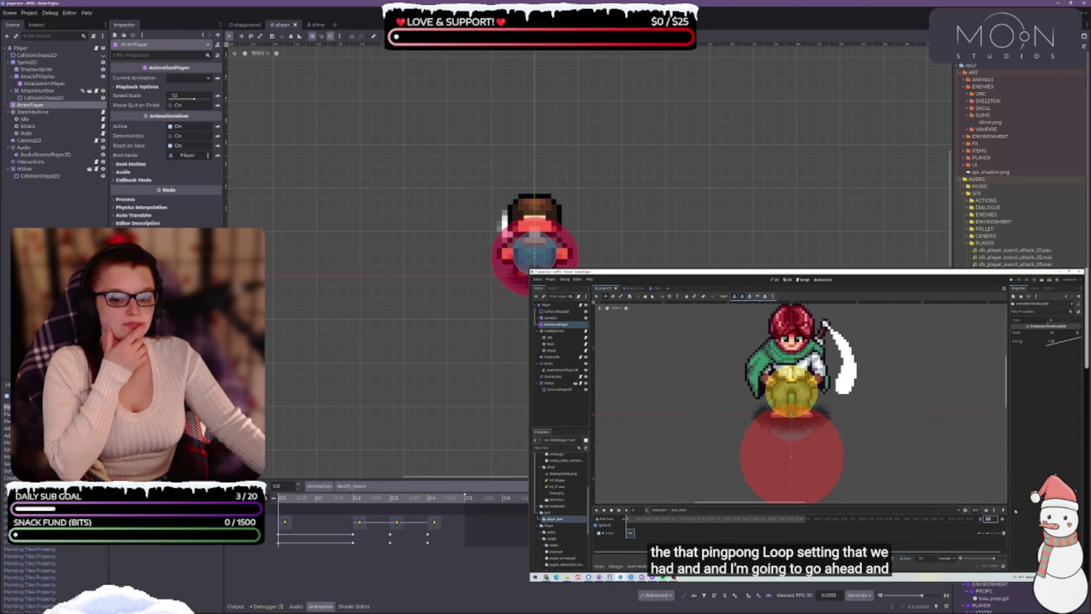
# Step: Add an audio playback track bound to AudioStreamPlayer2D and save the player scene
pyautogui.click(245, 498)
pyautogui.click(268, 549)
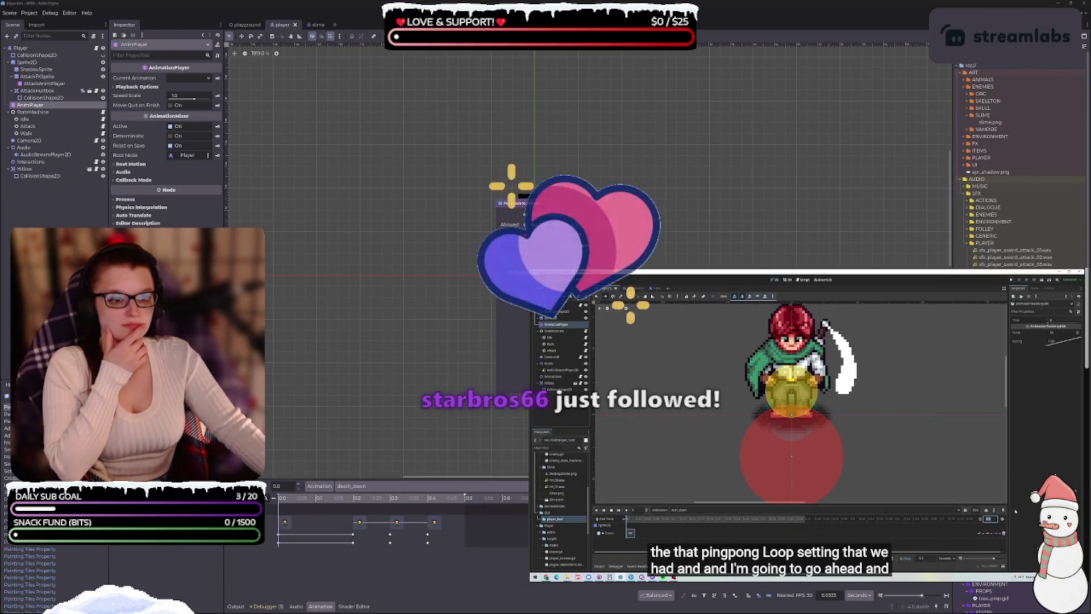
pyautogui.click(523, 388)
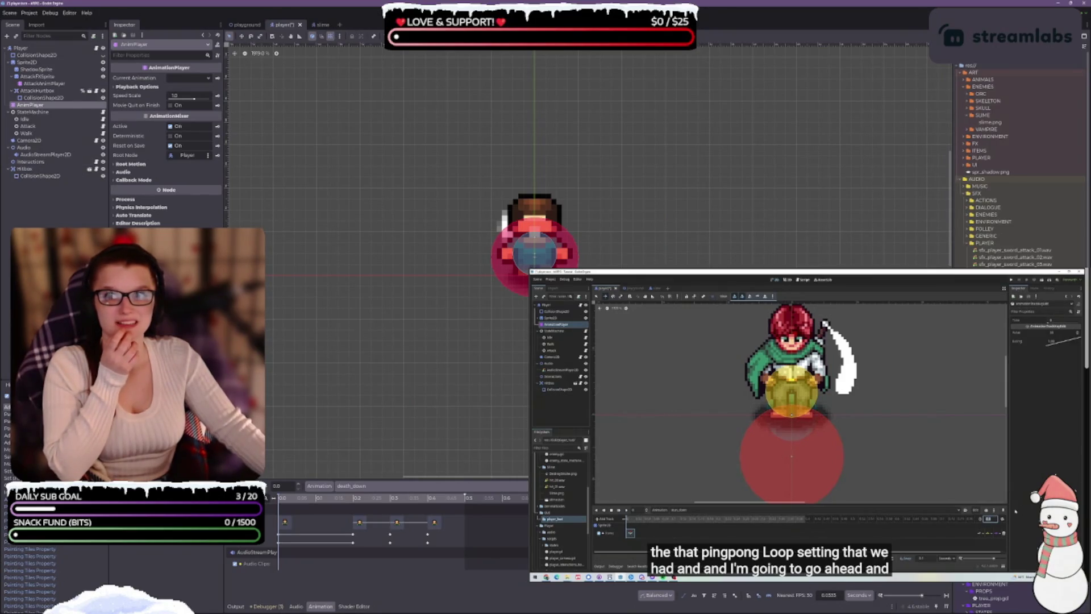
pyautogui.hotkey('ctrl', 's')
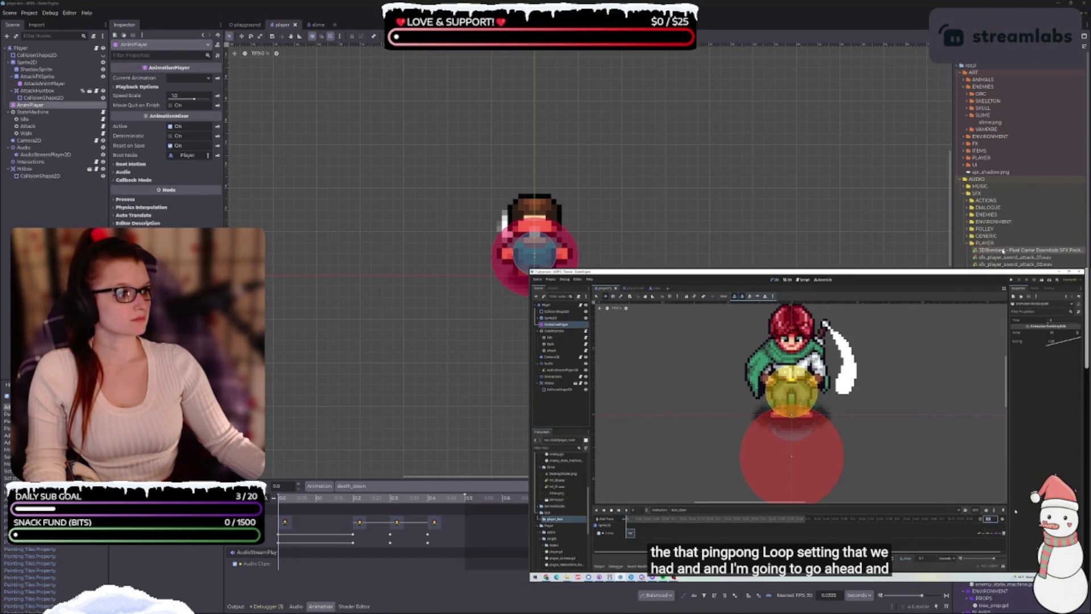
# Step: Rename the sound pack file to sfx_player_death_01.wav and drag it onto death_down's audio track
pyautogui.click(995, 252)
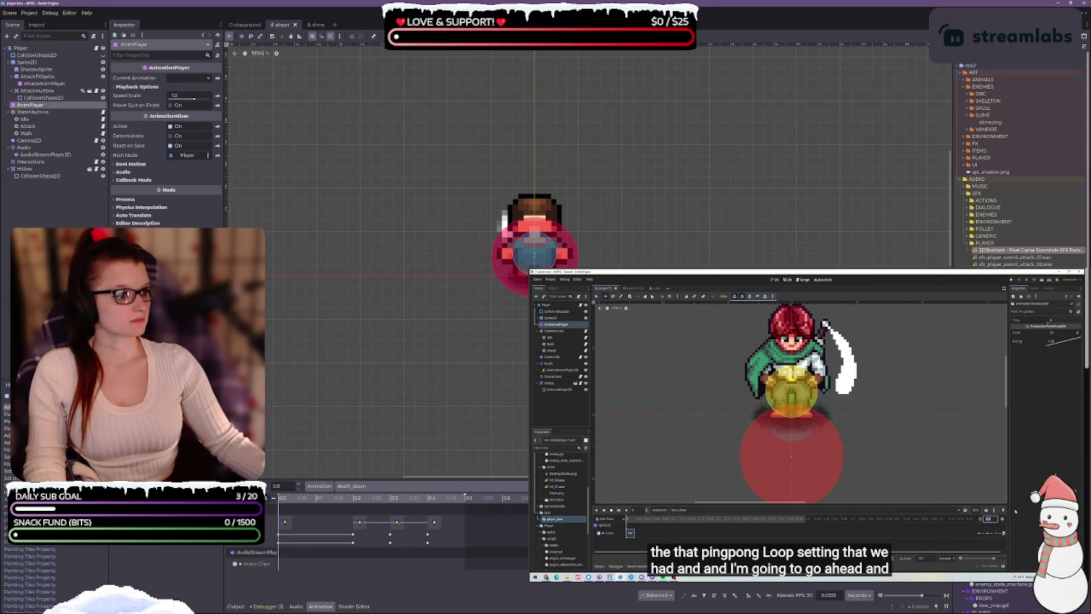
pyautogui.press('F2')
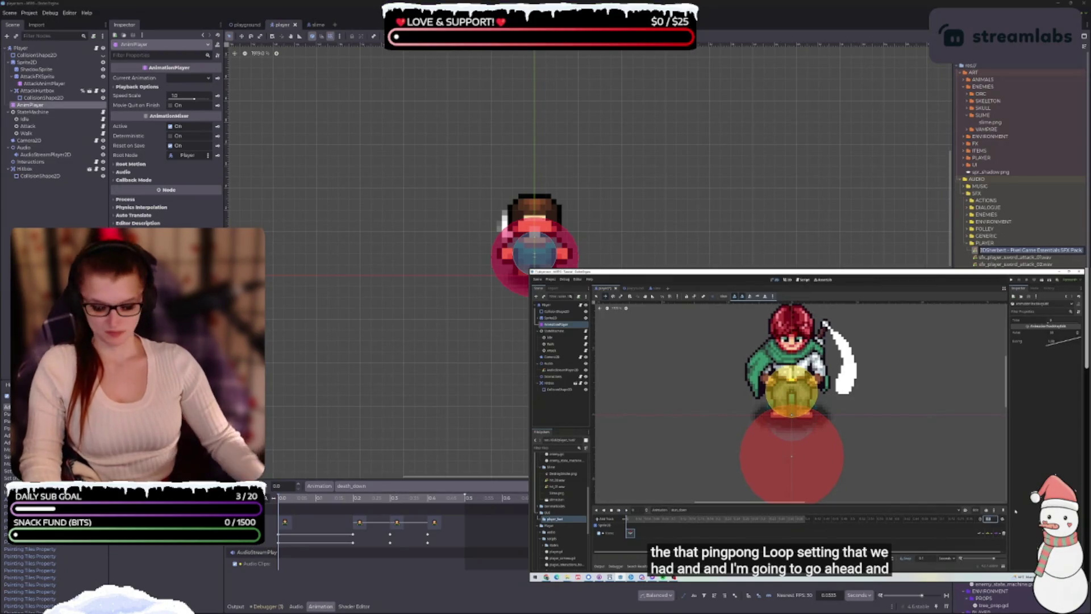
pyautogui.write('sfx')
pyautogui.write('_player_')
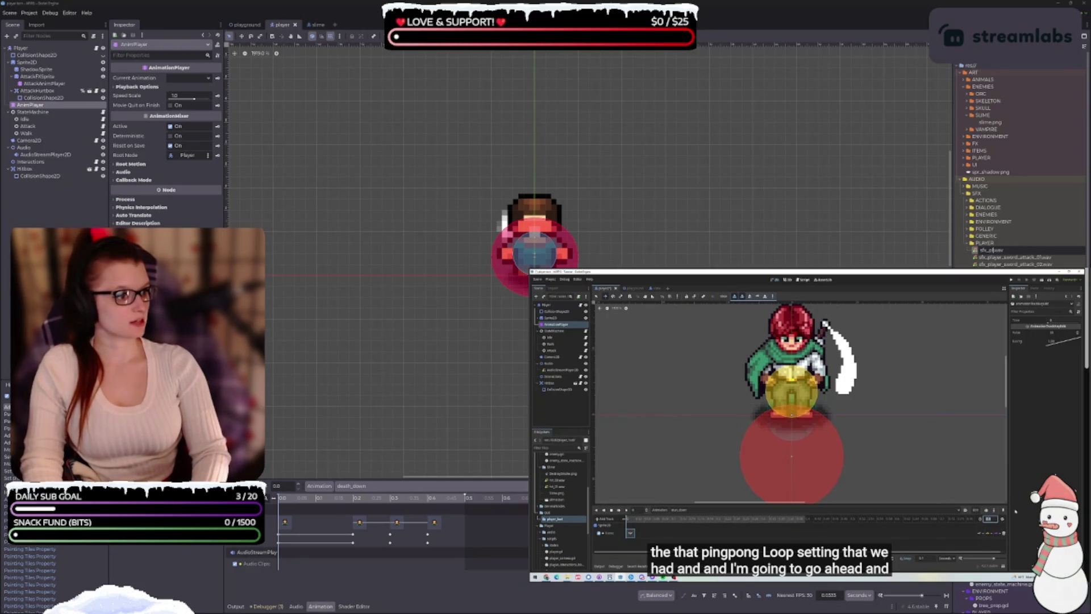
pyautogui.write('death_0')
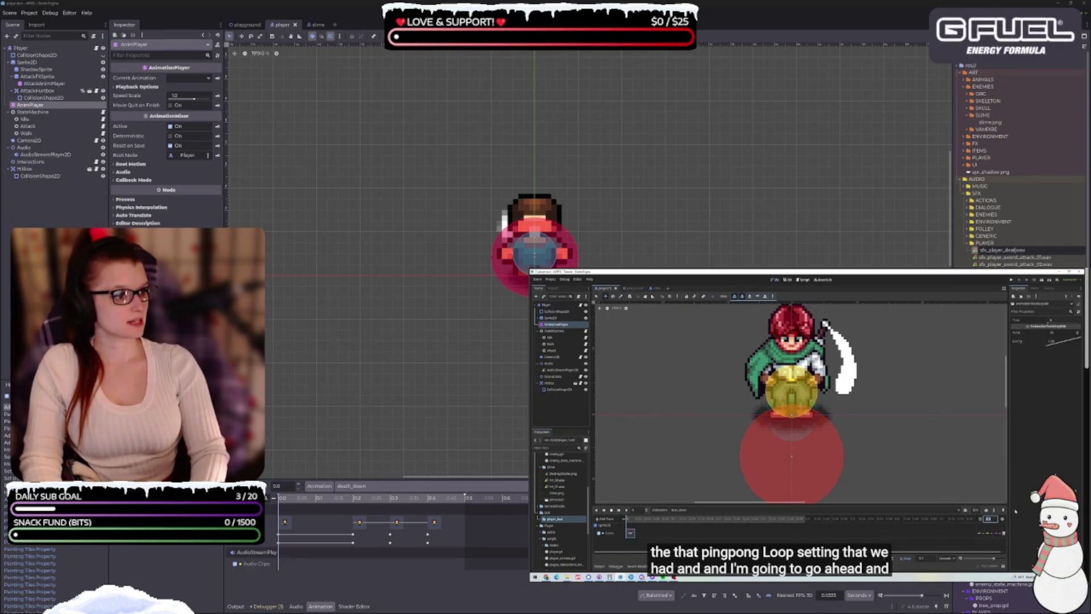
pyautogui.write('1')
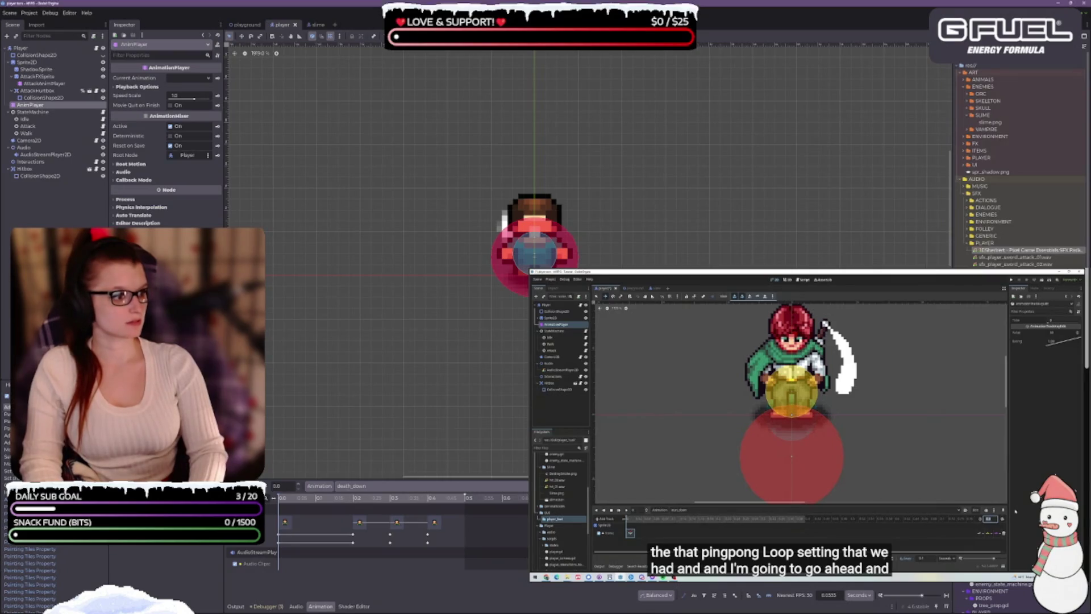
pyautogui.press('Return')
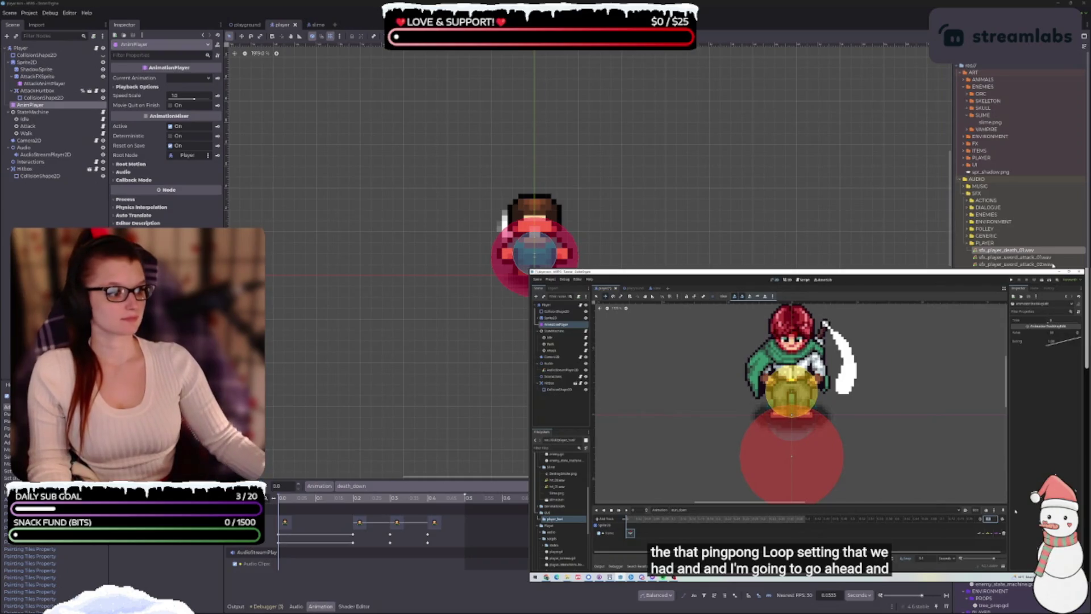
pyautogui.moveTo(1030, 252)
pyautogui.mouseDown()
pyautogui.moveTo(375, 601)
pyautogui.moveTo(318, 565)
pyautogui.mouseUp()
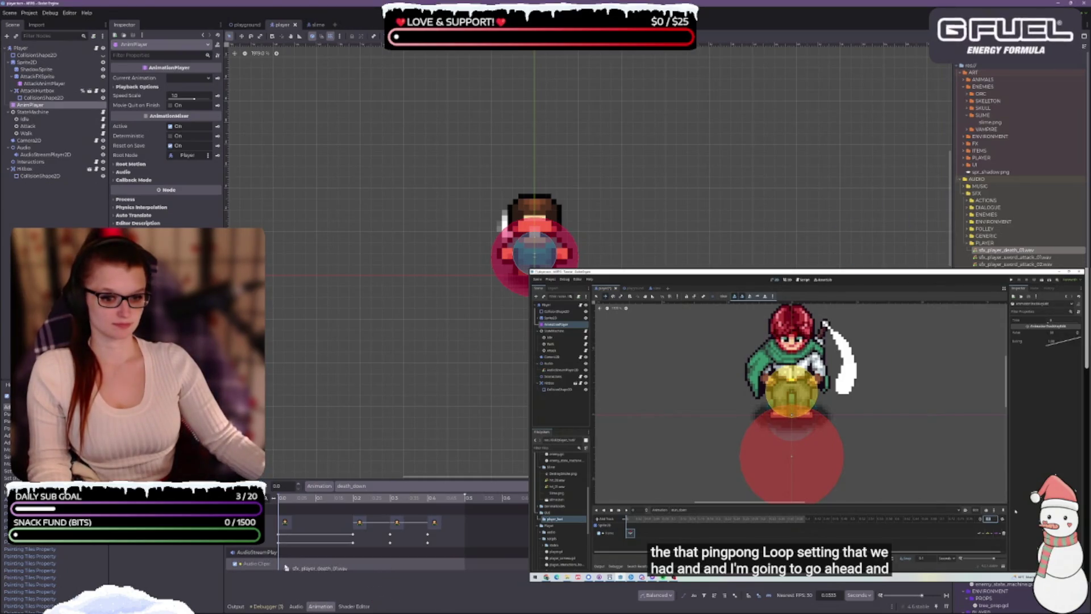
# Step: Check the death sound key's timing, shift it later, and replay death_down
pyautogui.click(312, 565)
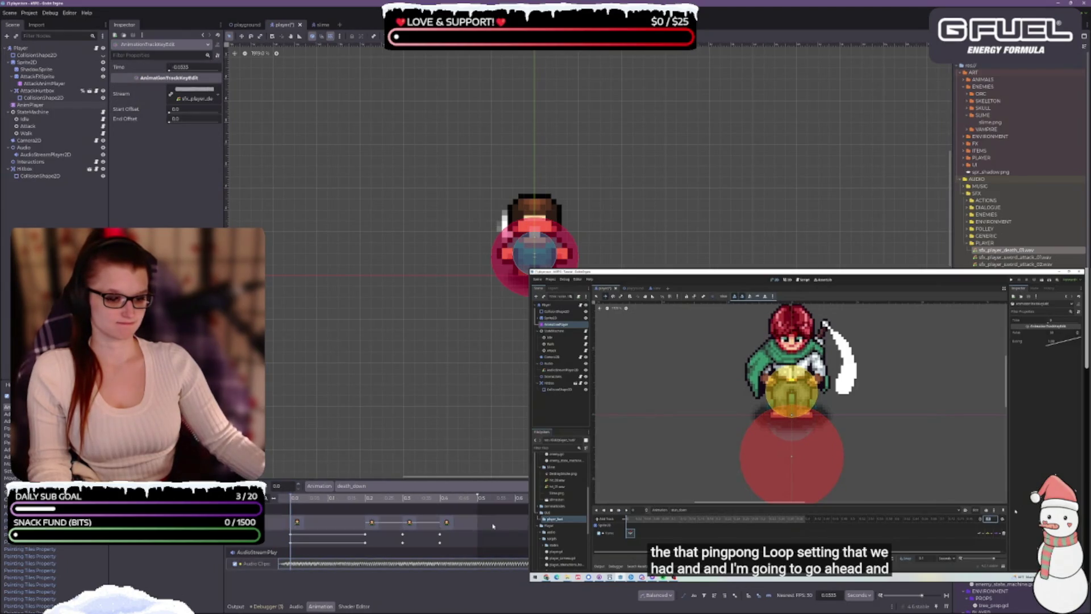
pyautogui.hotkey('shift', 'd')
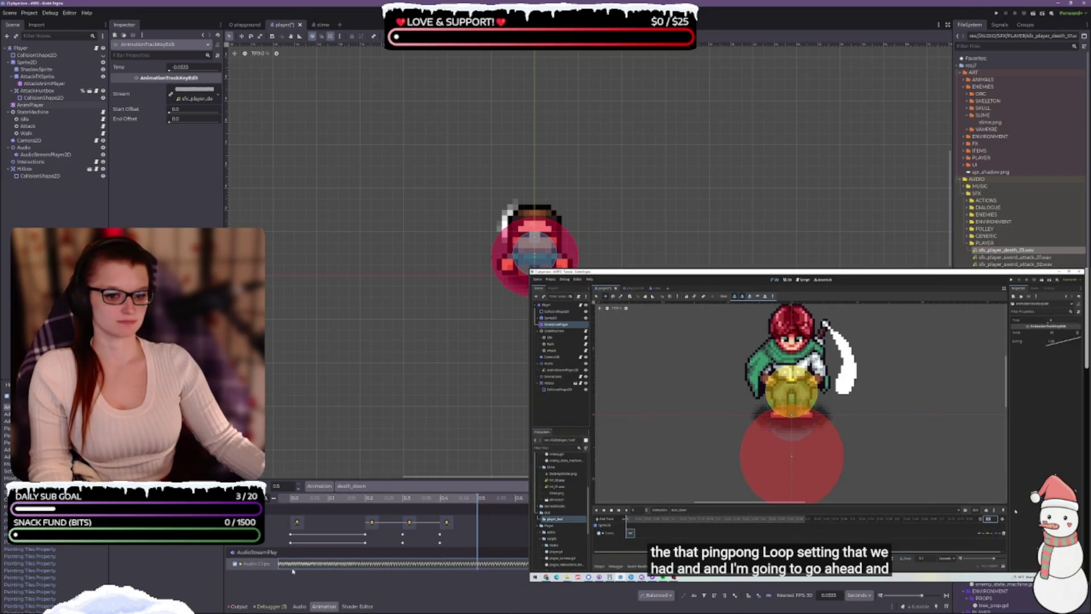
pyautogui.moveTo(293, 572); pyautogui.dragTo(274, 569)
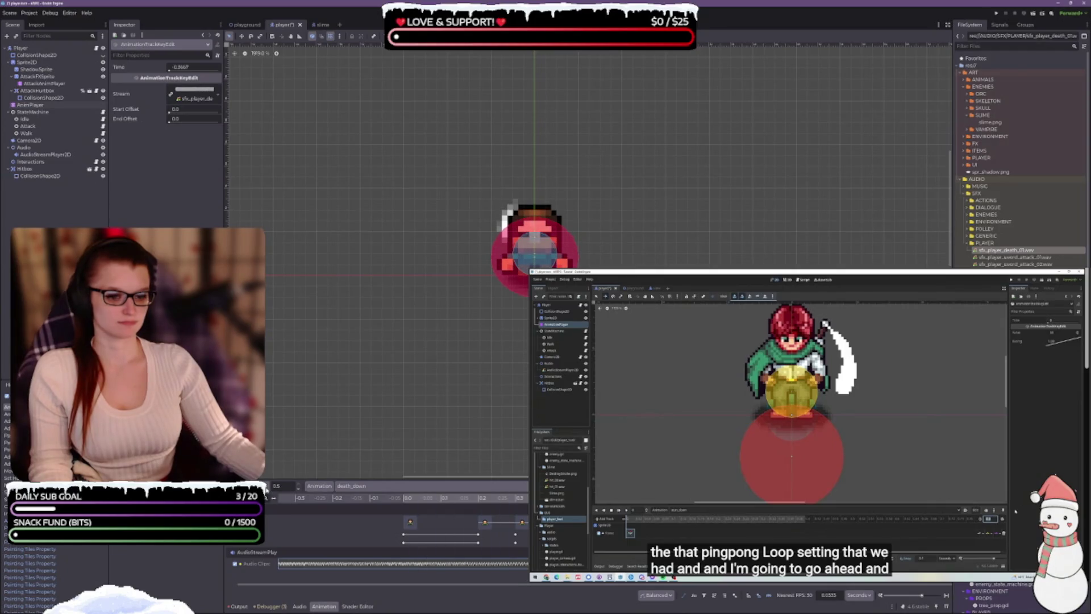
pyautogui.click(266, 489)
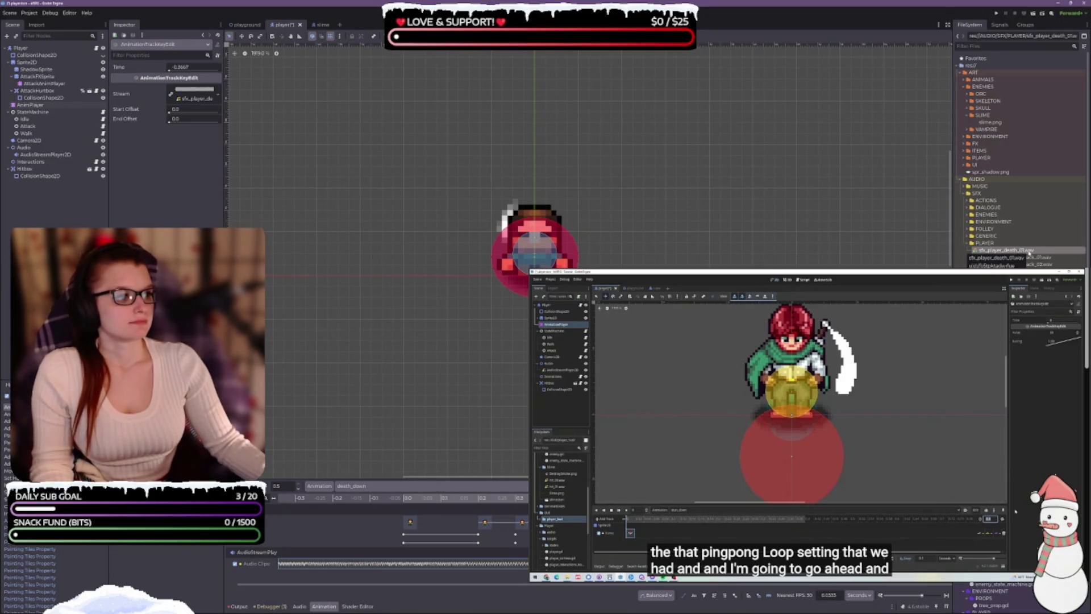
# Step: Preview sfx_player_death_01.wav, reinspect its track key, and show AudioStreamPlayer2D settings
pyautogui.click(1030, 252)
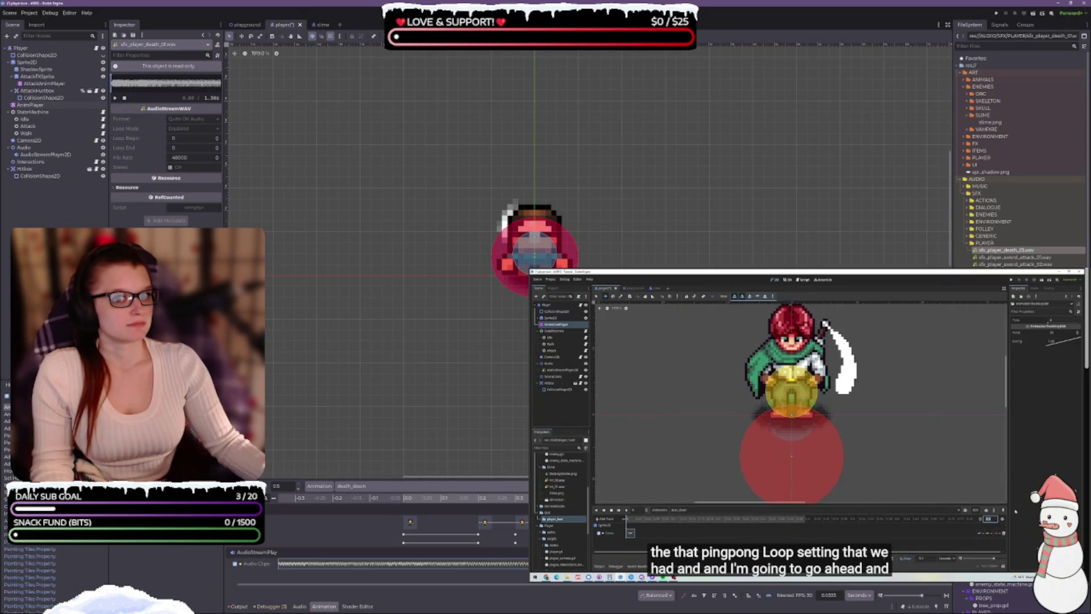
pyautogui.click(117, 99)
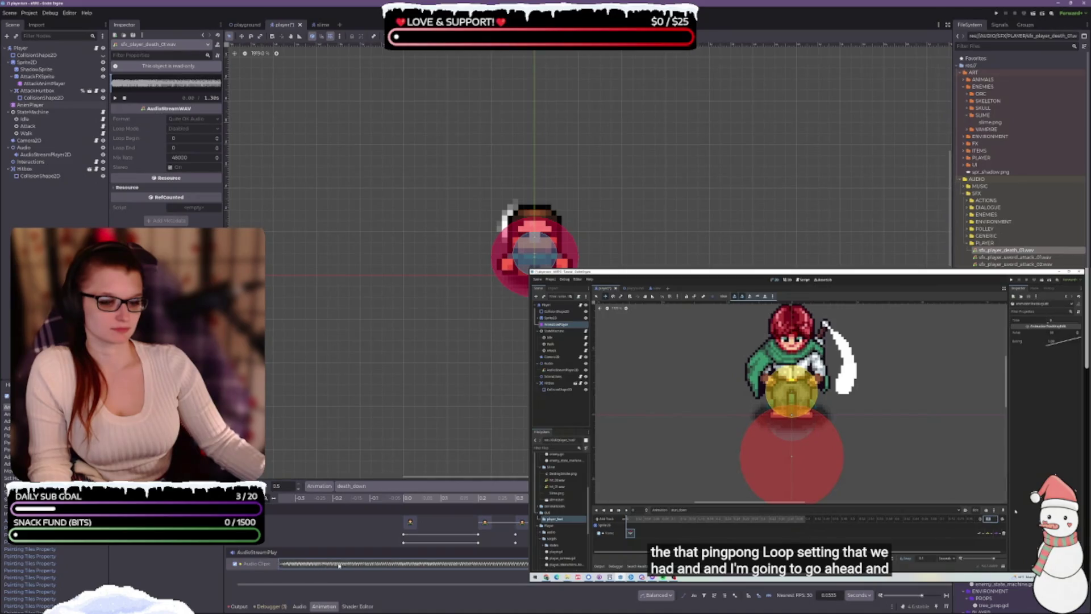
pyautogui.click(339, 565)
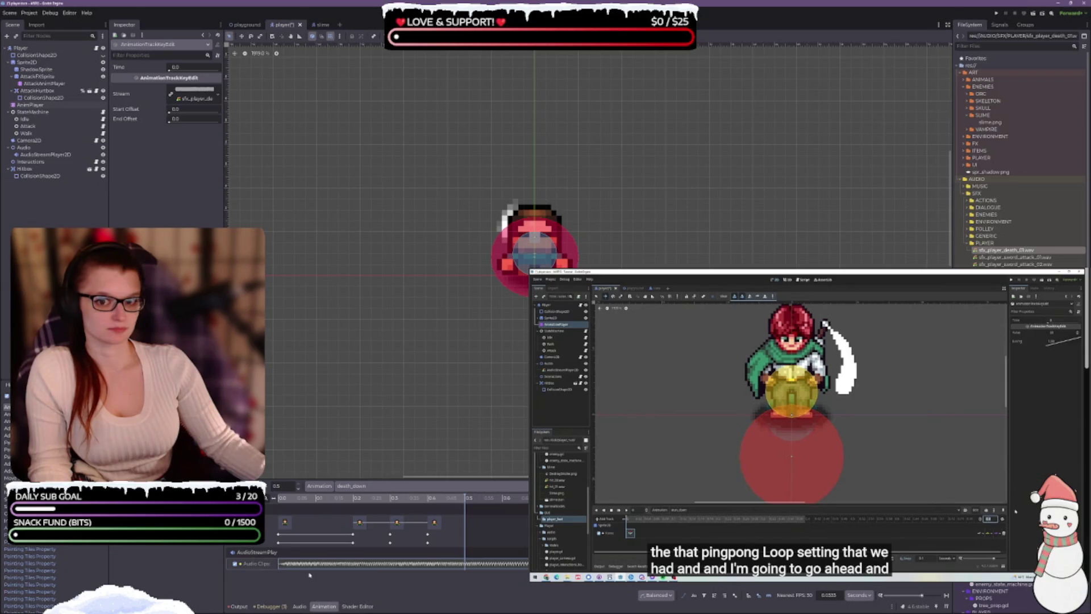
pyautogui.click(48, 155)
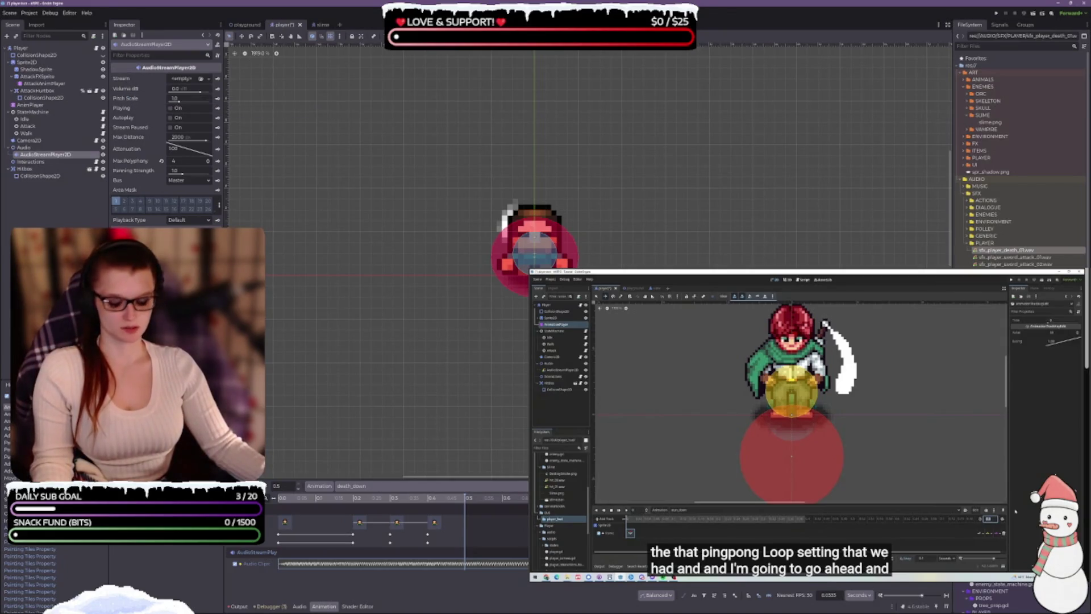
# Step: Save the player scene and compare audio player settings between the slime and player scenes
pyautogui.hotkey('ctrl', 's')
pyautogui.hotkey('ctrl', 'Tab')
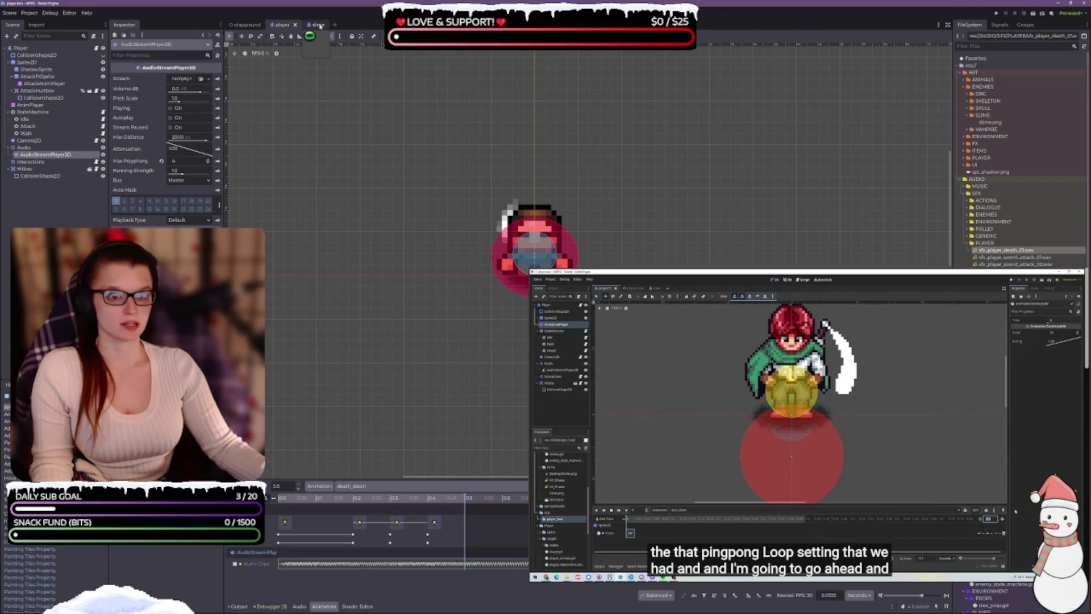
pyautogui.click(44, 148)
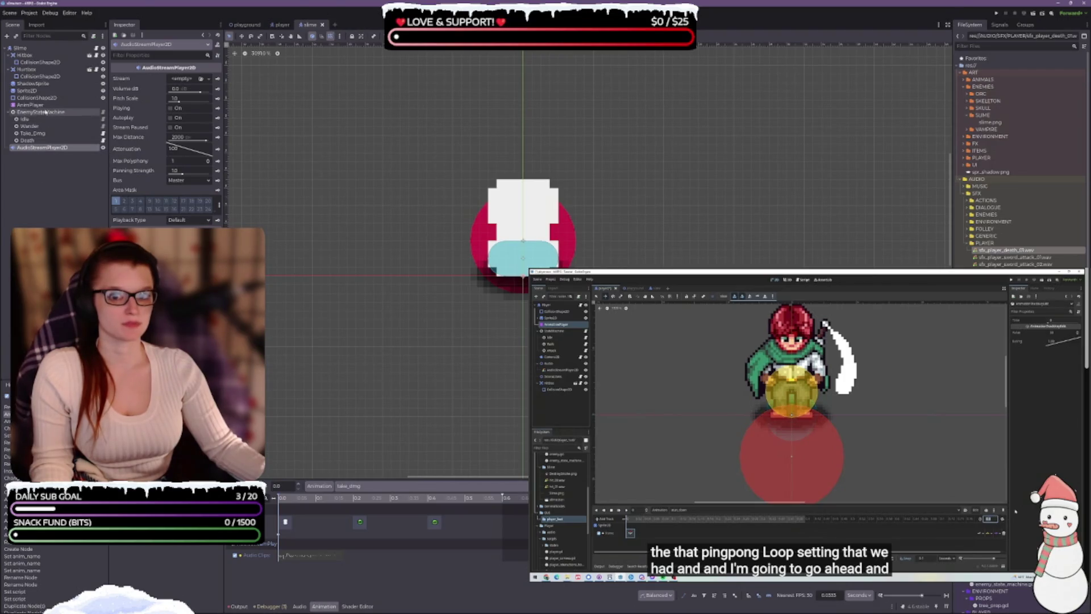
pyautogui.click(280, 25)
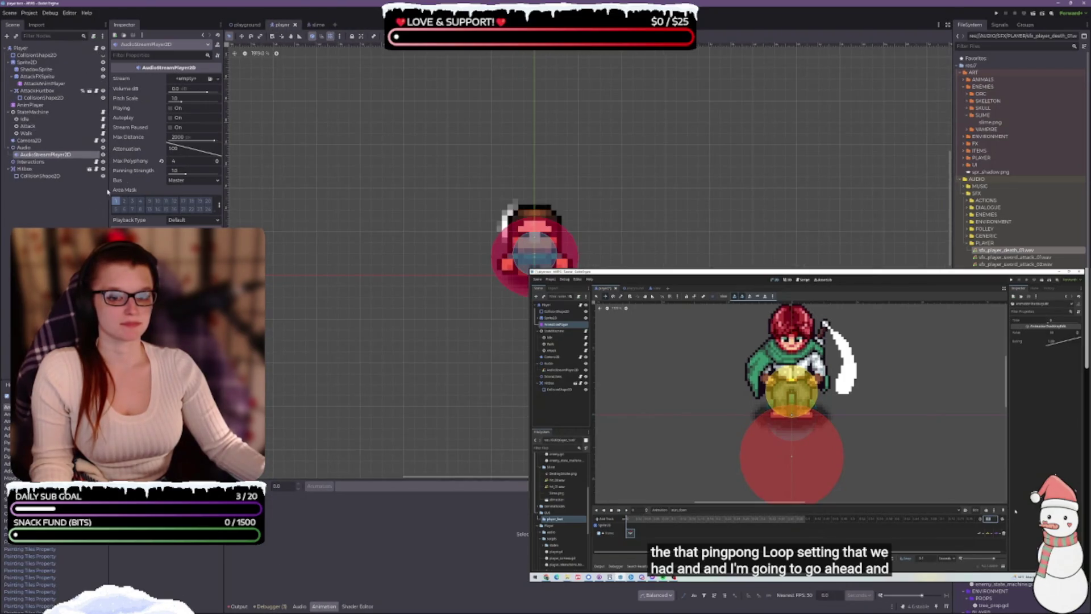
pyautogui.click(317, 25)
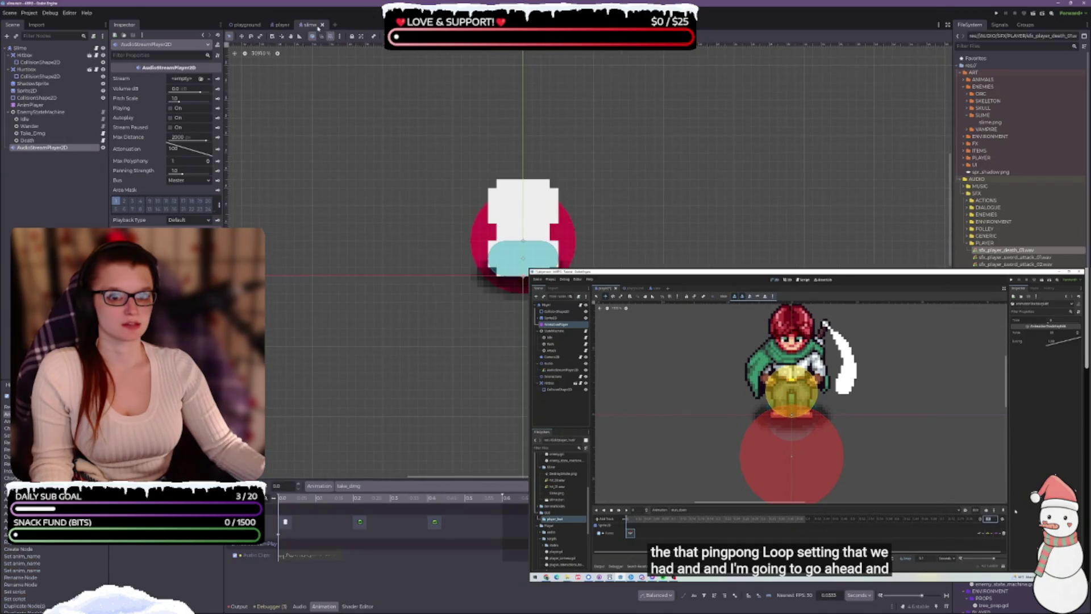
pyautogui.click(285, 25)
pyautogui.click(311, 25)
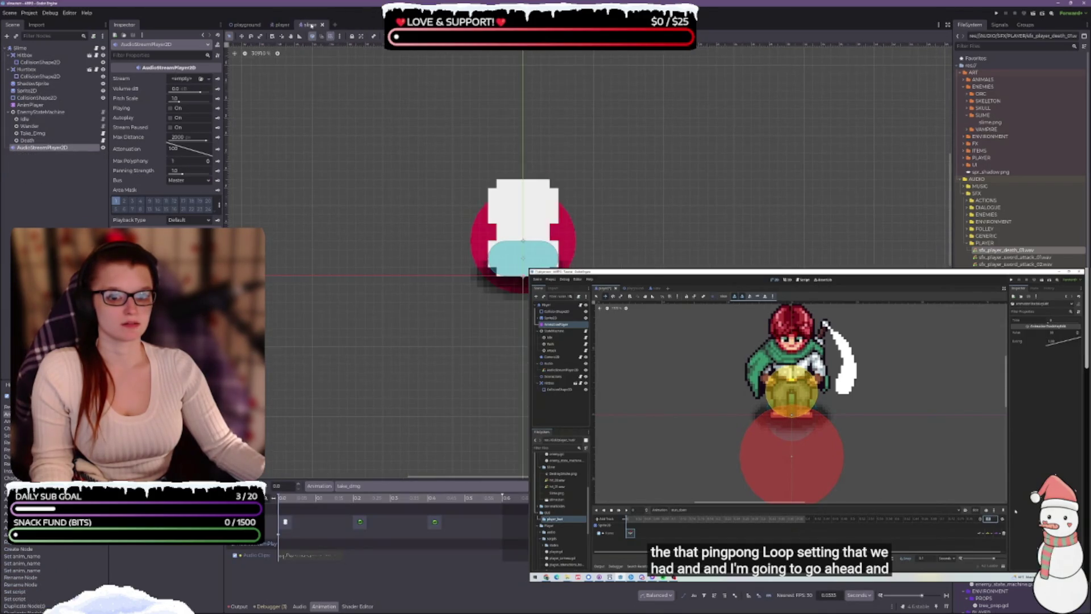
pyautogui.click(283, 26)
pyautogui.click(308, 25)
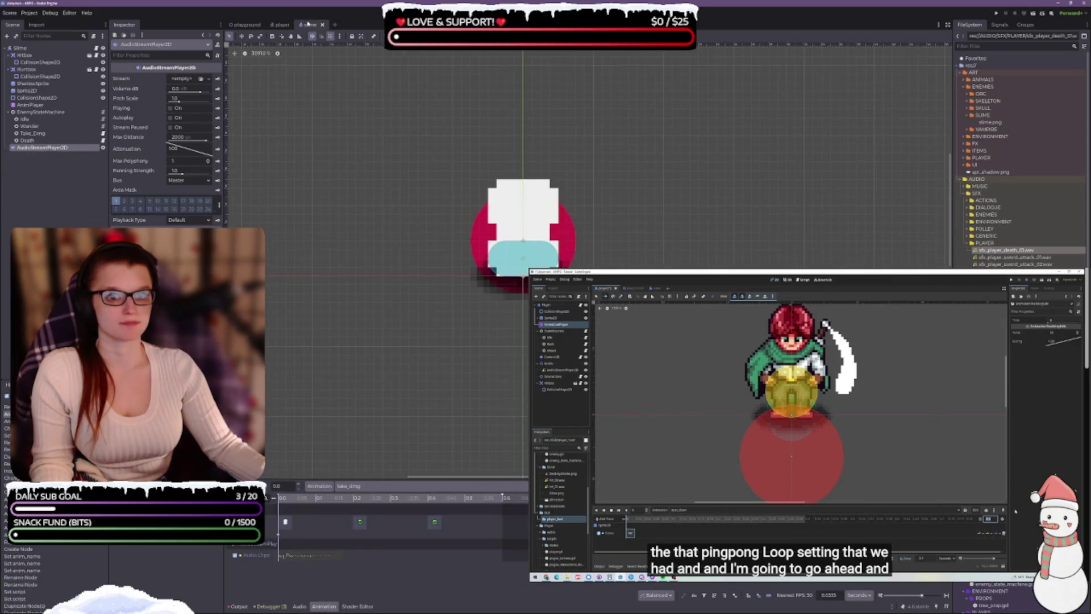
pyautogui.click(283, 26)
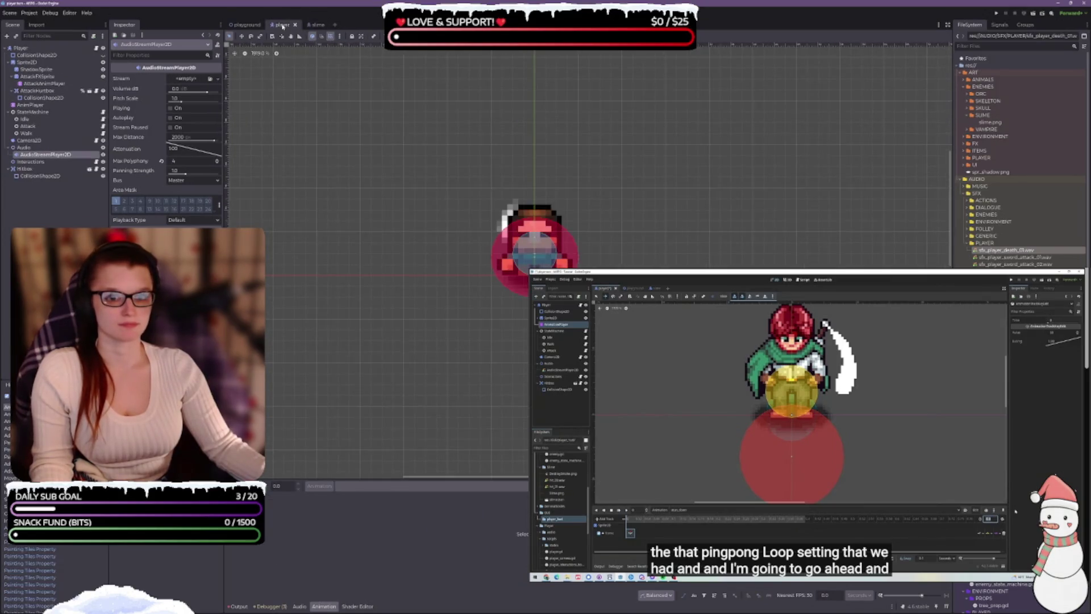
pyautogui.click(317, 25)
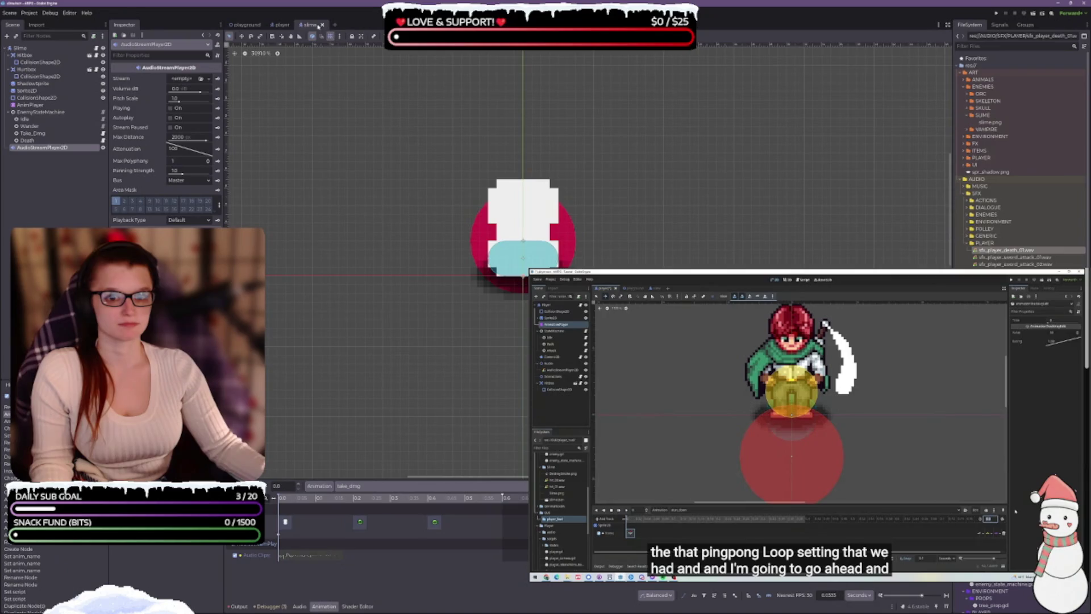
pyautogui.click(283, 27)
pyautogui.click(311, 26)
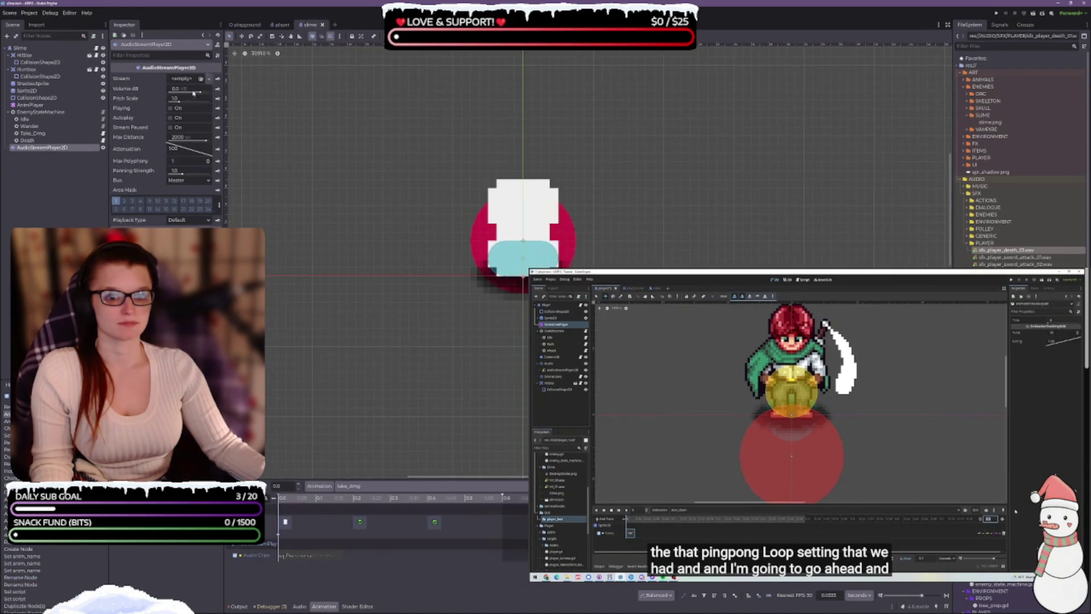
# Step: Raise the slime's Max Polyphony to 4, save, and return to the player's AnimPlayer
pyautogui.click(208, 162)
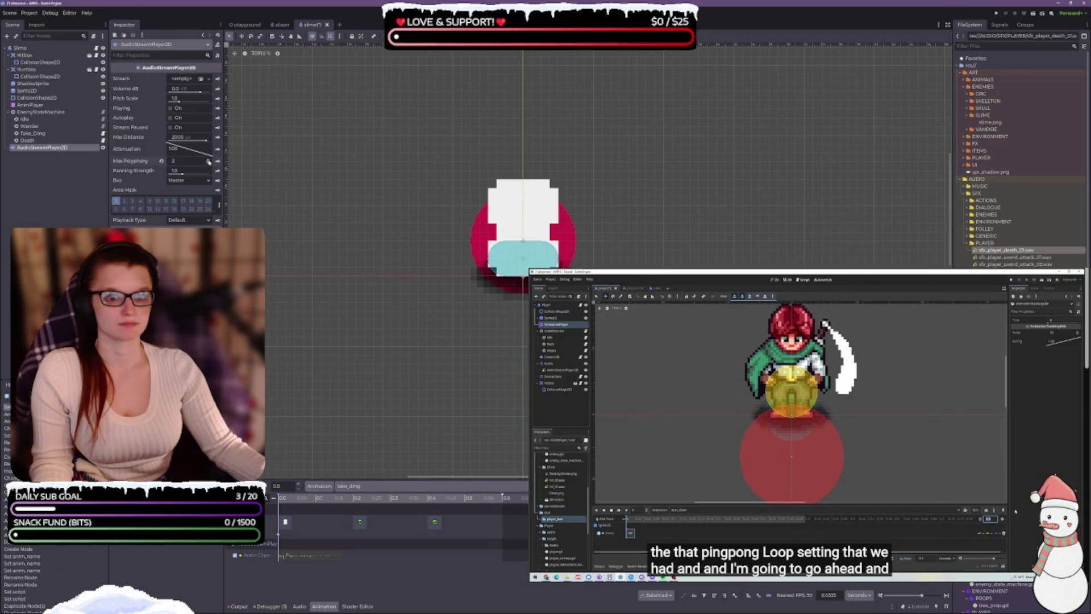
pyautogui.hotkey('ctrl', 's')
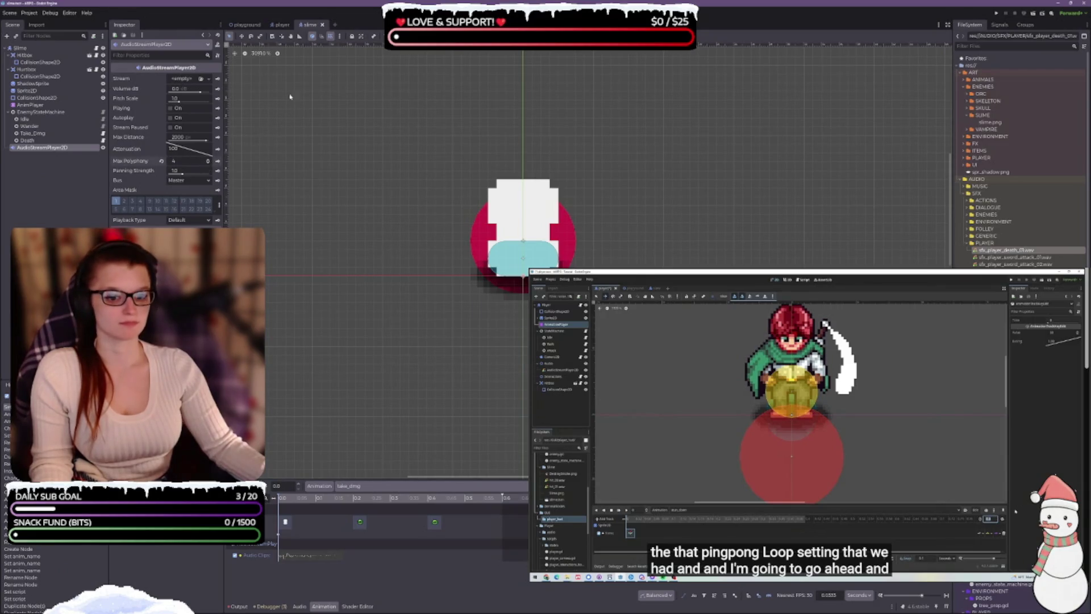
pyautogui.click(282, 26)
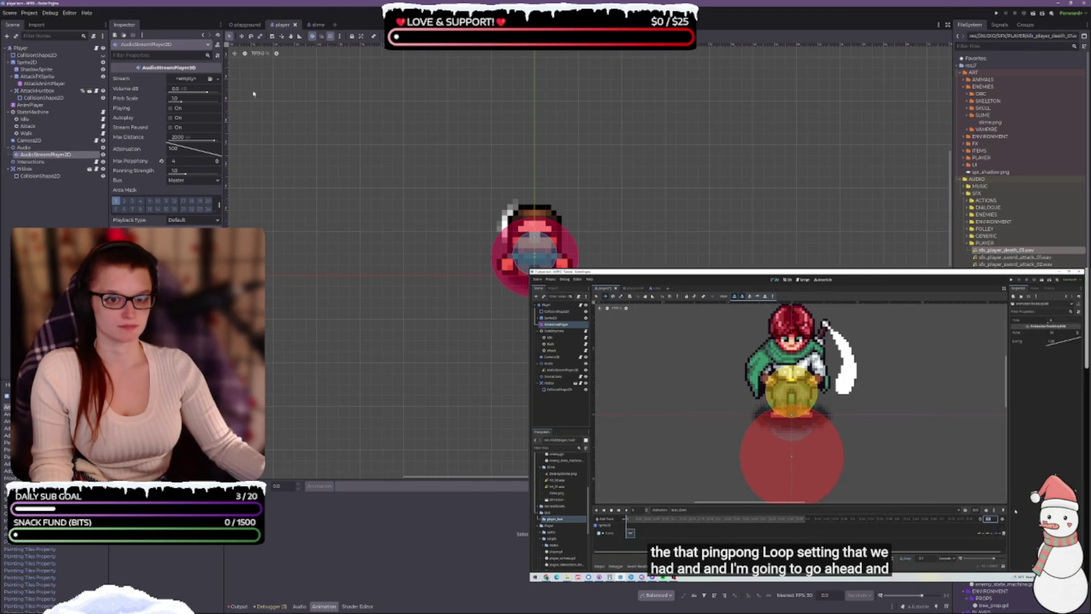
pyautogui.click(44, 106)
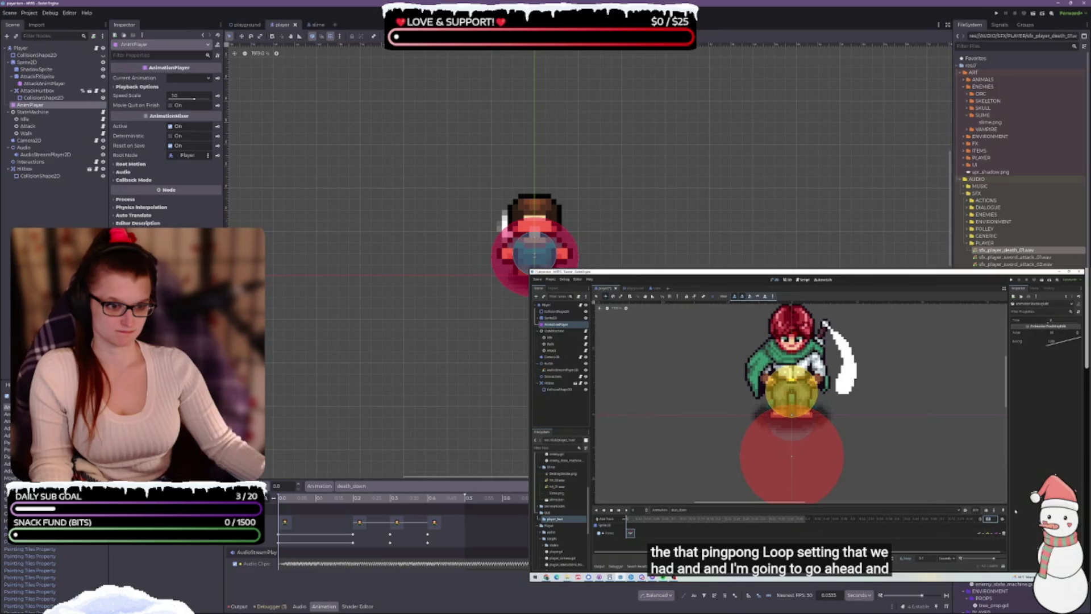
# Step: Preview death_down, shift the death sound key one frame earlier, undo it, and save
pyautogui.click(263, 486)
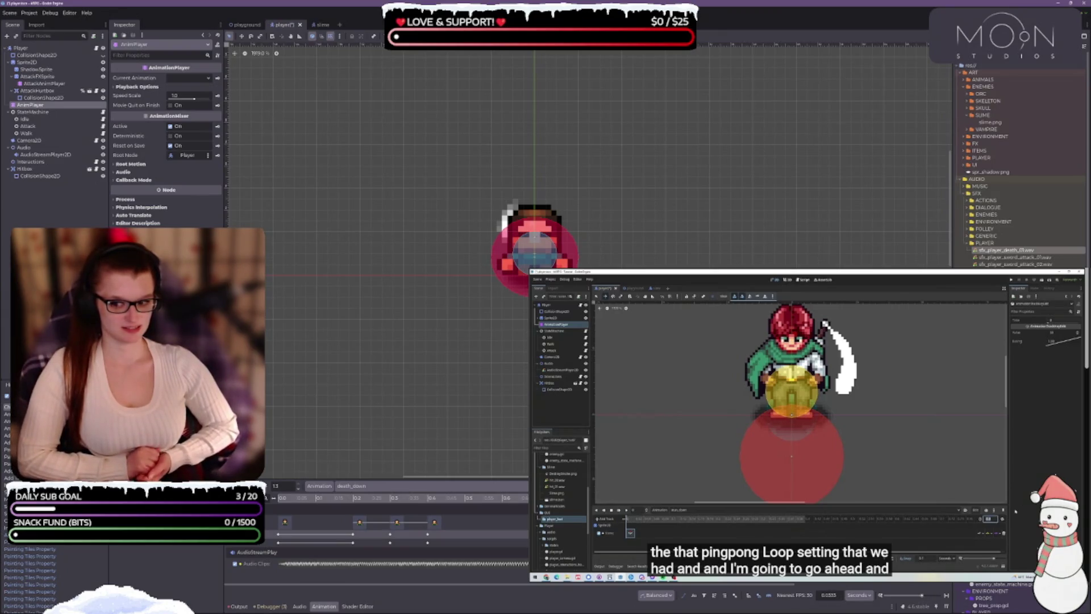
pyautogui.hotkey('ctrl', 's')
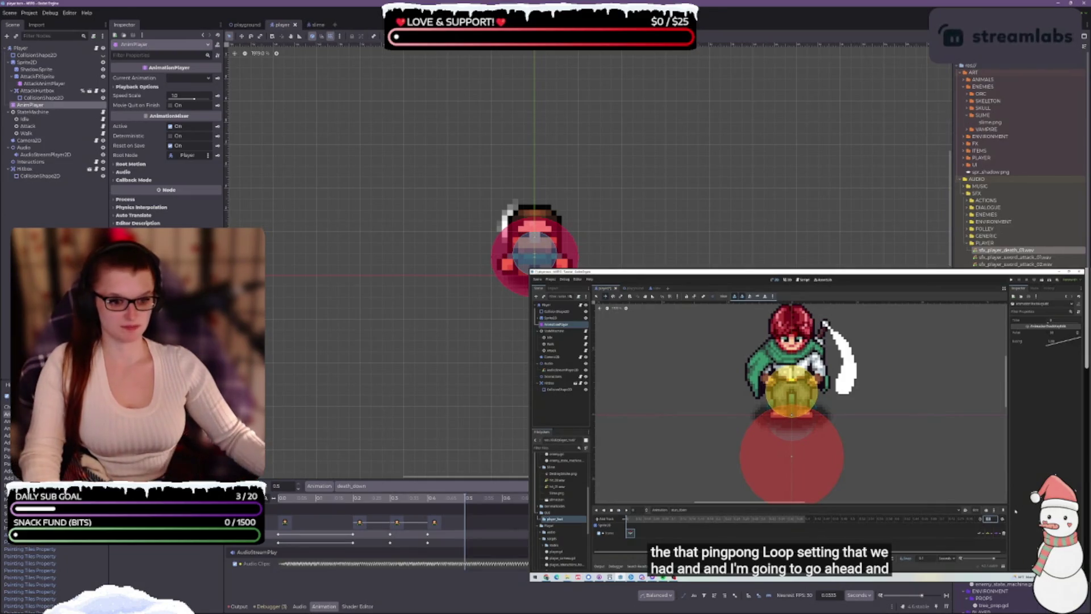
pyautogui.moveTo(296, 564); pyautogui.dragTo(283, 563)
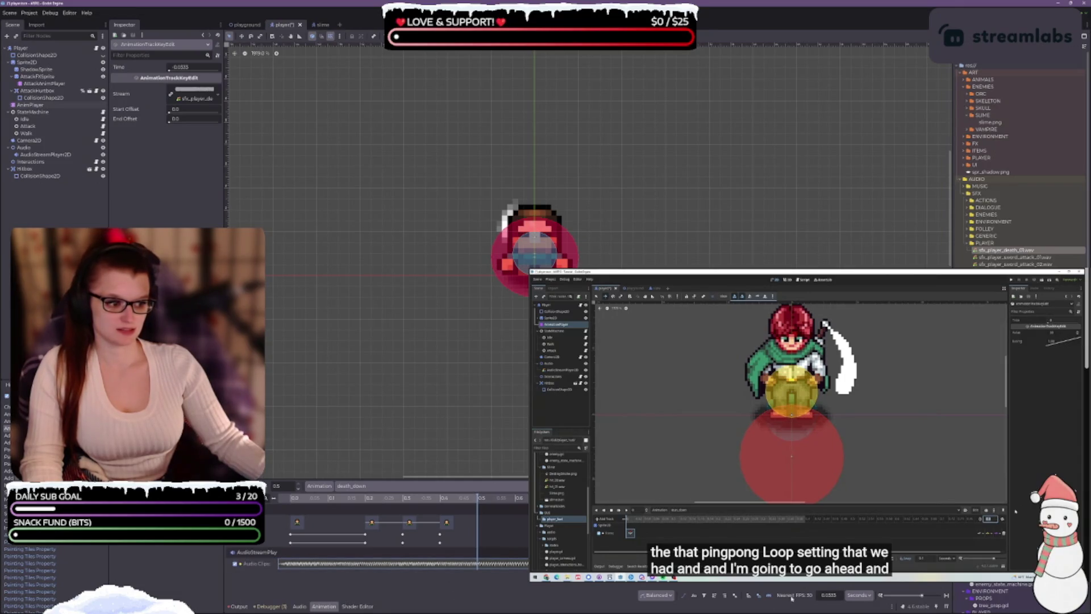
pyautogui.hotkey('ctrl', 'z')
pyautogui.hotkey('ctrl', 'z')
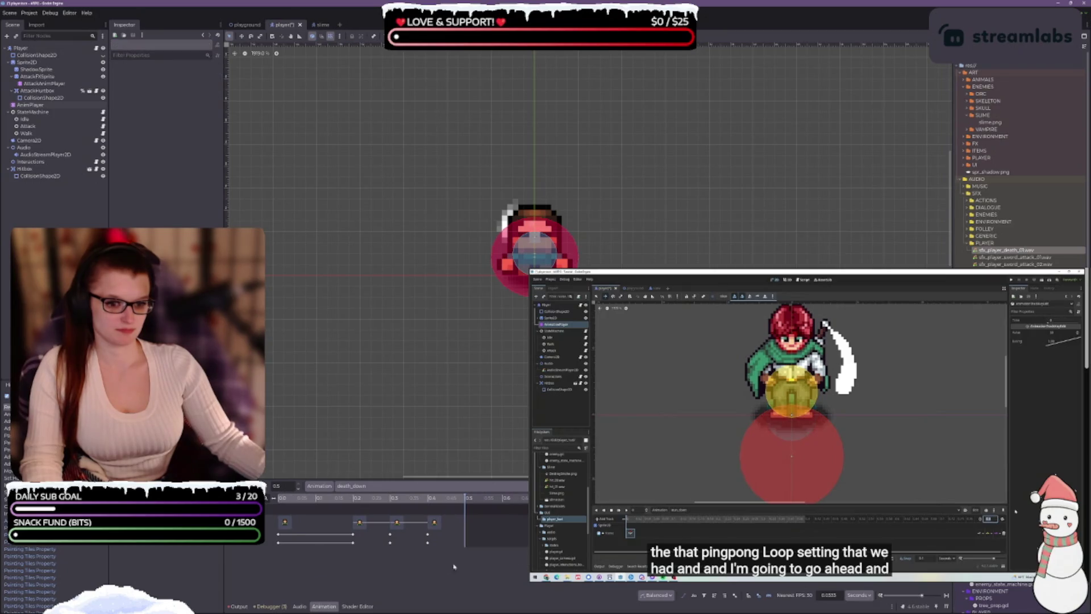
pyautogui.hotkey('ctrl', 's')
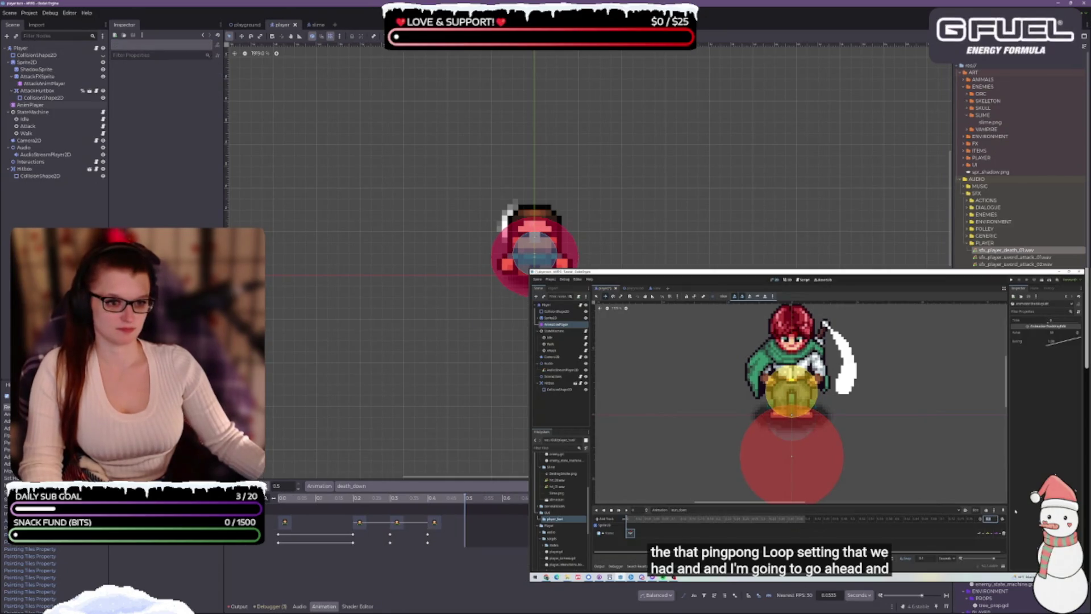
# Step: Preview take_dmg_down, then select AttackFXSprite and AttackAnimPlayer in the Scene dock
pyautogui.click(351, 486)
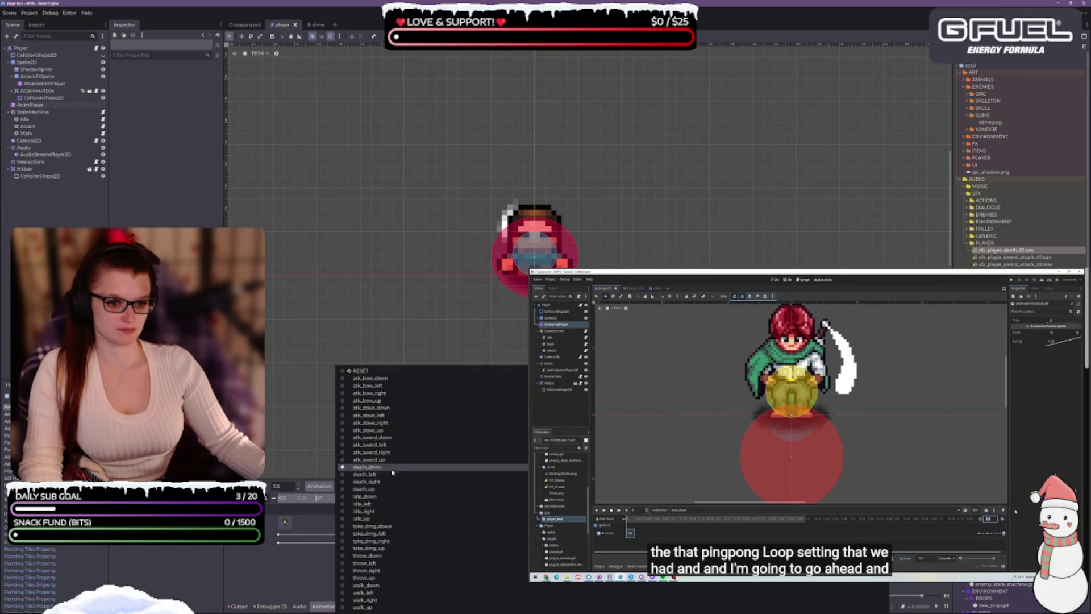
pyautogui.click(372, 526)
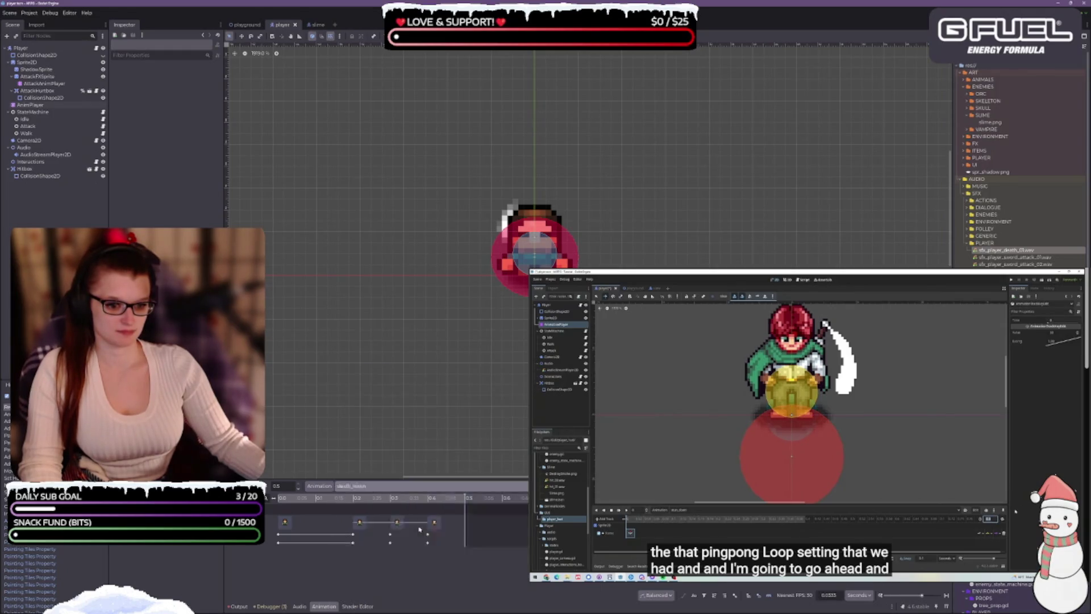
pyautogui.hotkey('shift', 'd')
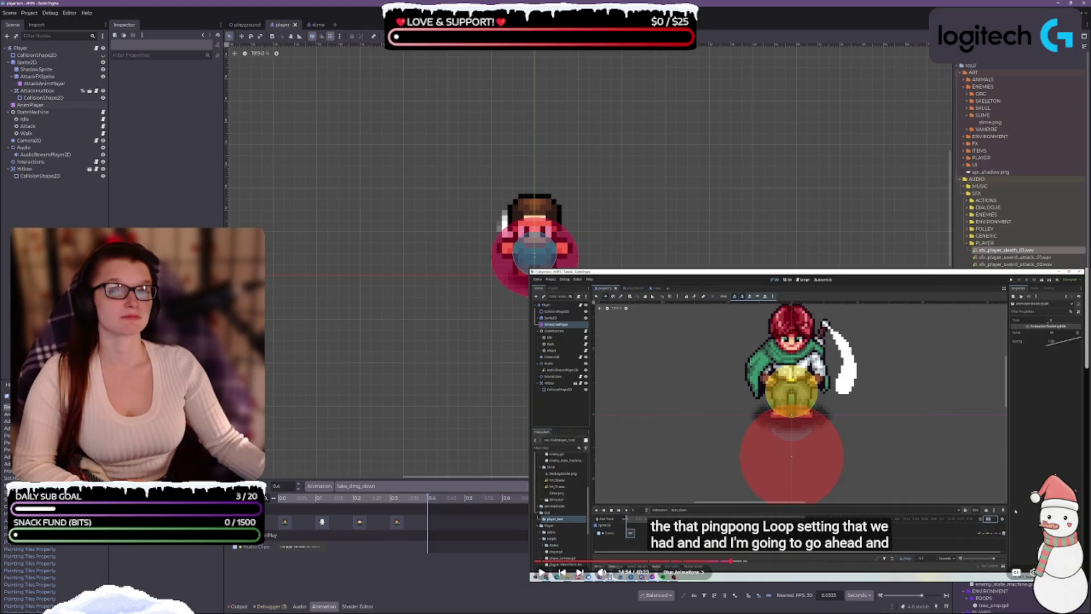
pyautogui.click(777, 439)
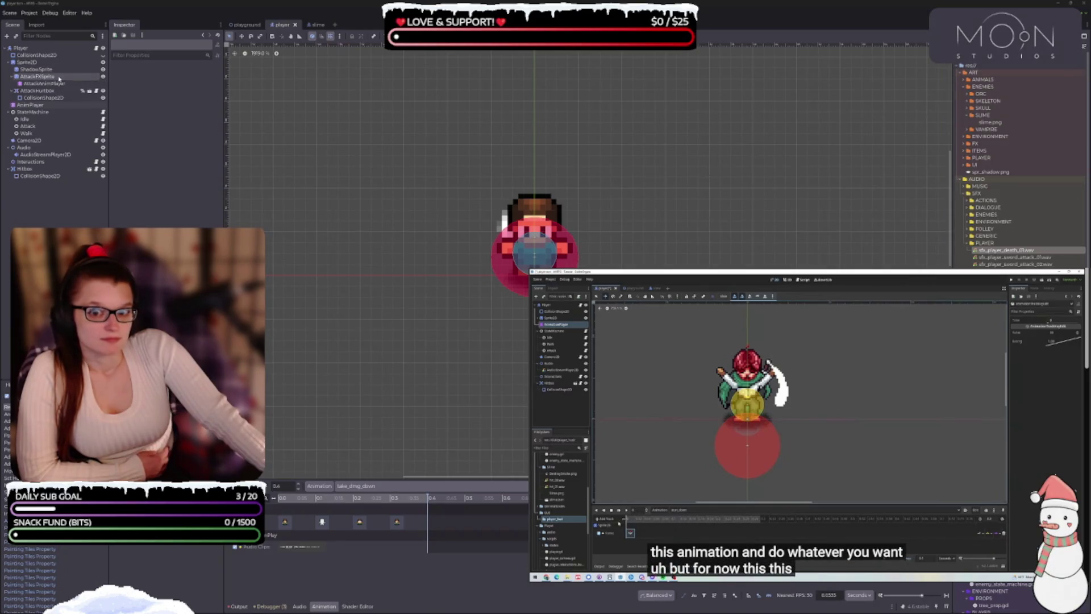
pyautogui.click(58, 76)
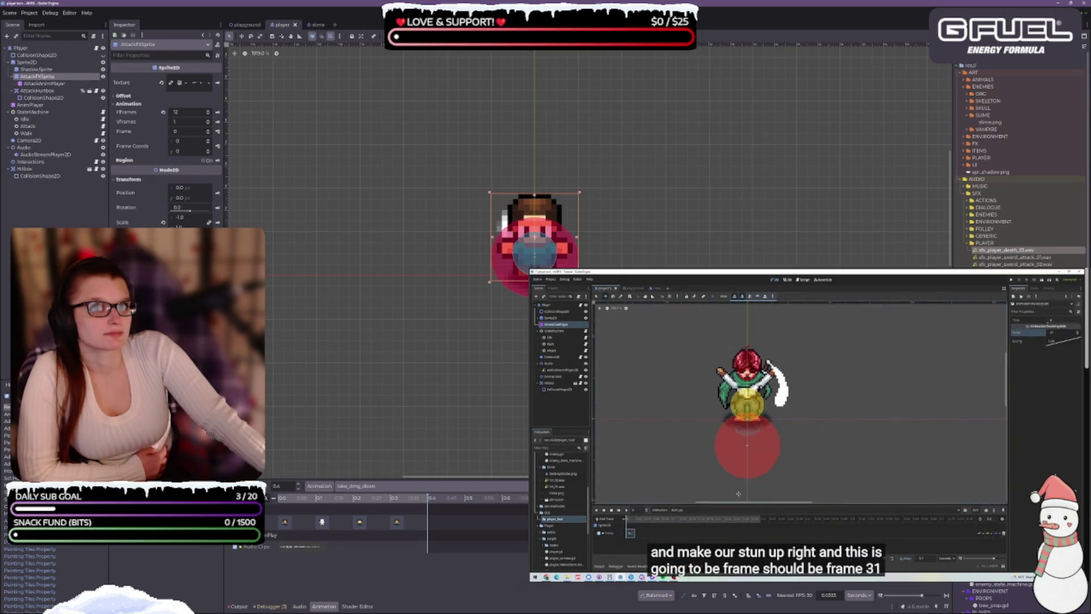
pyautogui.click(42, 84)
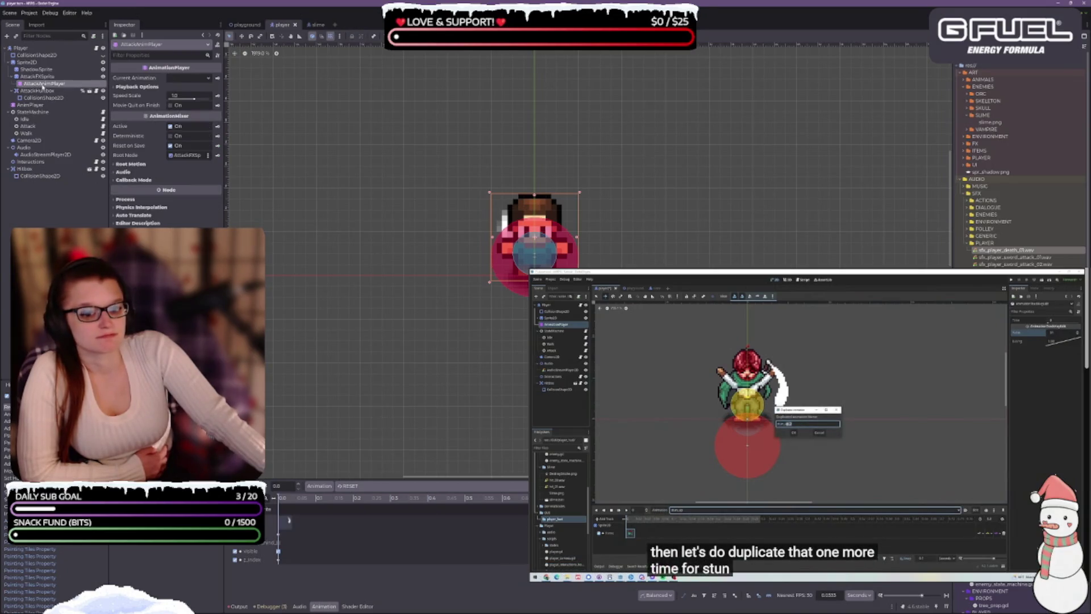
# Step: Preview atk_sword_down with AttackFXSprite selected, then return to the main AnimPlayer
pyautogui.click(37, 76)
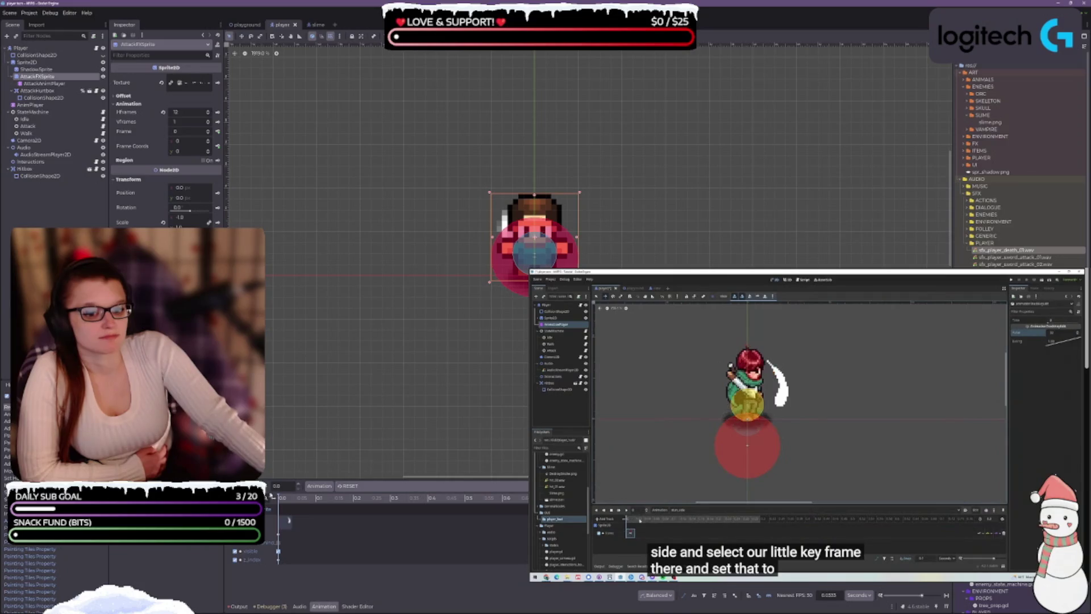
pyautogui.click(272, 498)
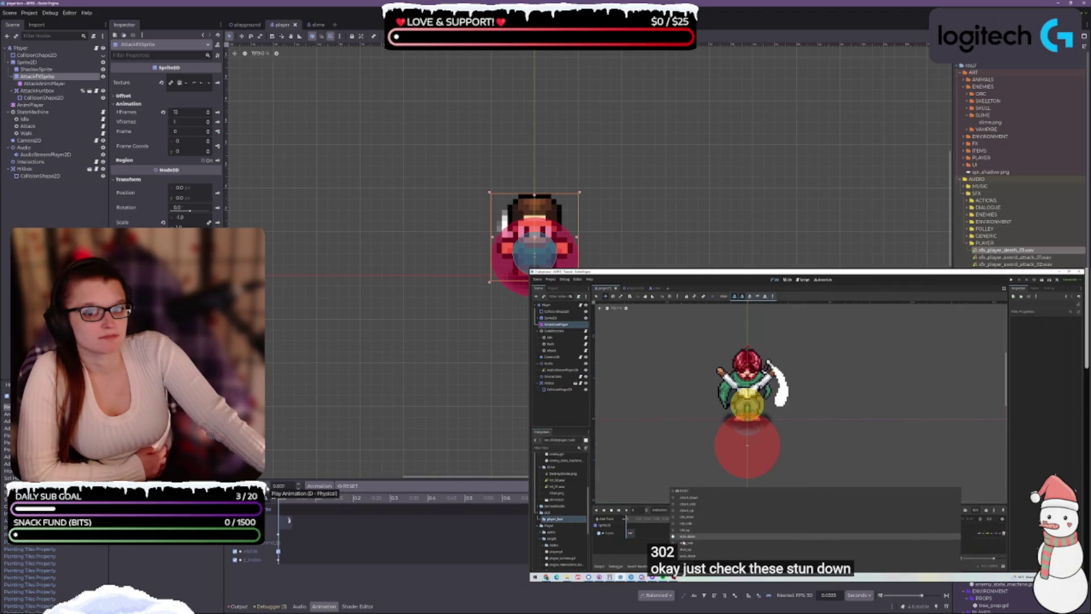
pyautogui.click(363, 486)
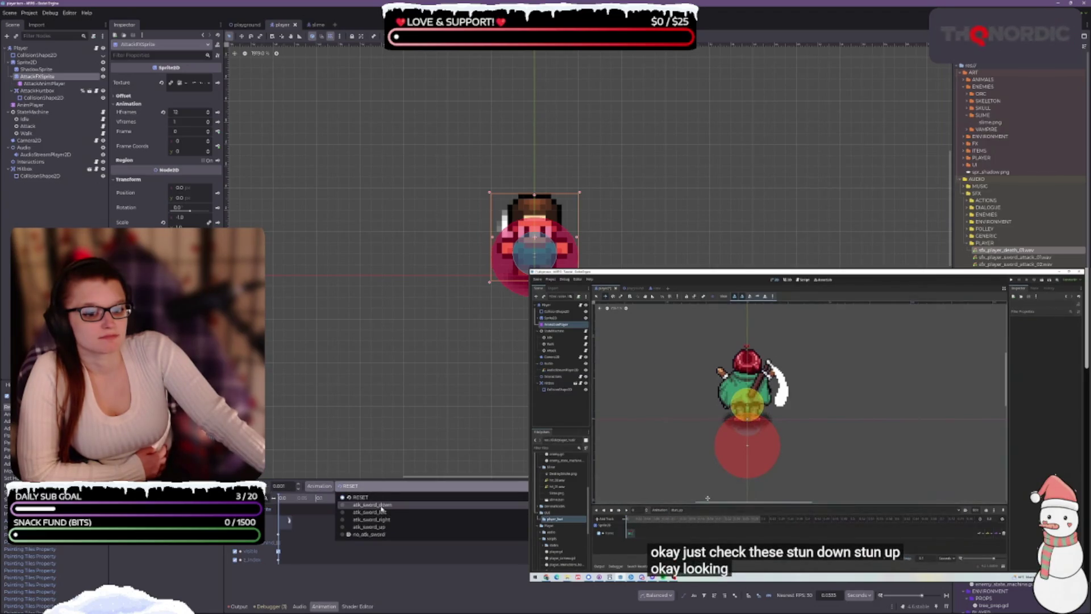
pyautogui.click(380, 507)
pyautogui.click(266, 487)
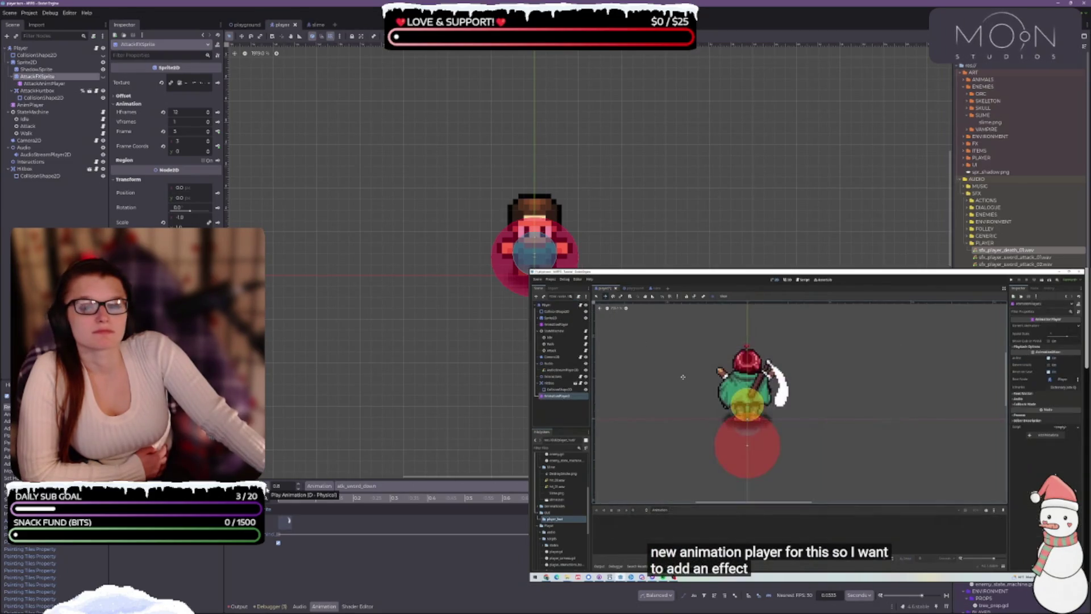
pyautogui.click(66, 216)
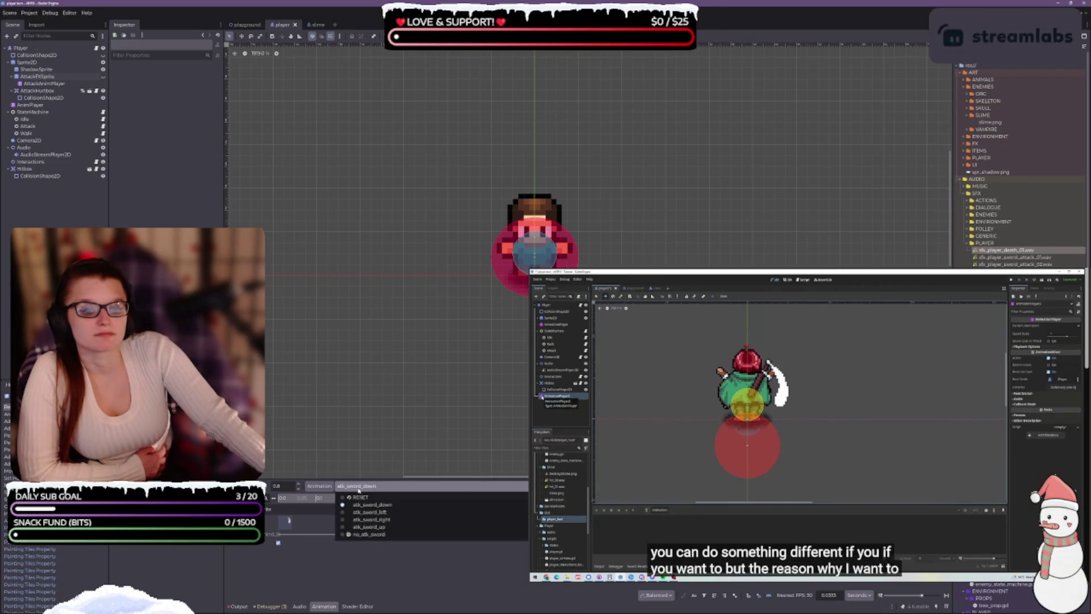
pyautogui.click(30, 104)
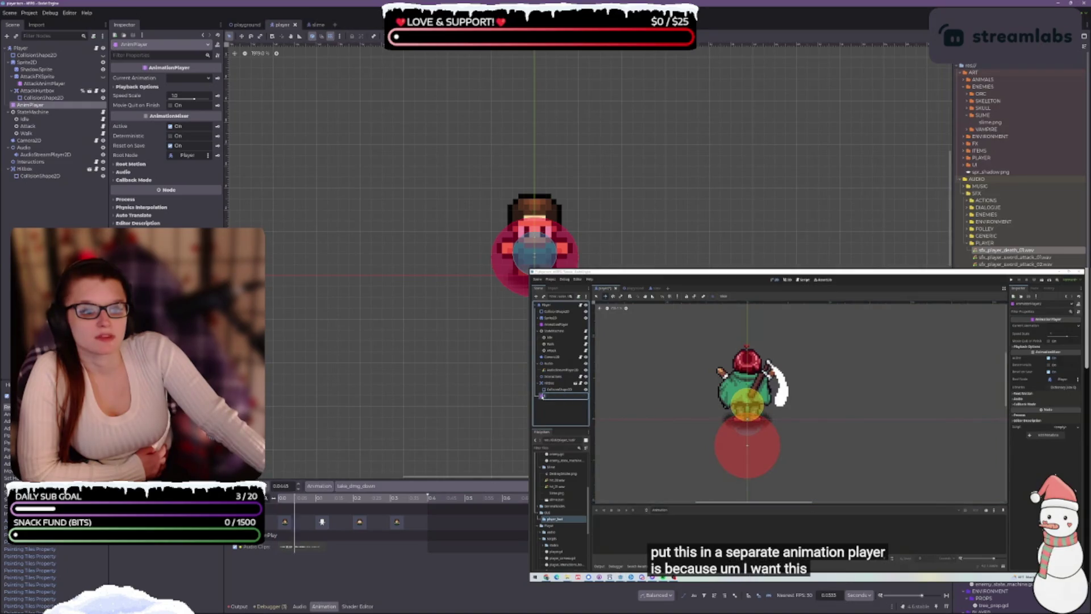
# Step: Move the playhead to 0.4 s and select AttackAnimPlayer so atk_sword_down shows in the timeline
pyautogui.click(427, 498)
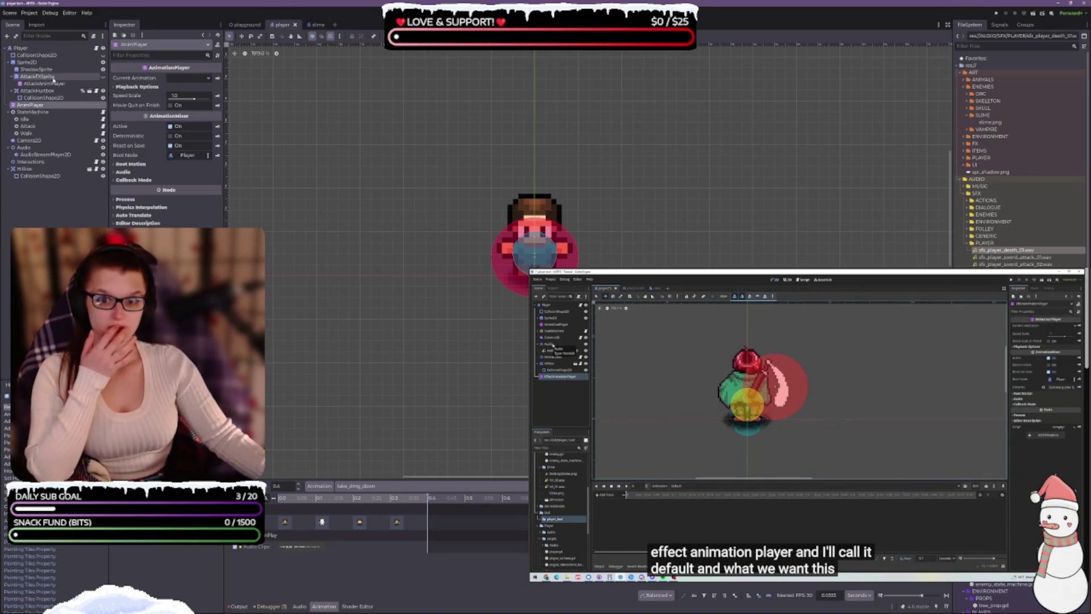
pyautogui.click(52, 77)
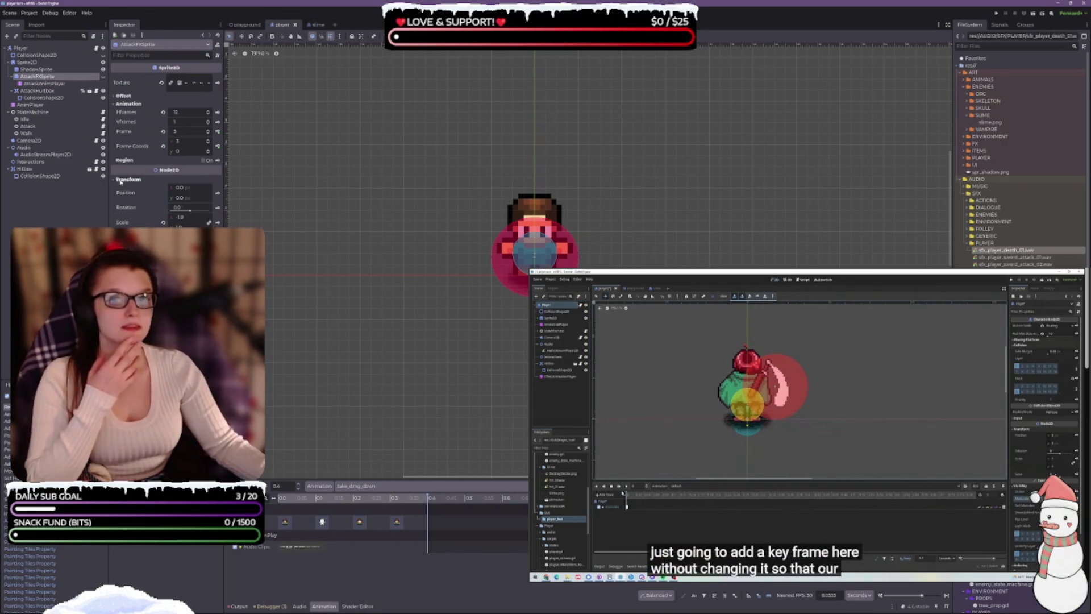
pyautogui.click(47, 83)
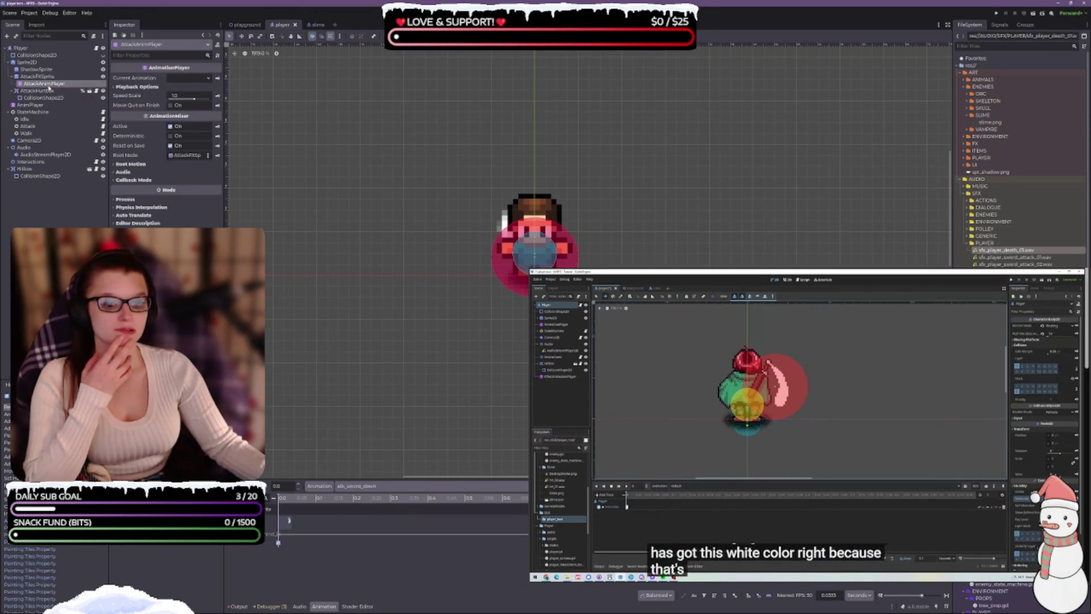
# Step: Hide the red AttackHurtbox and blue Hitbox overlays, then play the attack animation
pyautogui.click(38, 77)
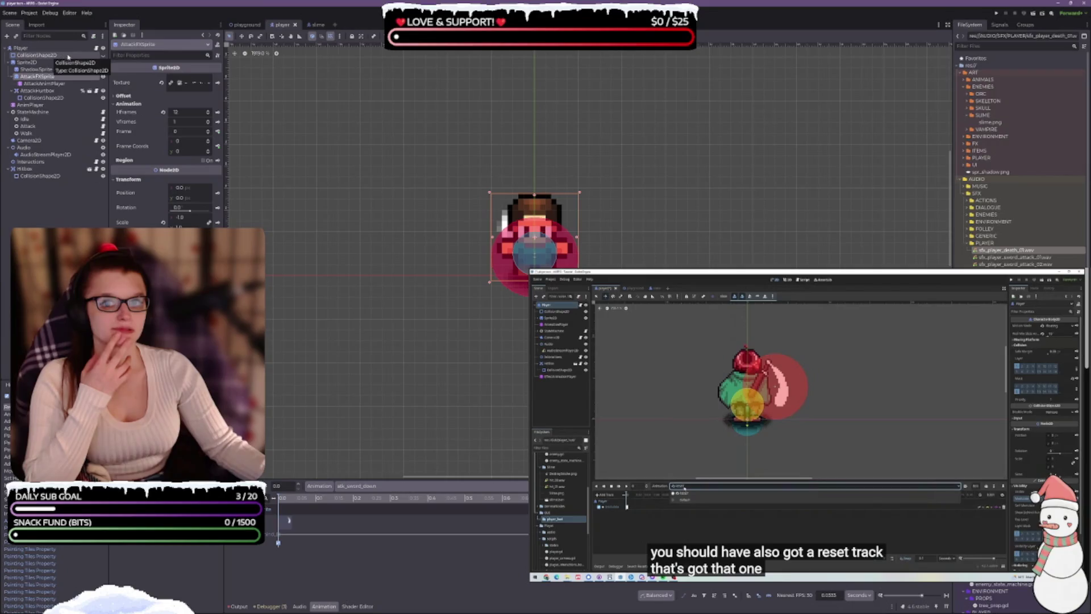
pyautogui.click(104, 58)
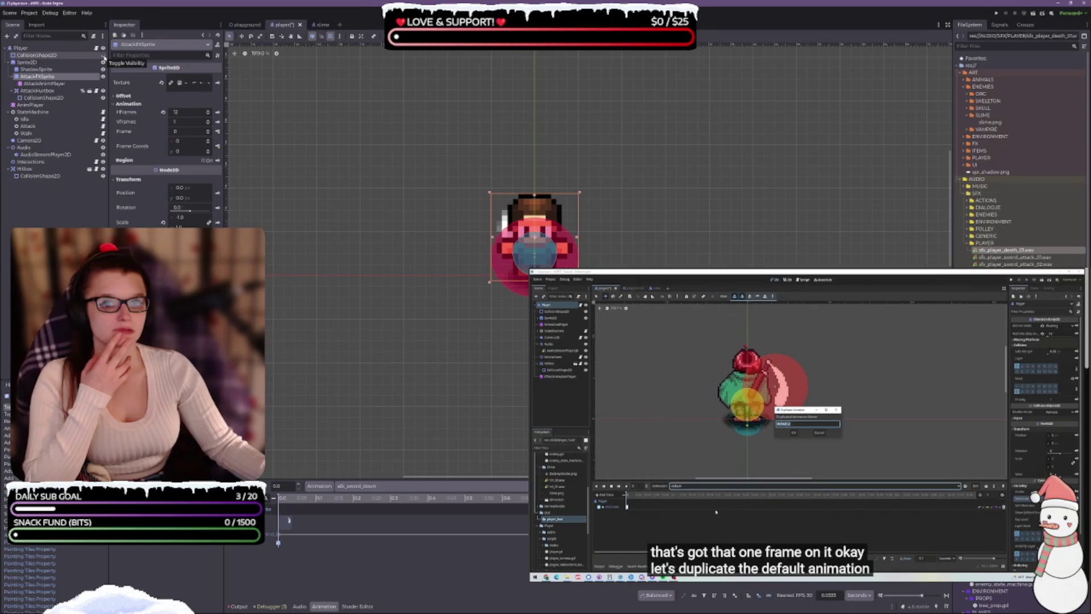
pyautogui.click(104, 91)
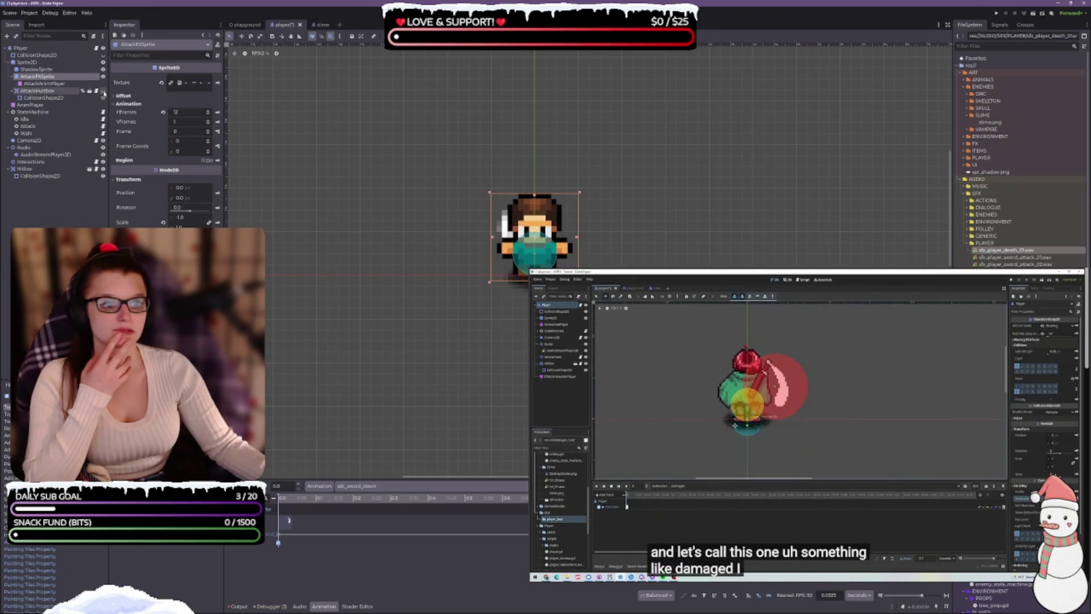
pyautogui.click(103, 91)
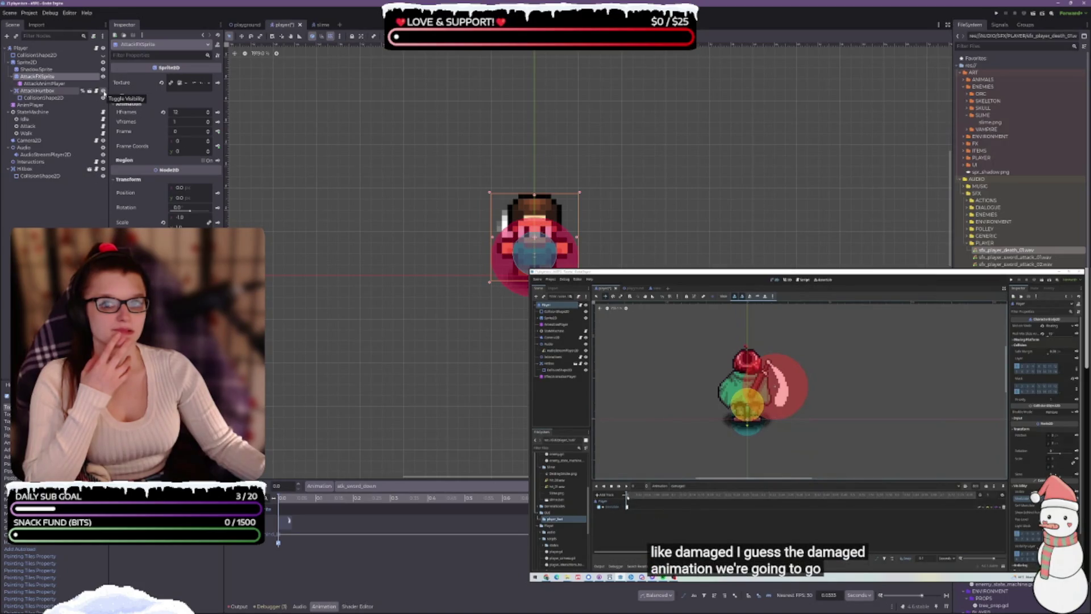
pyautogui.click(103, 91)
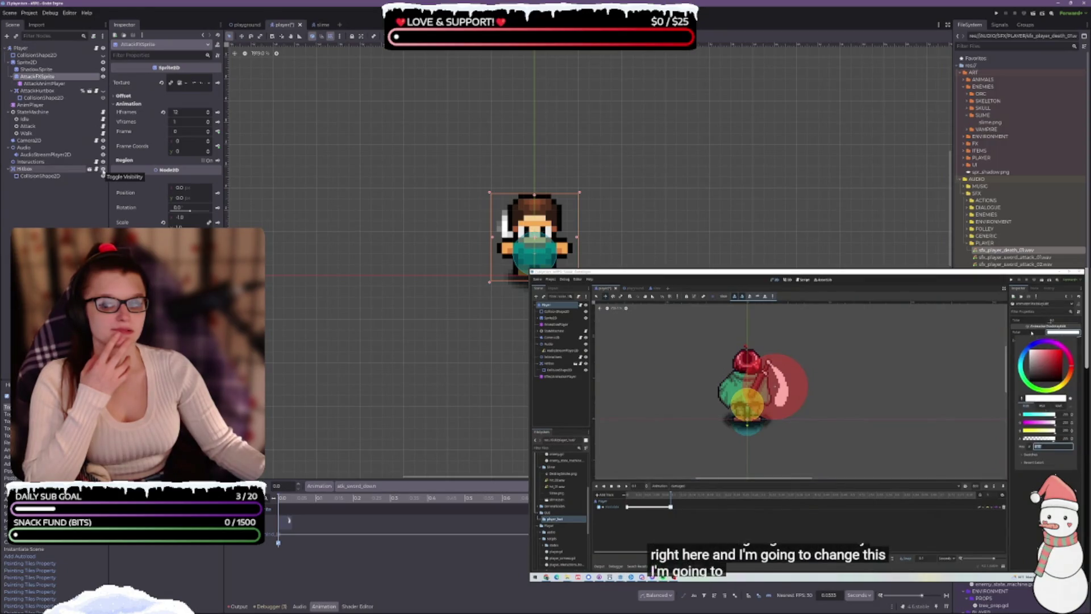
pyautogui.click(102, 170)
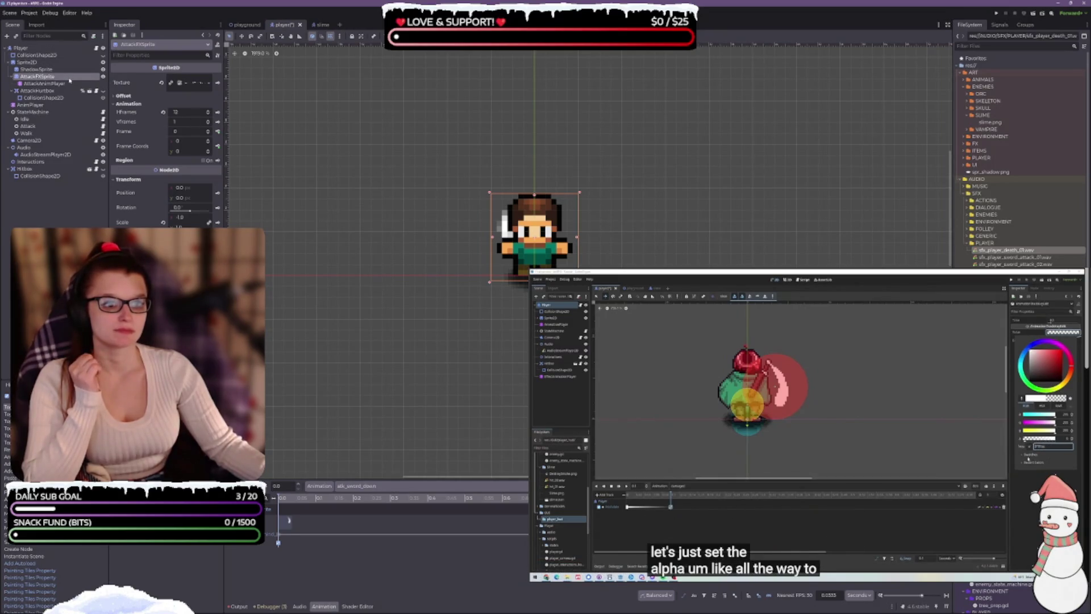
pyautogui.click(266, 486)
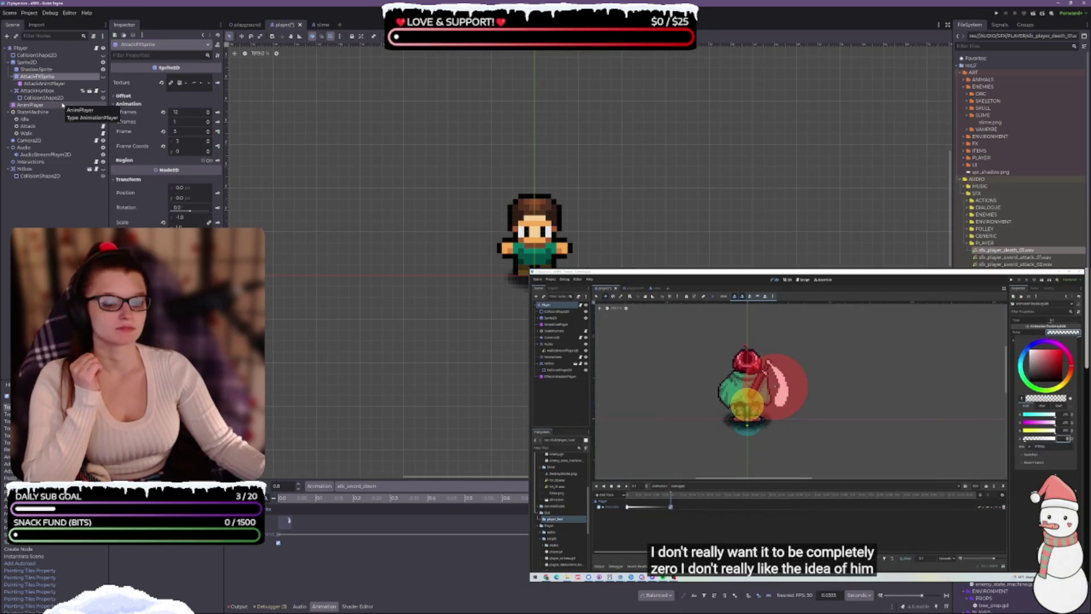
# Step: Load the atk_sword_down animation on the player's main AnimPlayer
pyautogui.click(62, 105)
pyautogui.click(378, 486)
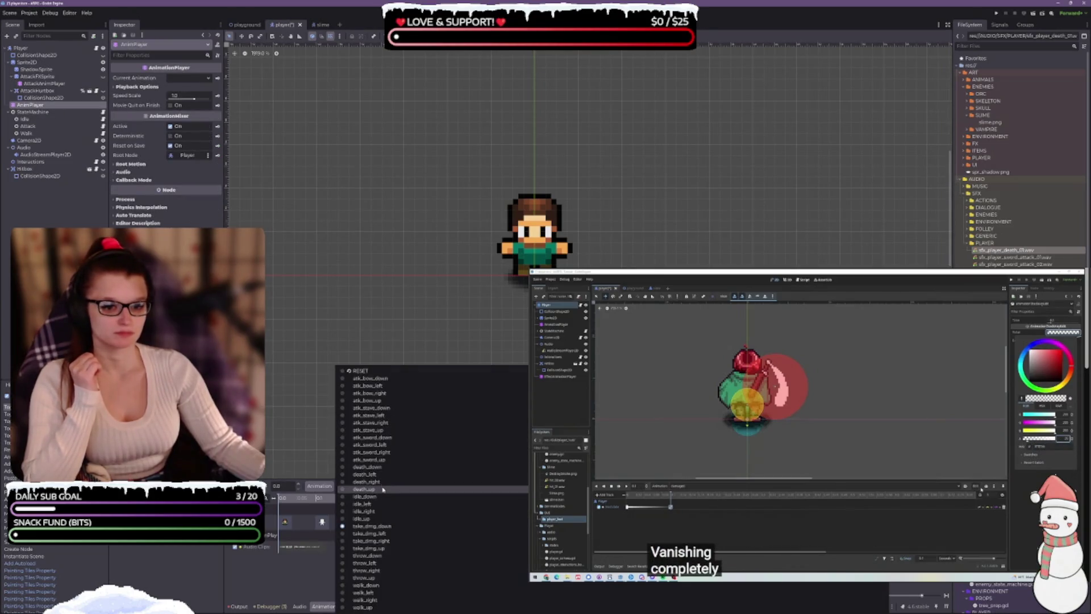
pyautogui.click(387, 438)
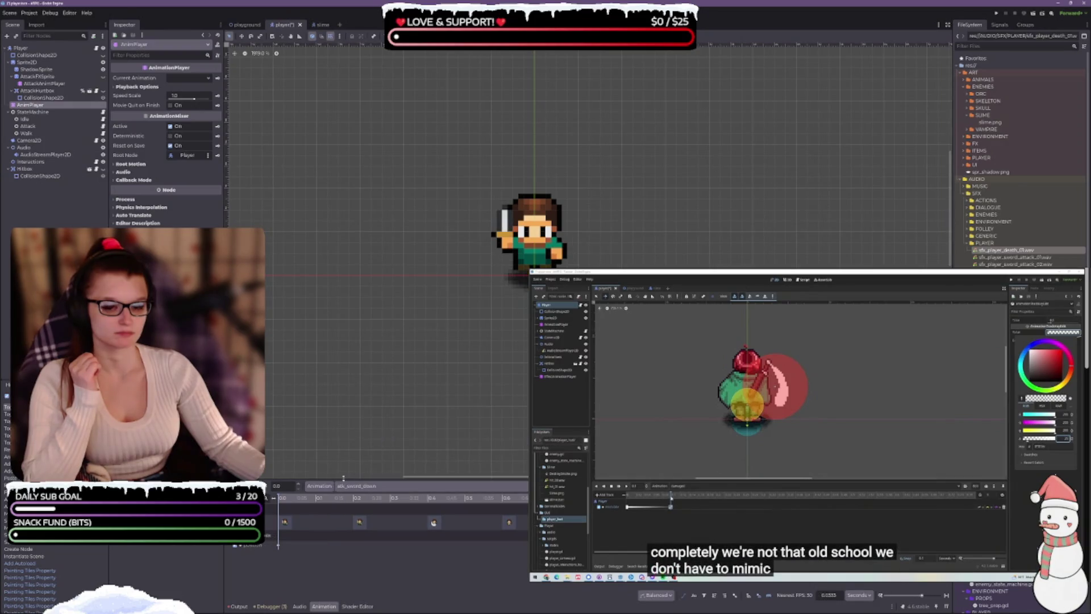
# Step: Replay the atk_sword_down sword swing five times, then save the player scene
pyautogui.click(265, 486)
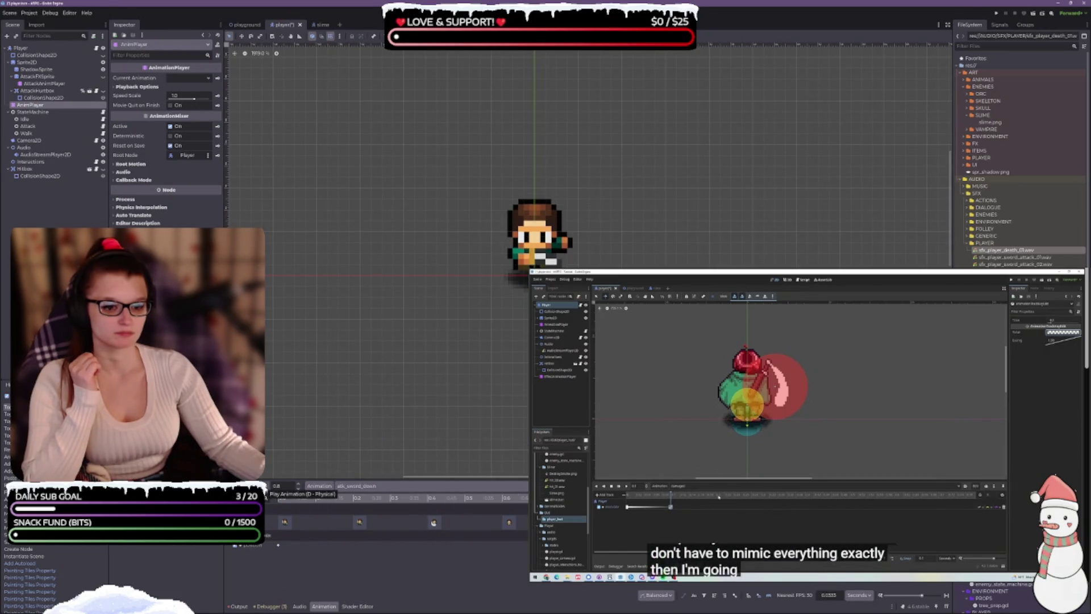
pyautogui.click(266, 487)
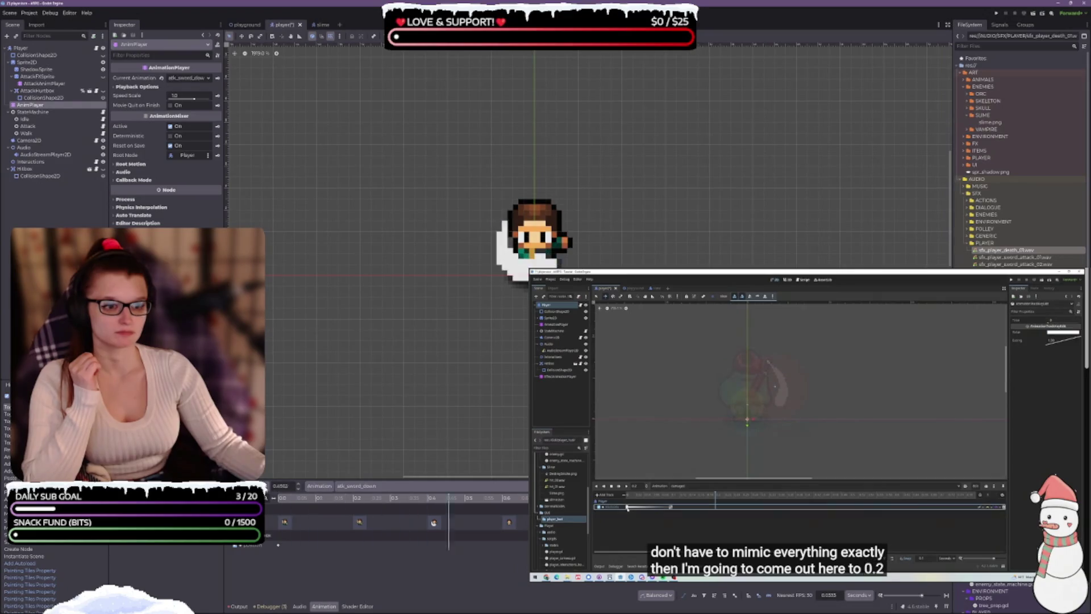
pyautogui.click(265, 486)
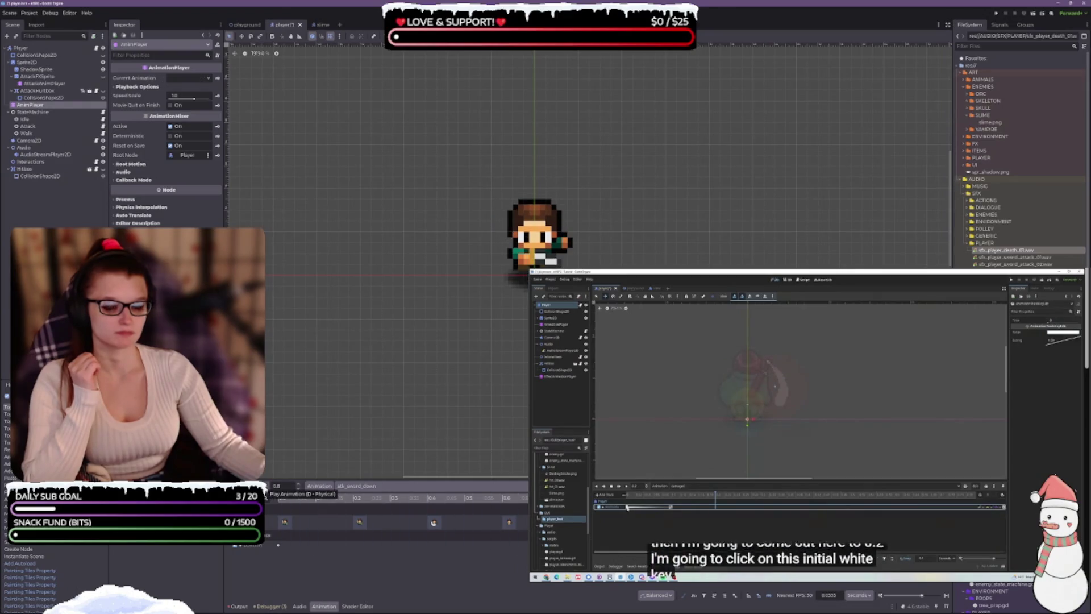
pyautogui.click(265, 486)
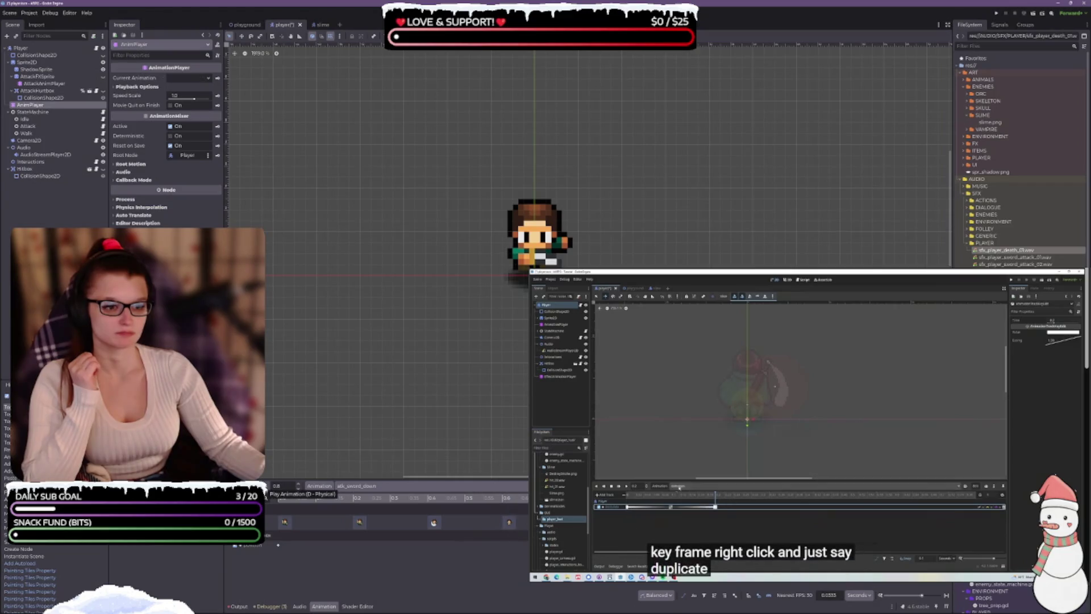
pyautogui.click(265, 487)
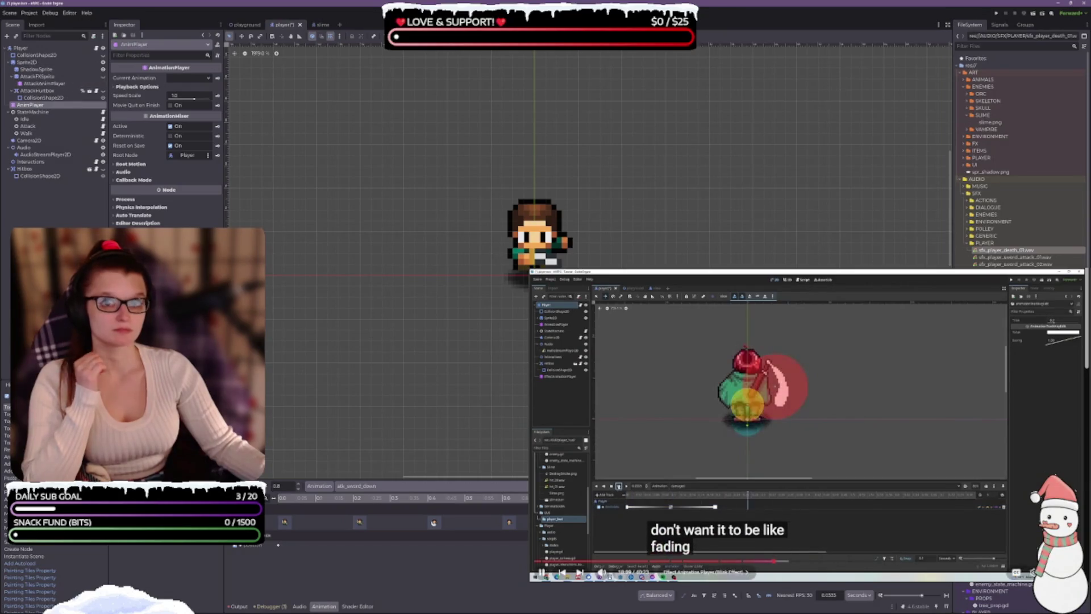
pyautogui.hotkey('ctrl', 's')
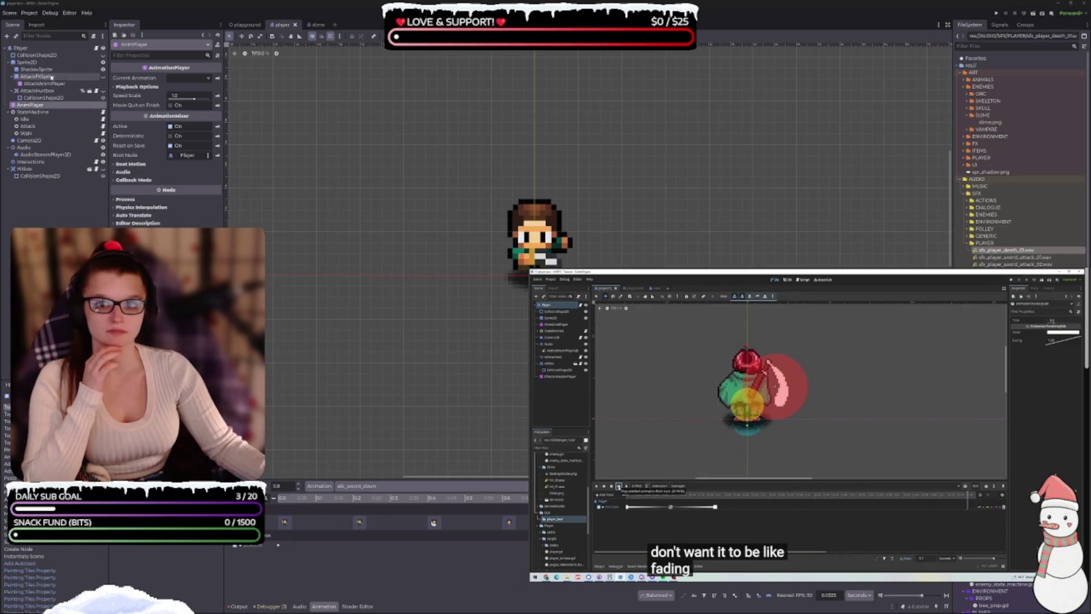
# Step: Nudge the character sprite up and the AttackFXSprite down, then preview the attack
pyautogui.click(56, 77)
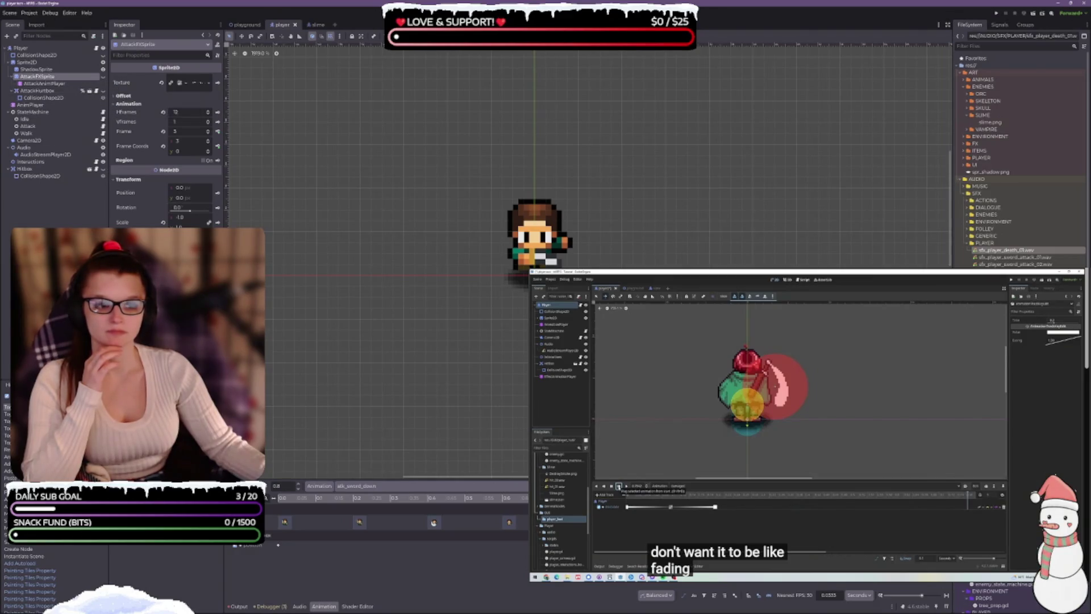
pyautogui.click(32, 85)
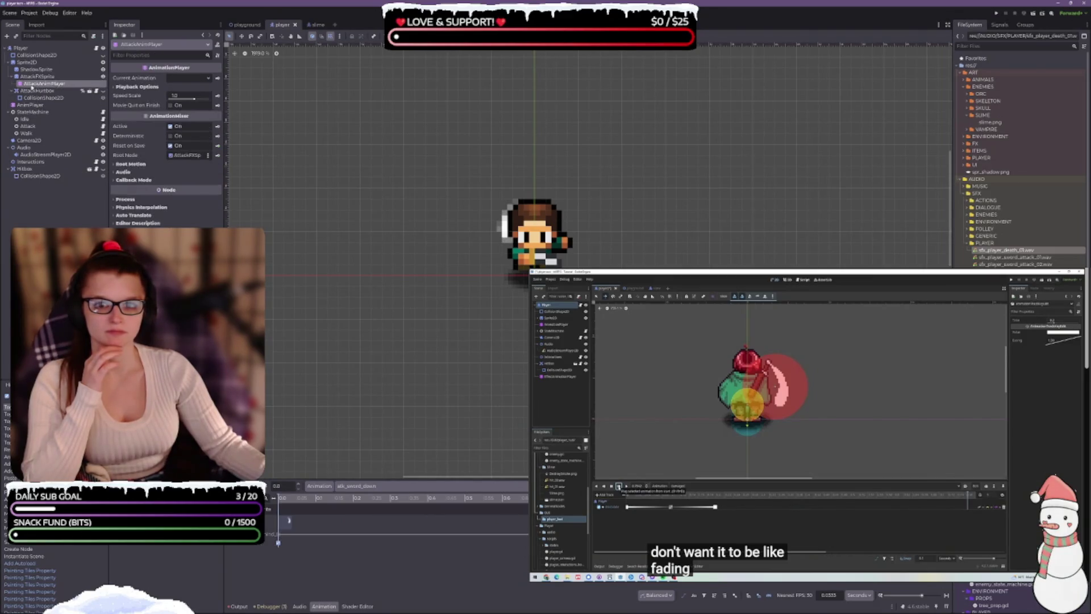
pyautogui.click(32, 77)
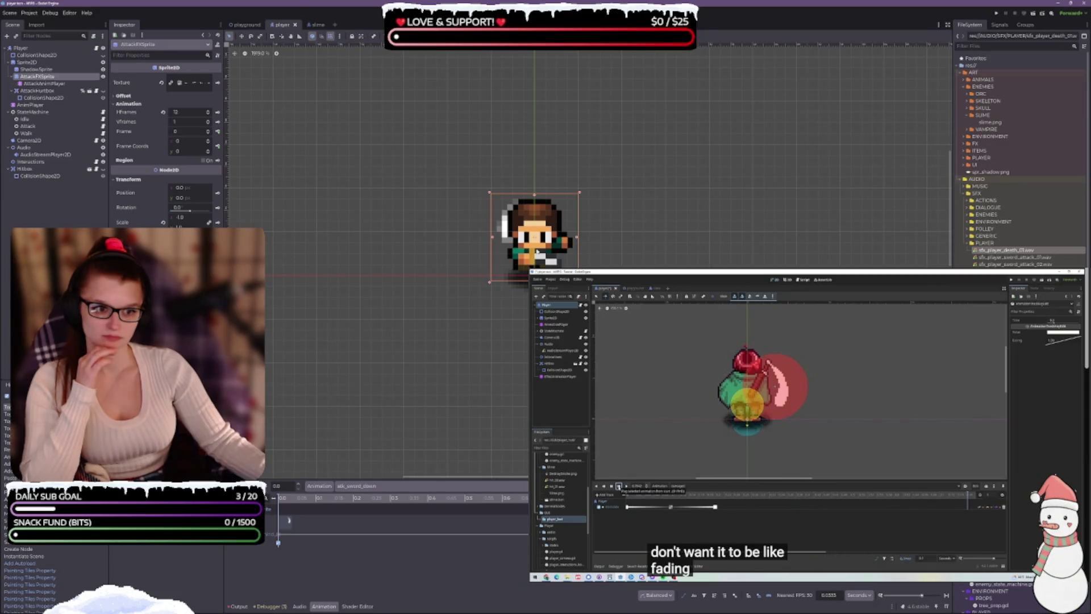
pyautogui.click(26, 62)
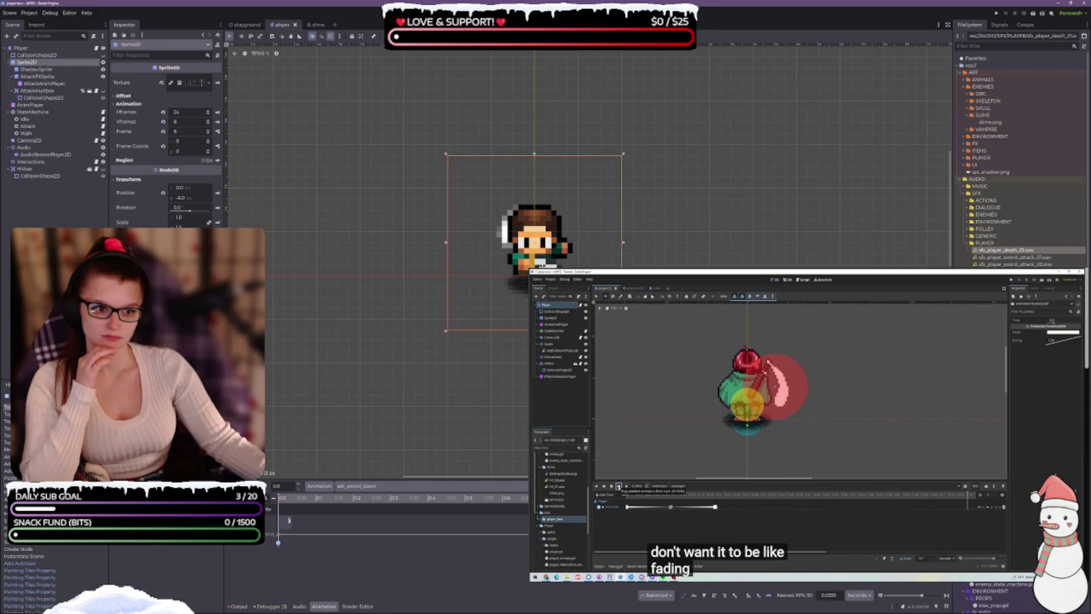
pyautogui.moveTo(542, 259); pyautogui.dragTo(542, 248)
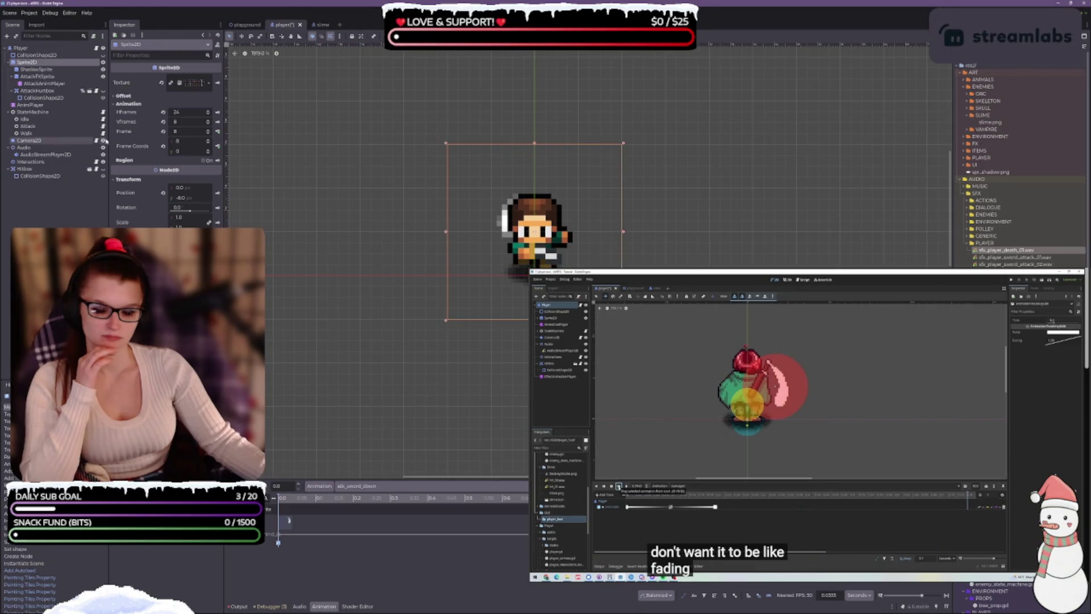
pyautogui.click(57, 77)
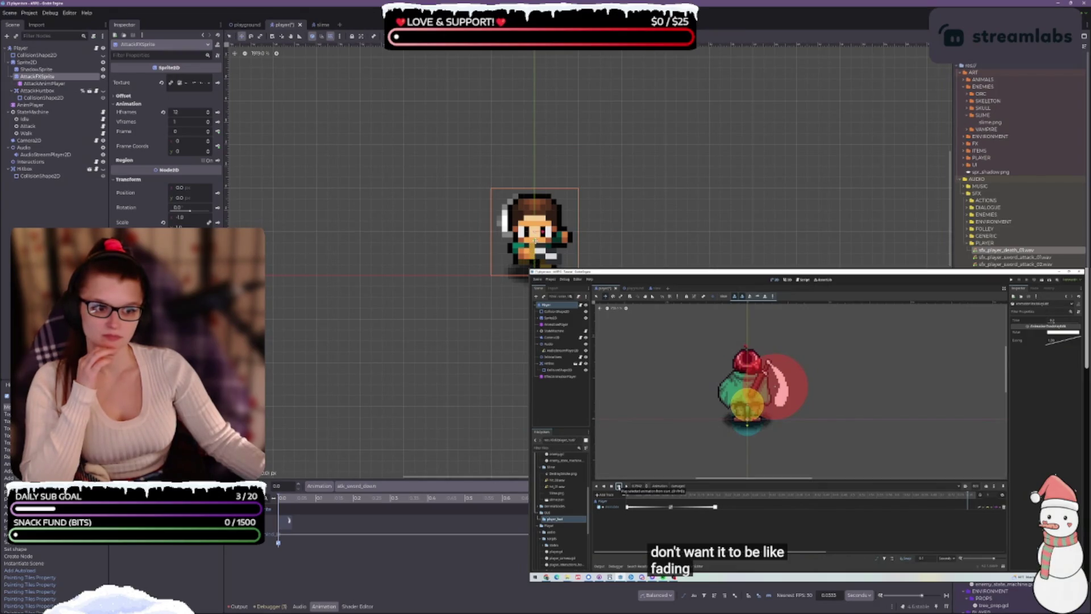
pyautogui.moveTo(535, 242); pyautogui.dragTo(535, 258)
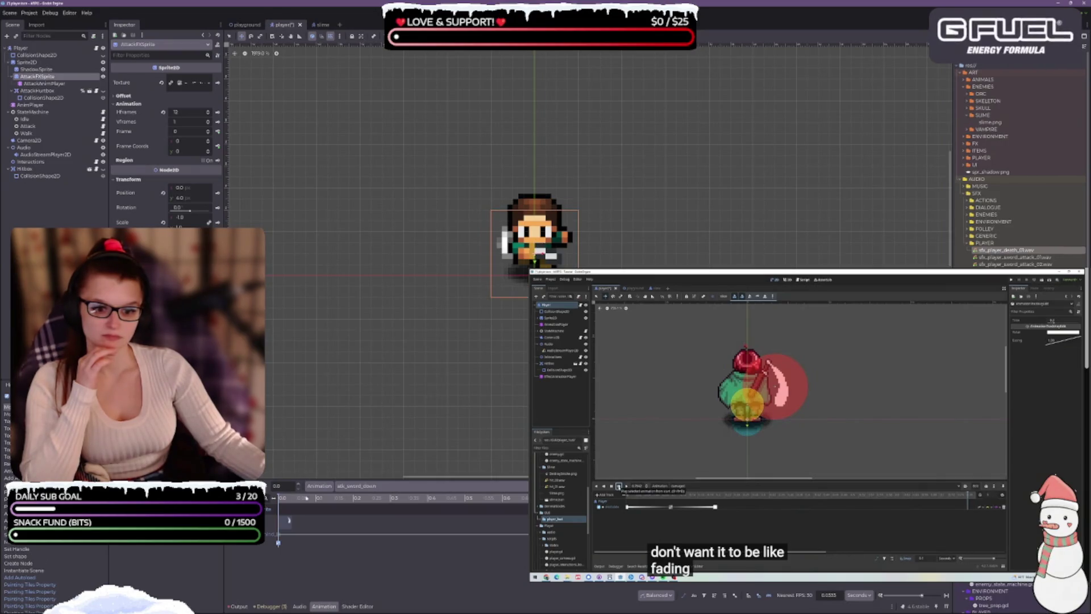
pyautogui.click(276, 486)
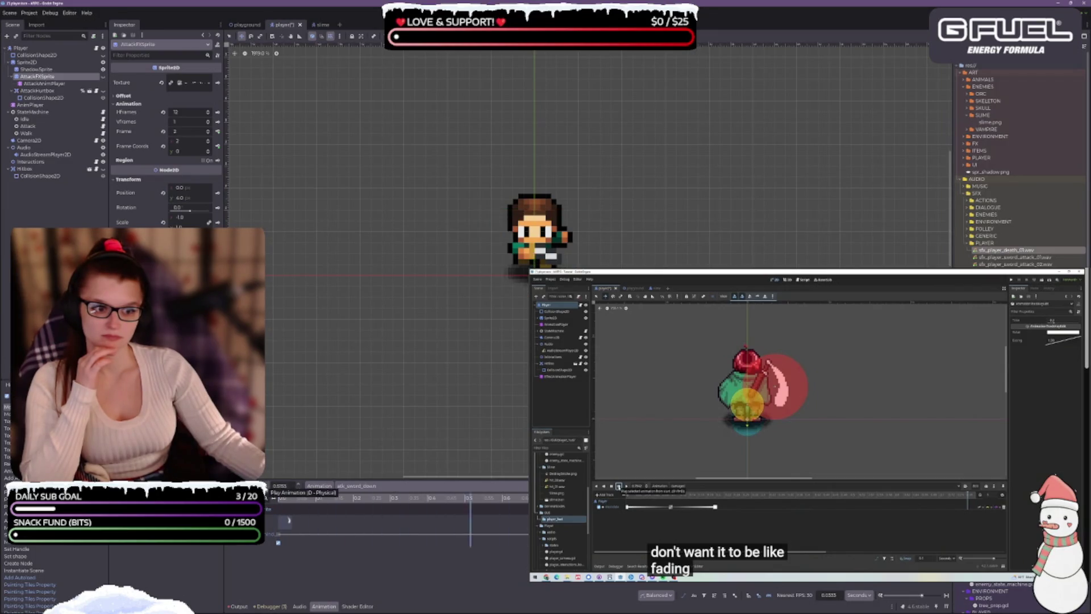
# Step: Move the AttackFXSprite down to Position y 8.0 and replay the attack to check it
pyautogui.click(29, 105)
pyautogui.click(270, 488)
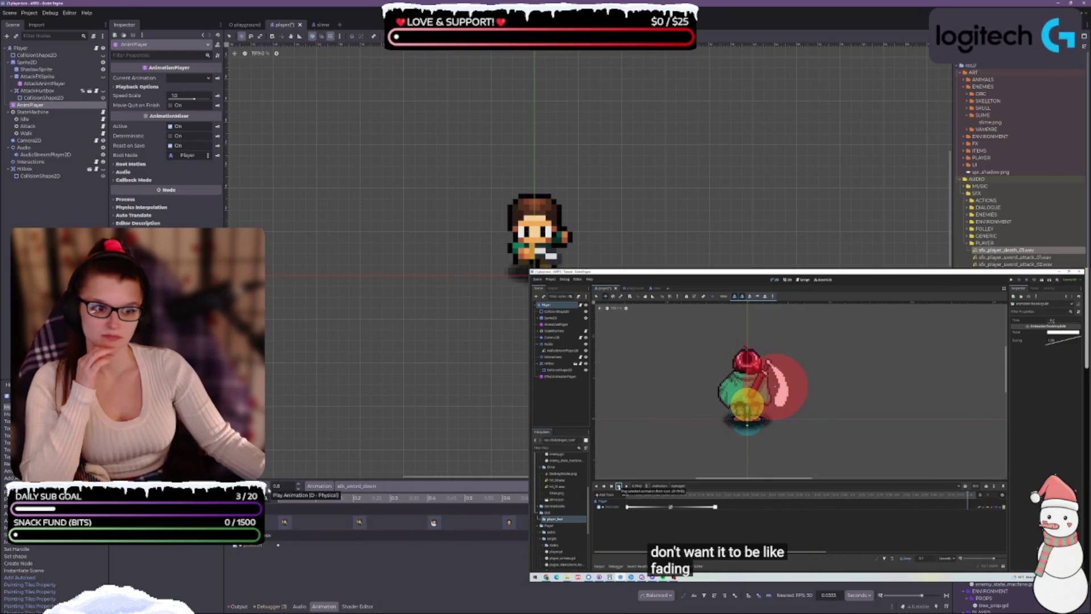
pyautogui.click(38, 76)
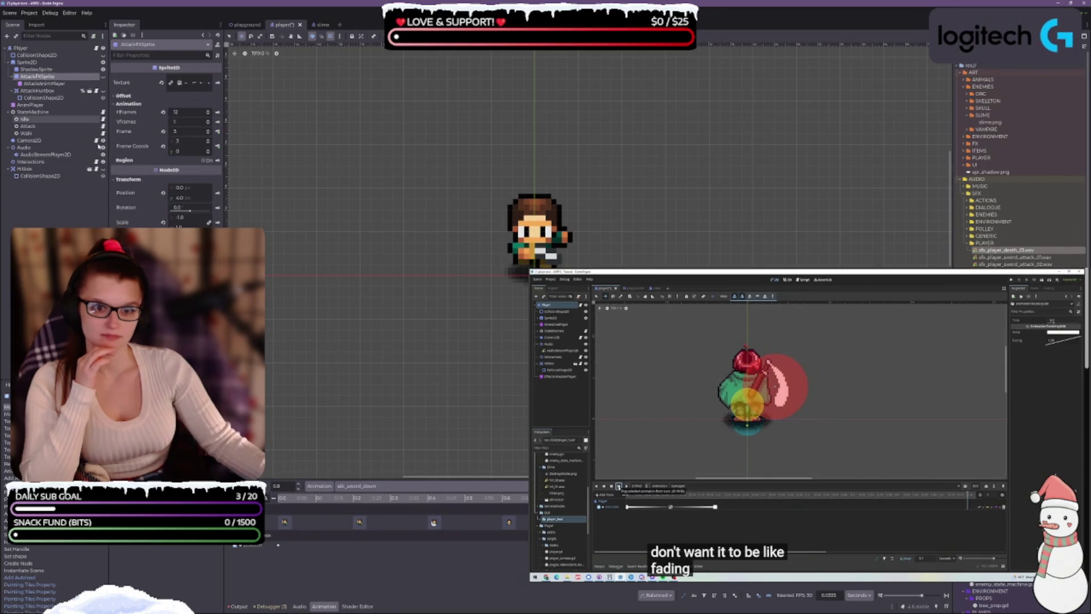
pyautogui.click(21, 81)
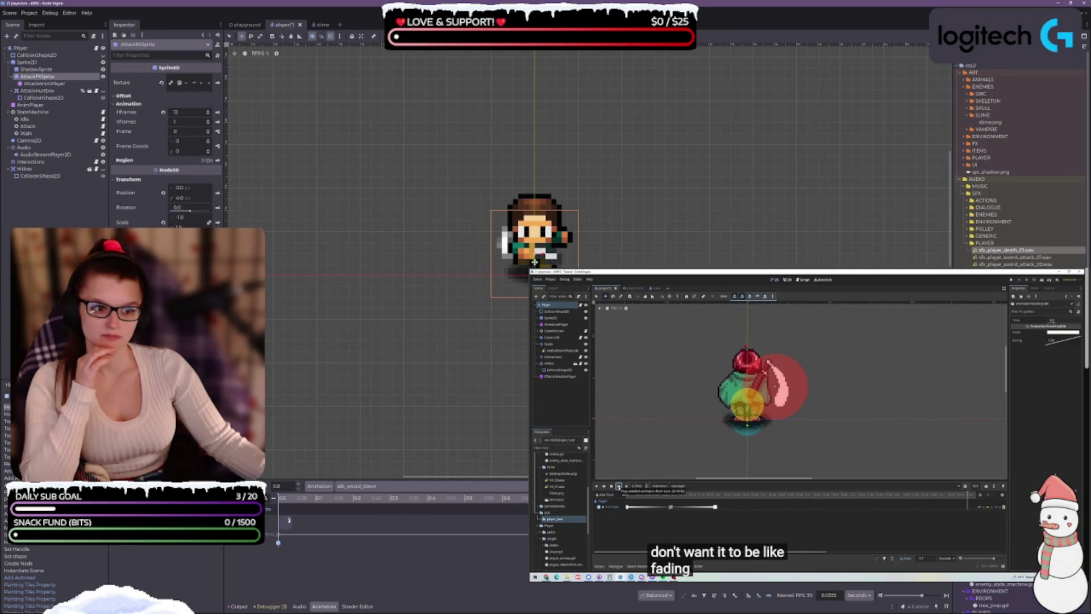
pyautogui.moveTo(535, 263); pyautogui.dragTo(535, 283)
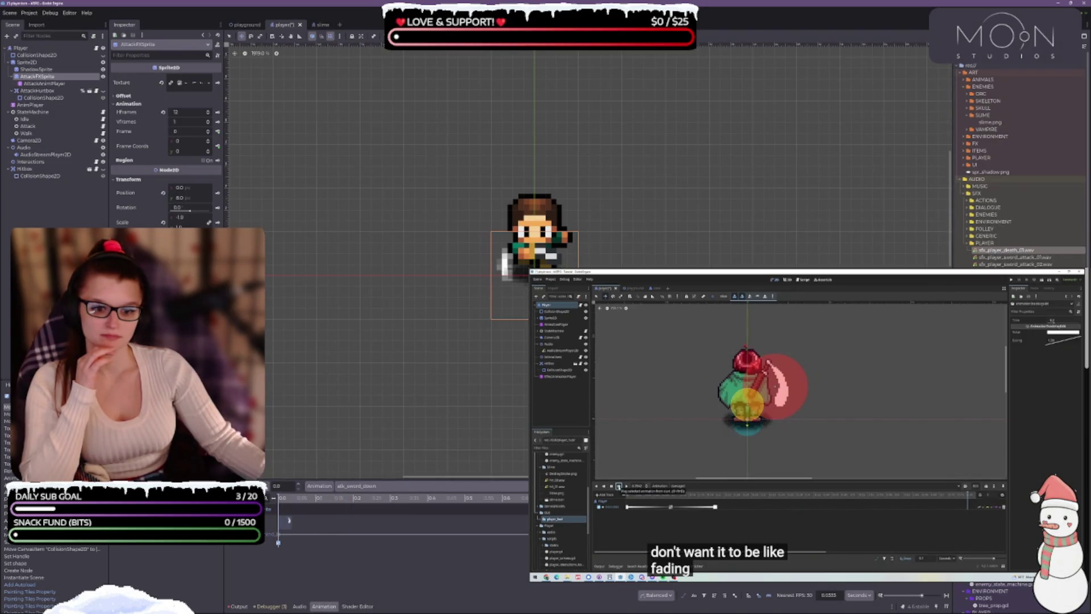
pyautogui.hotkey('shift', 'd')
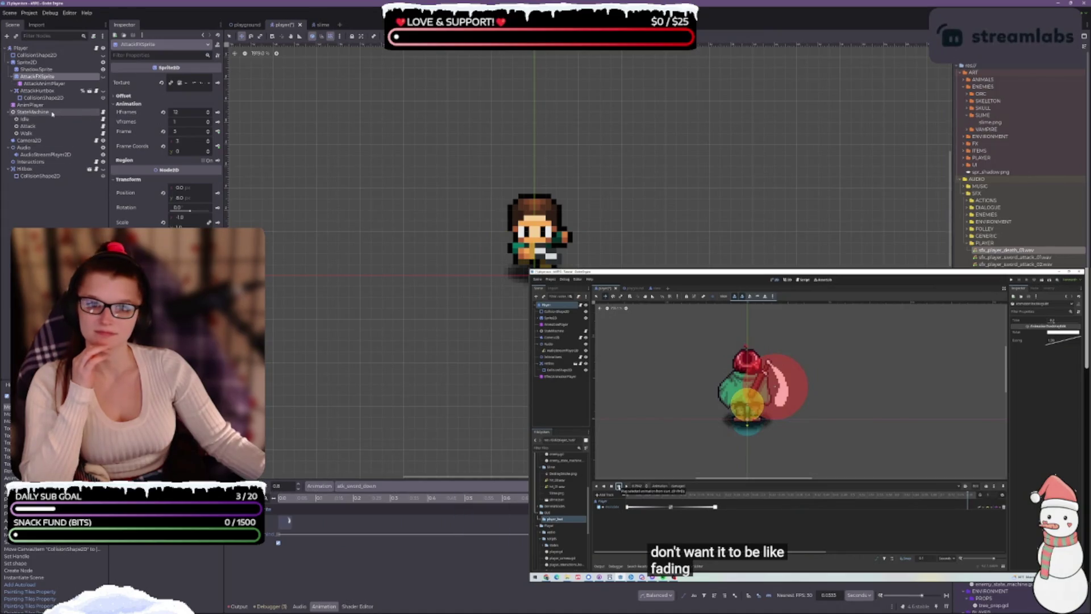
# Step: Replay atk_sword_down on both AnimPlayer and AttackAnimPlayer
pyautogui.click(50, 106)
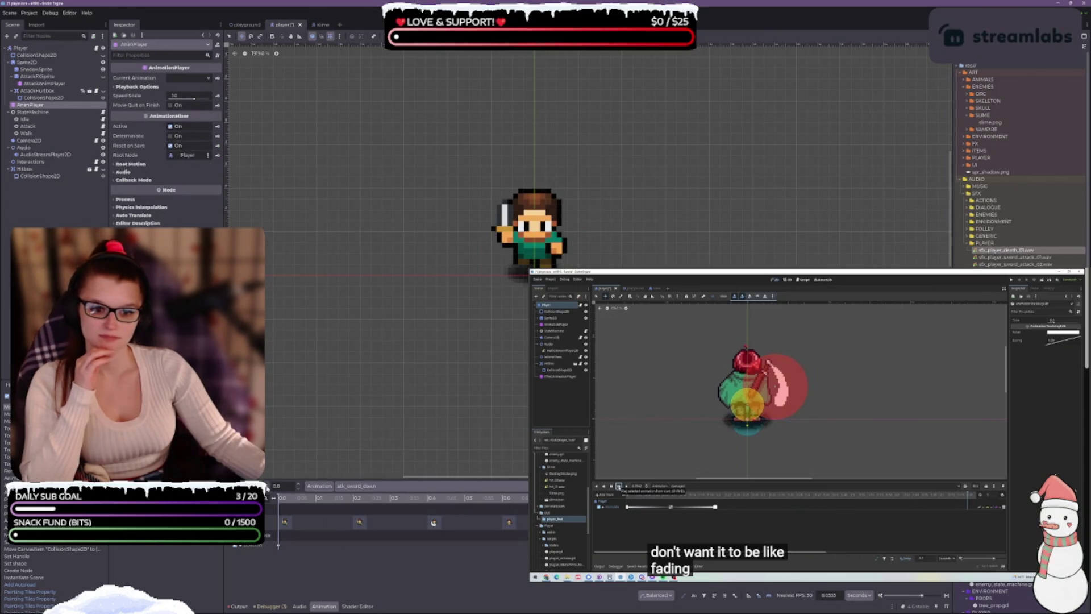
pyautogui.click(268, 487)
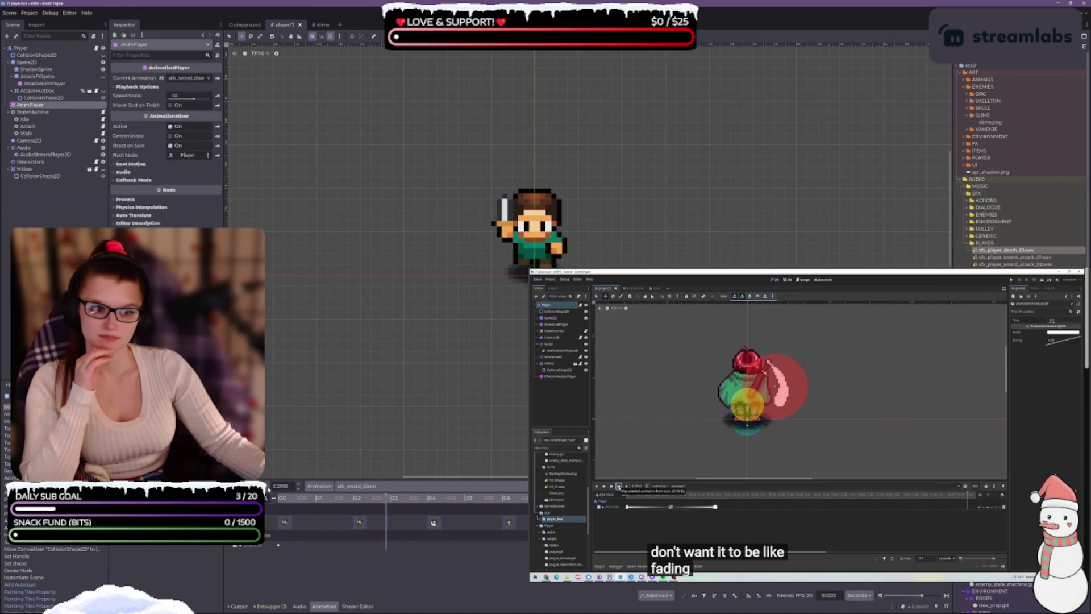
pyautogui.click(49, 79)
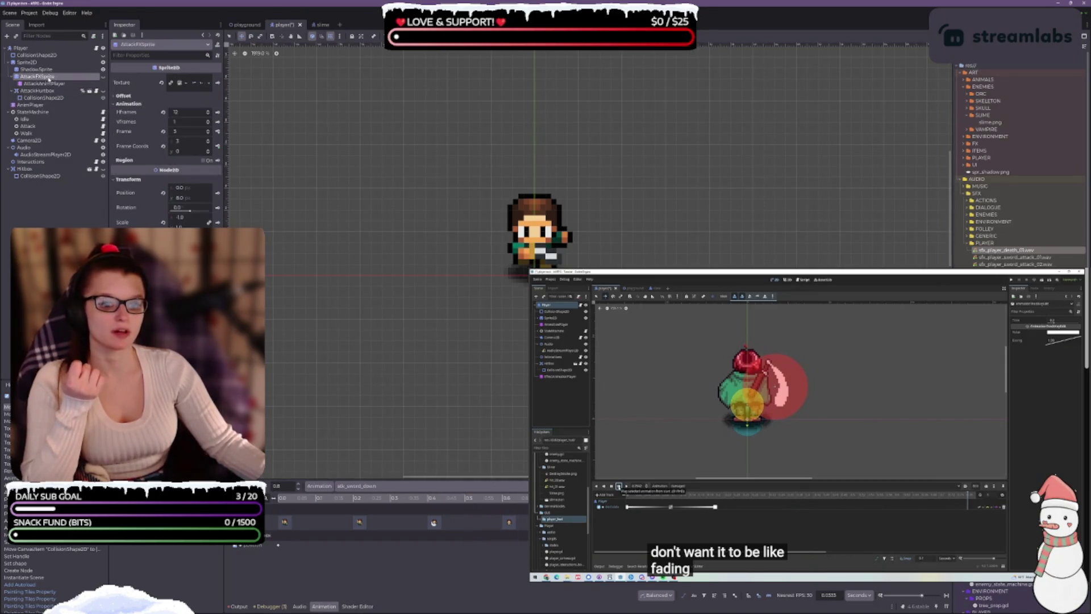
pyautogui.click(267, 487)
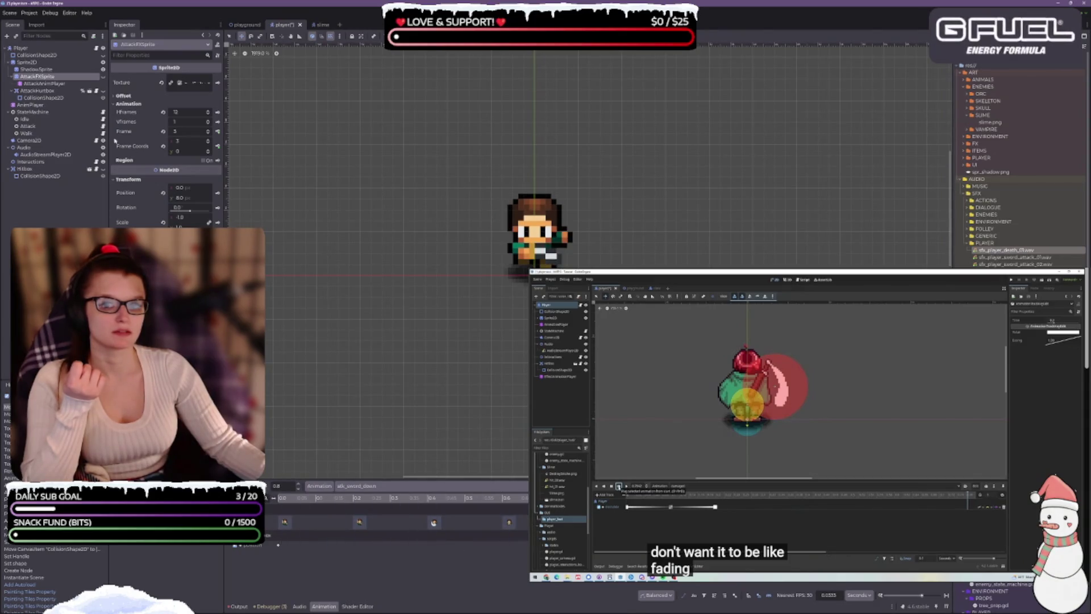
pyautogui.click(48, 85)
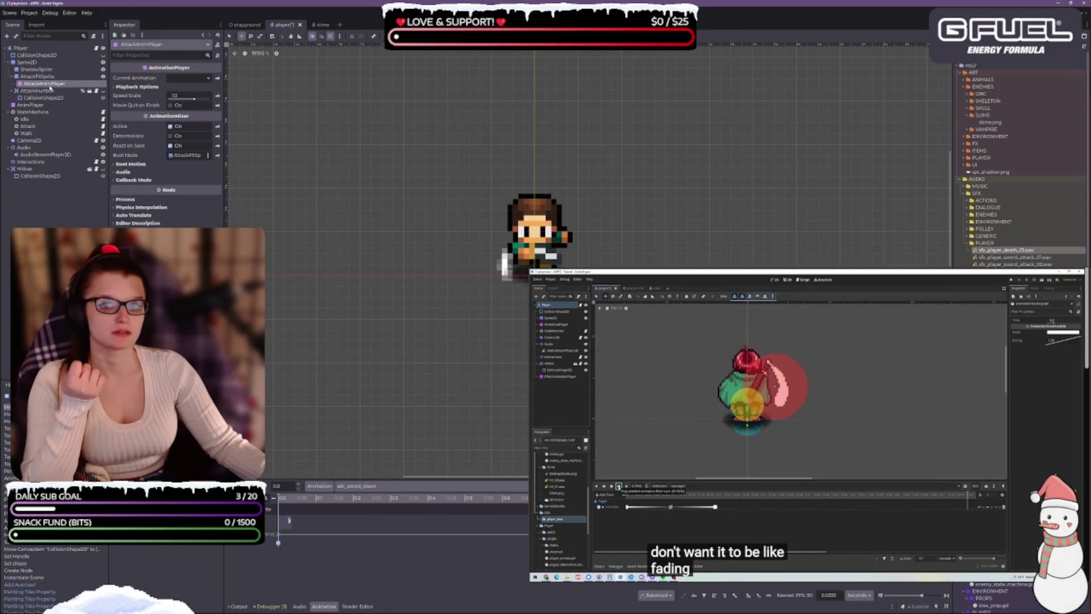
pyautogui.click(267, 487)
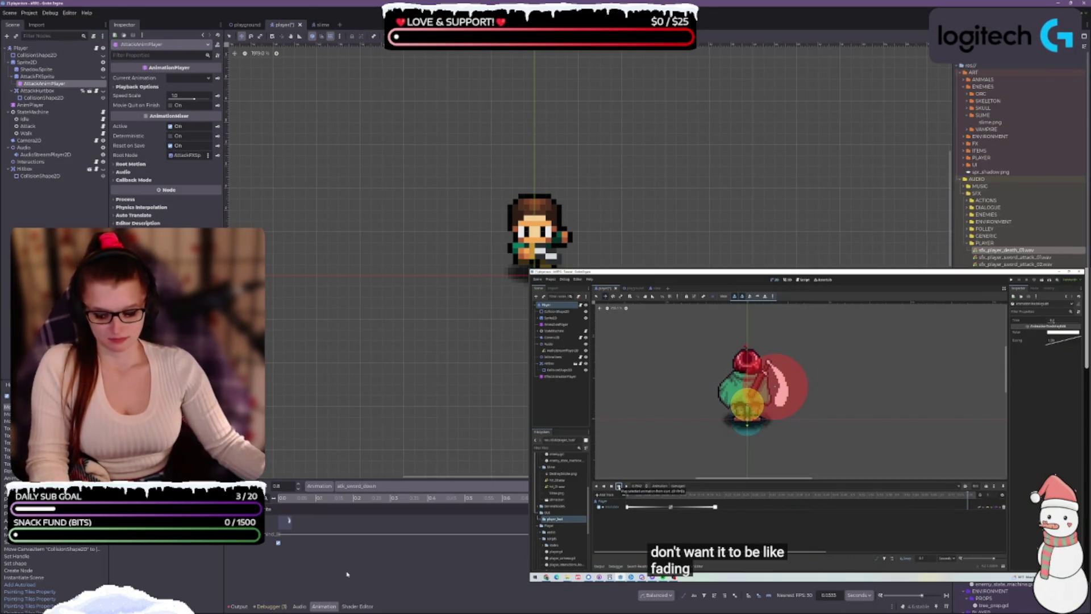
# Step: Save the player scene, switch to the playground level, and run the game with F5
pyautogui.hotkey('ctrl', 's')
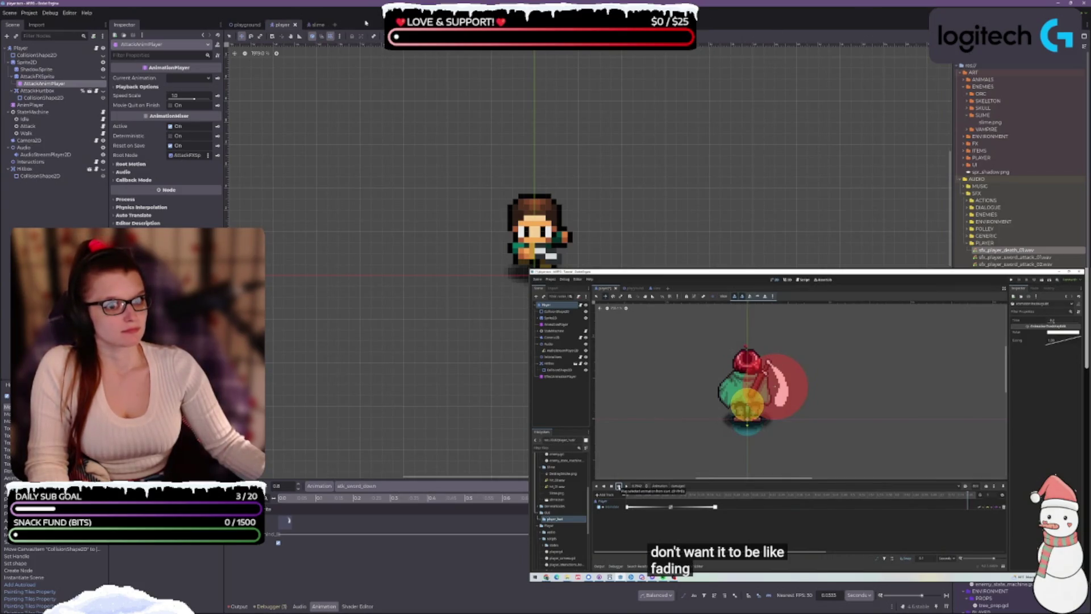
pyautogui.click(246, 26)
pyautogui.press('F5')
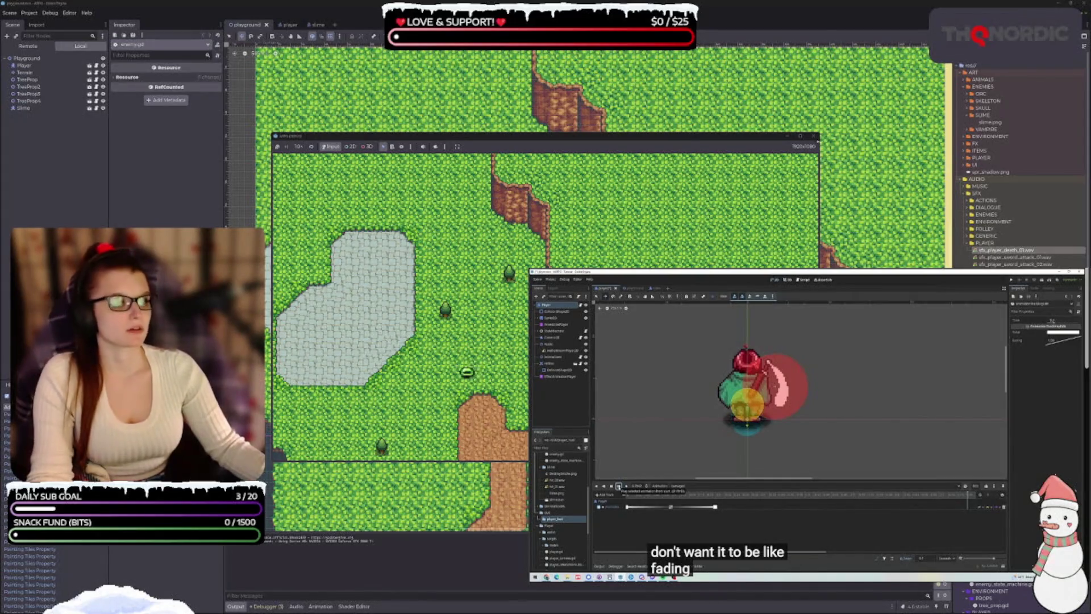
# Step: Close the running game window and return to the player scene
pyautogui.click(813, 137)
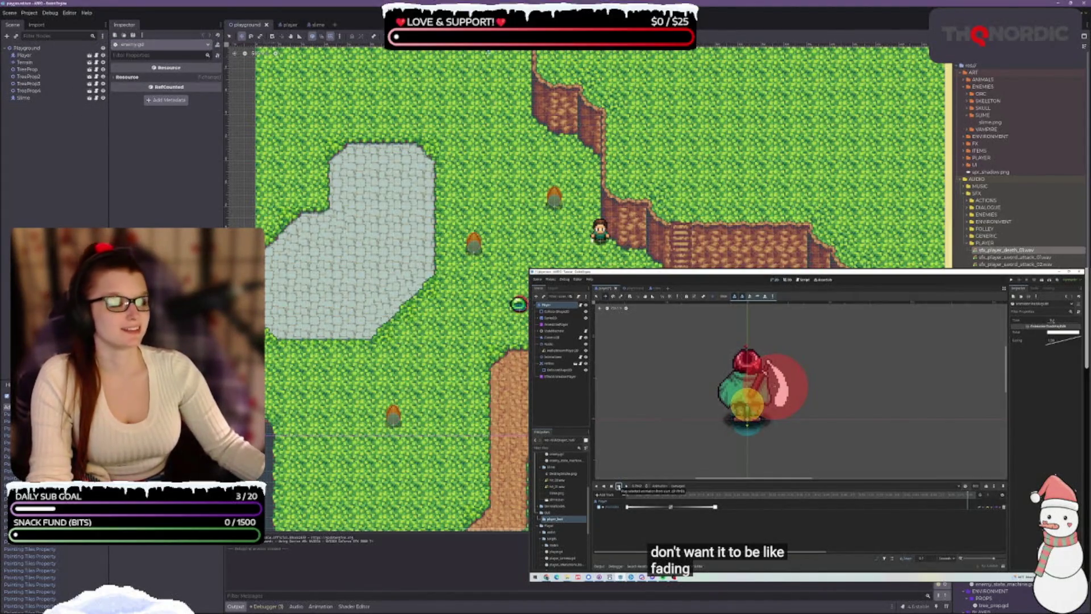
pyautogui.click(287, 25)
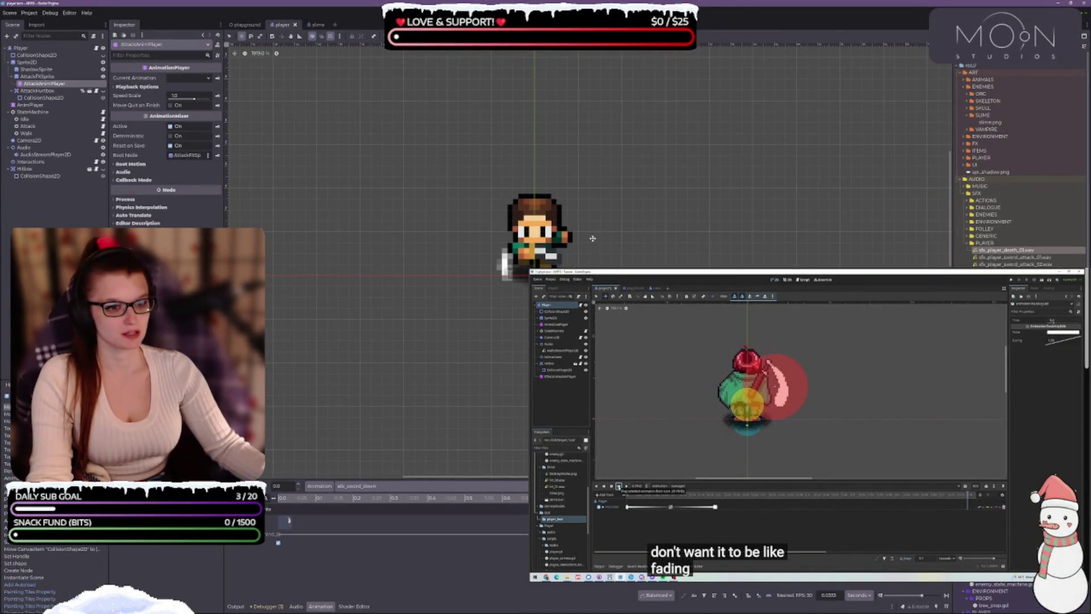
pyautogui.click(31, 105)
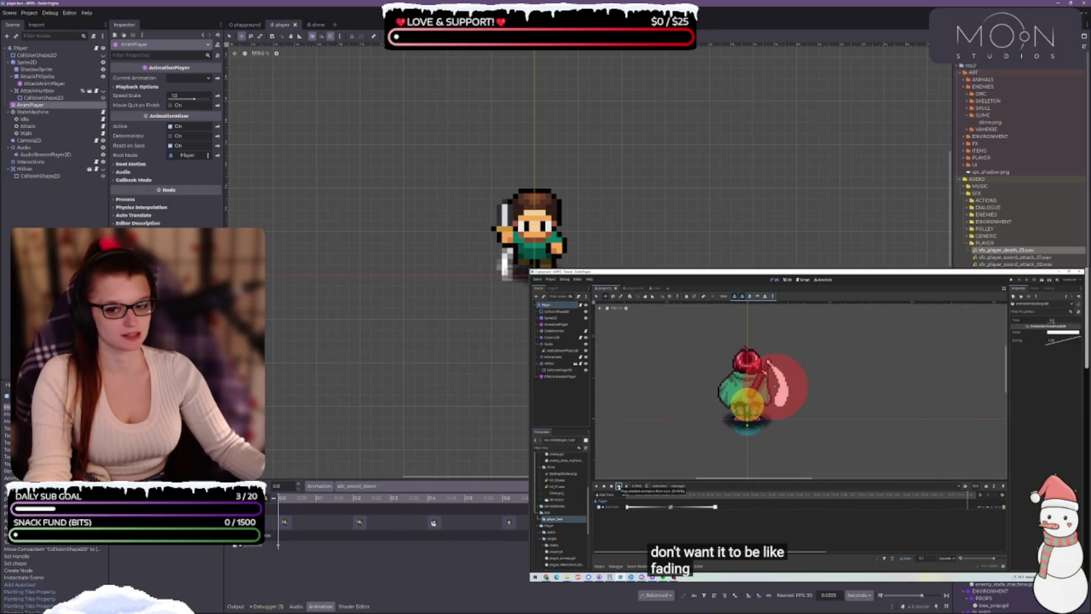
pyautogui.click(39, 76)
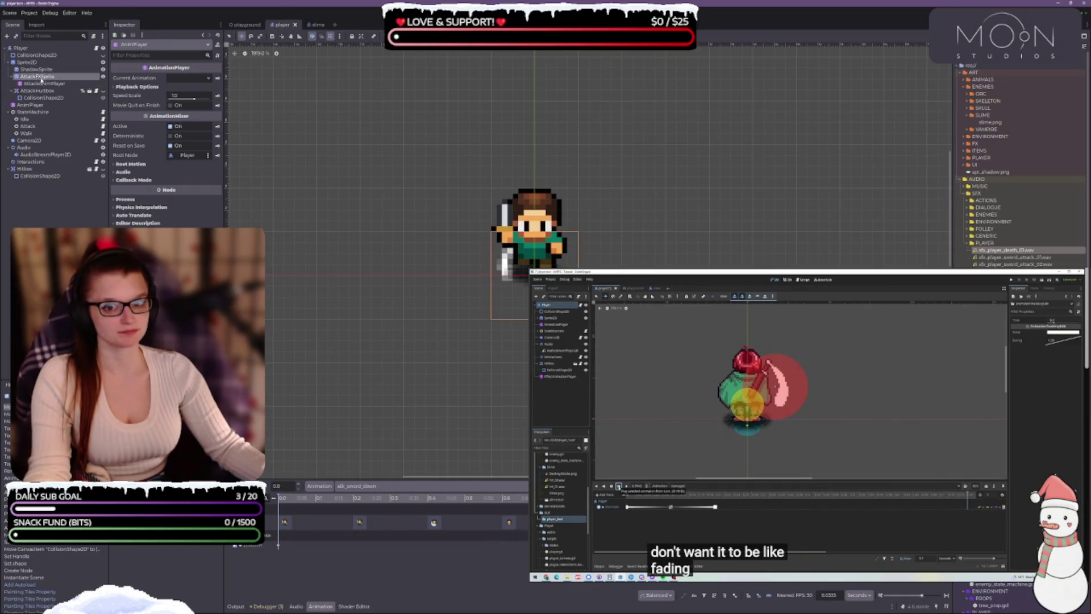
pyautogui.click(44, 83)
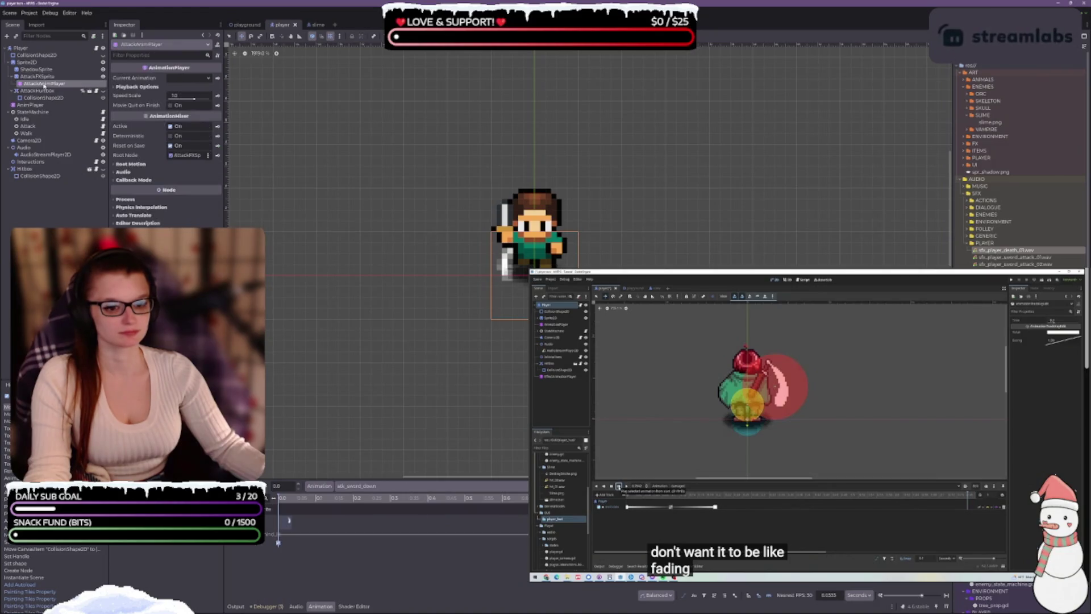
pyautogui.click(39, 76)
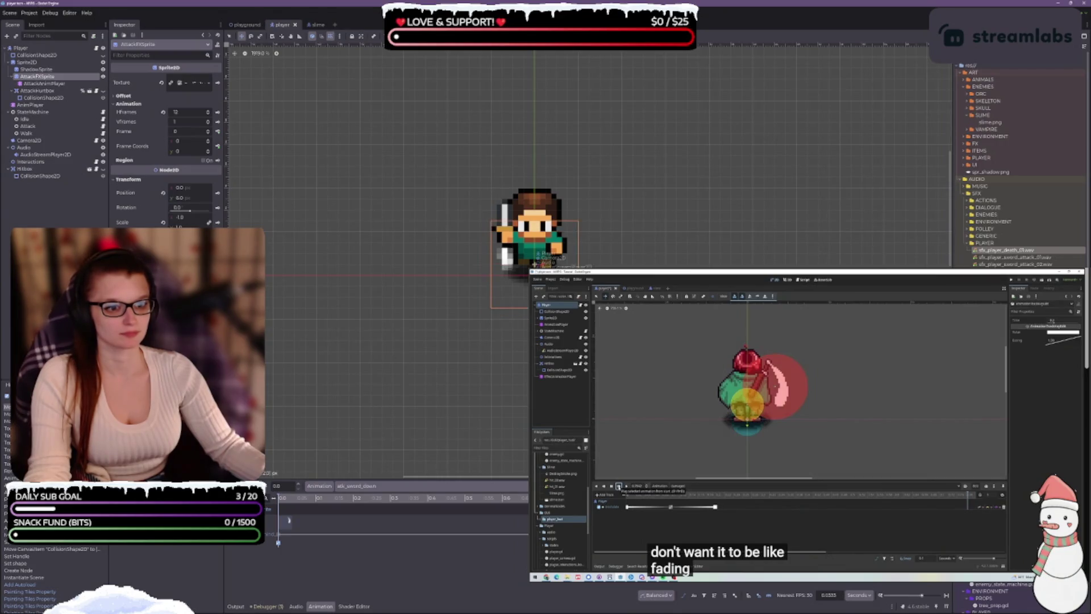
pyautogui.click(535, 263)
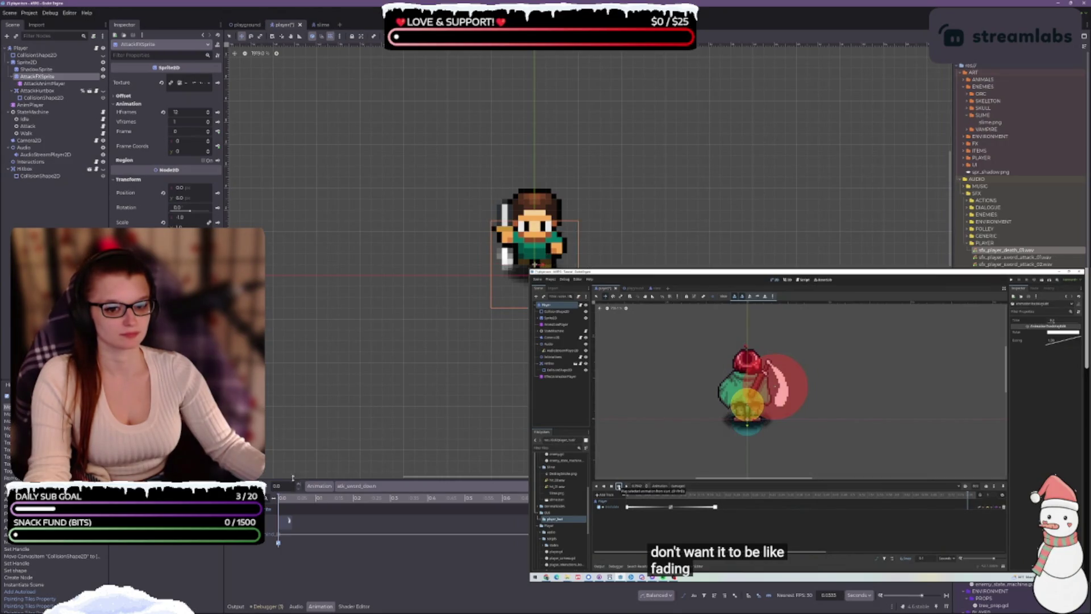
pyautogui.click(269, 486)
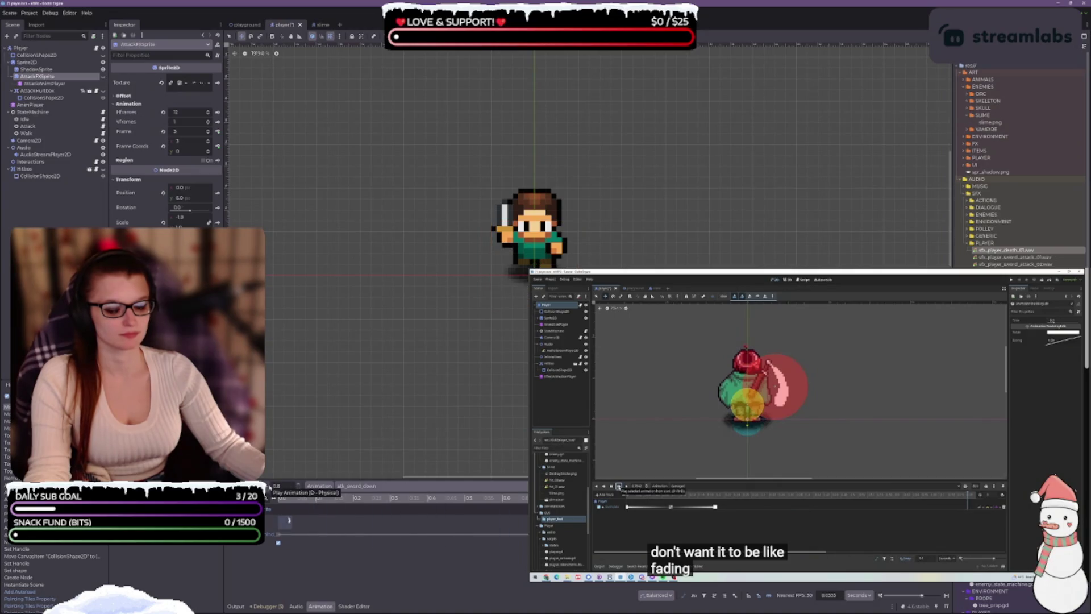
pyautogui.click(46, 84)
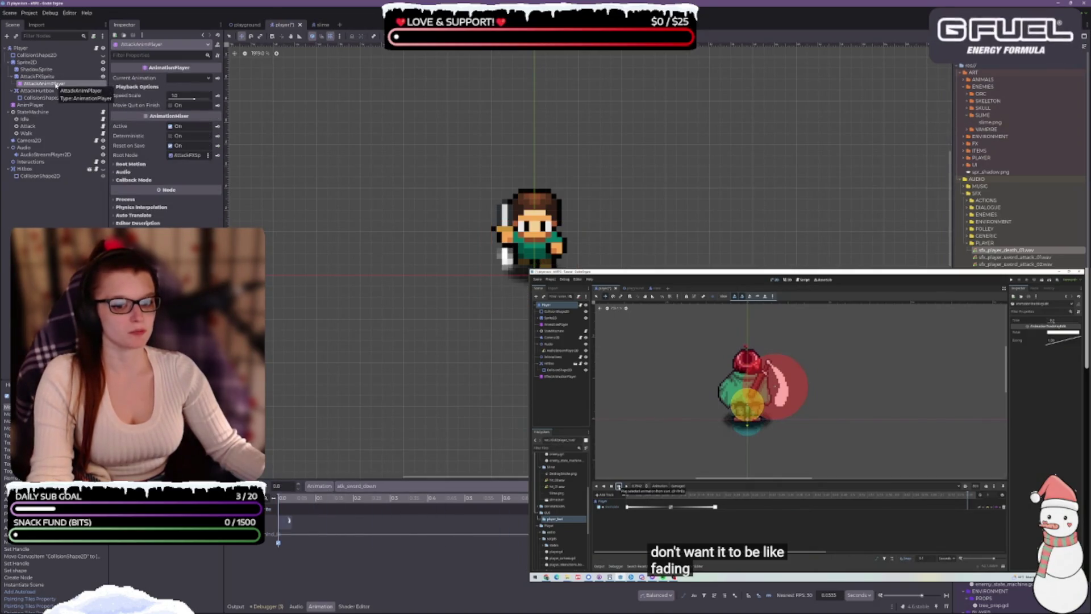
pyautogui.click(54, 77)
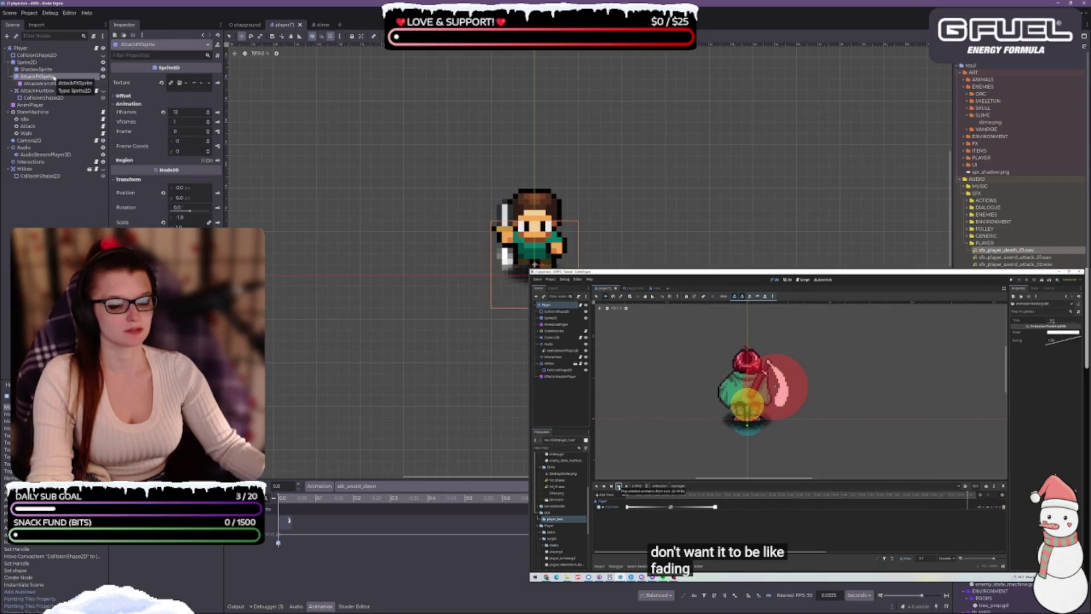
pyautogui.click(29, 104)
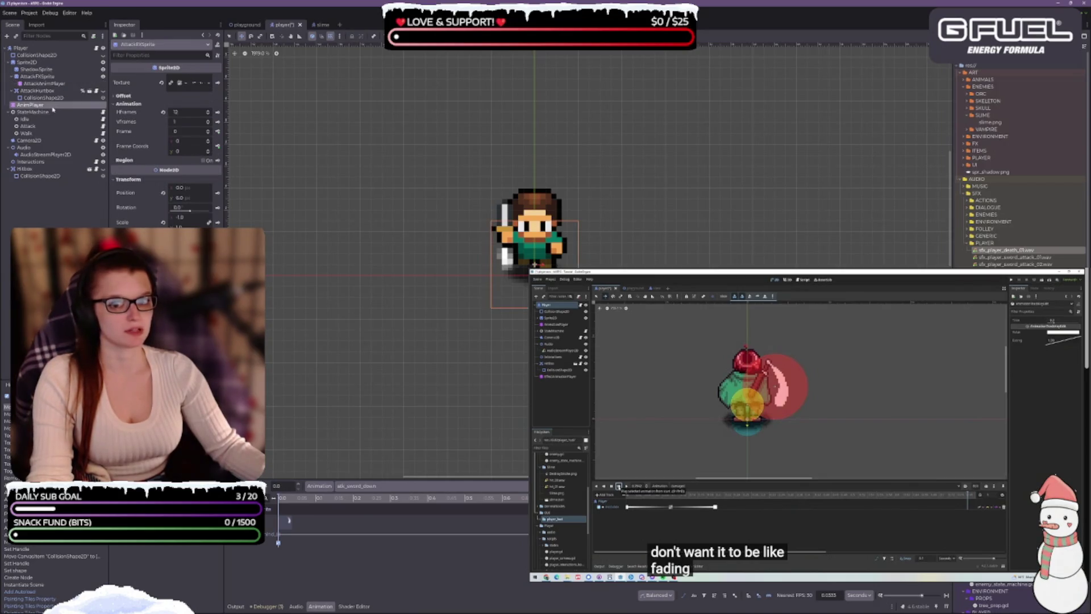
pyautogui.click(383, 485)
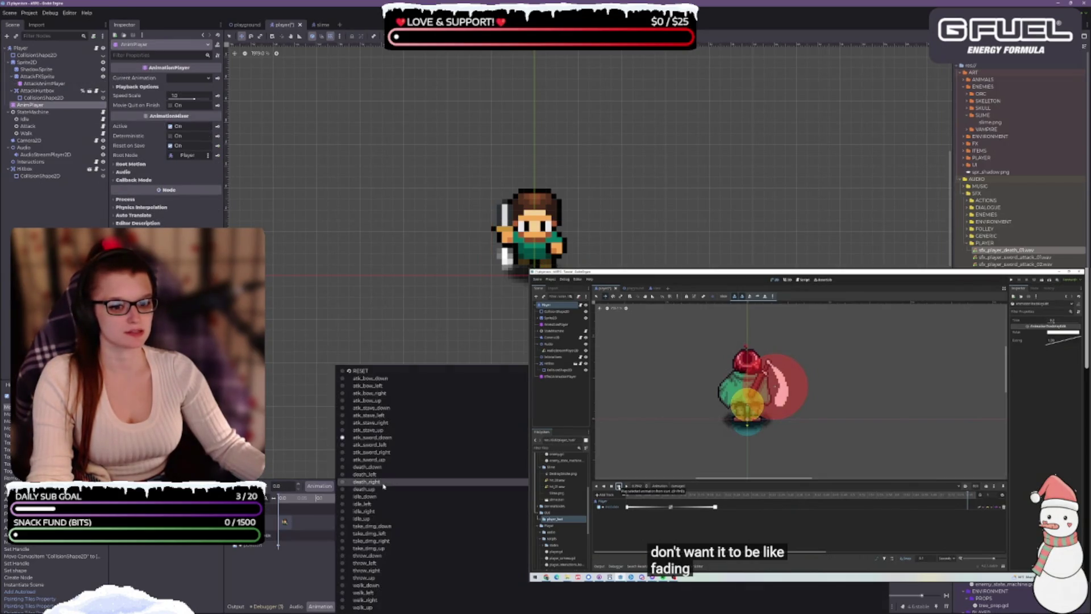
pyautogui.click(391, 445)
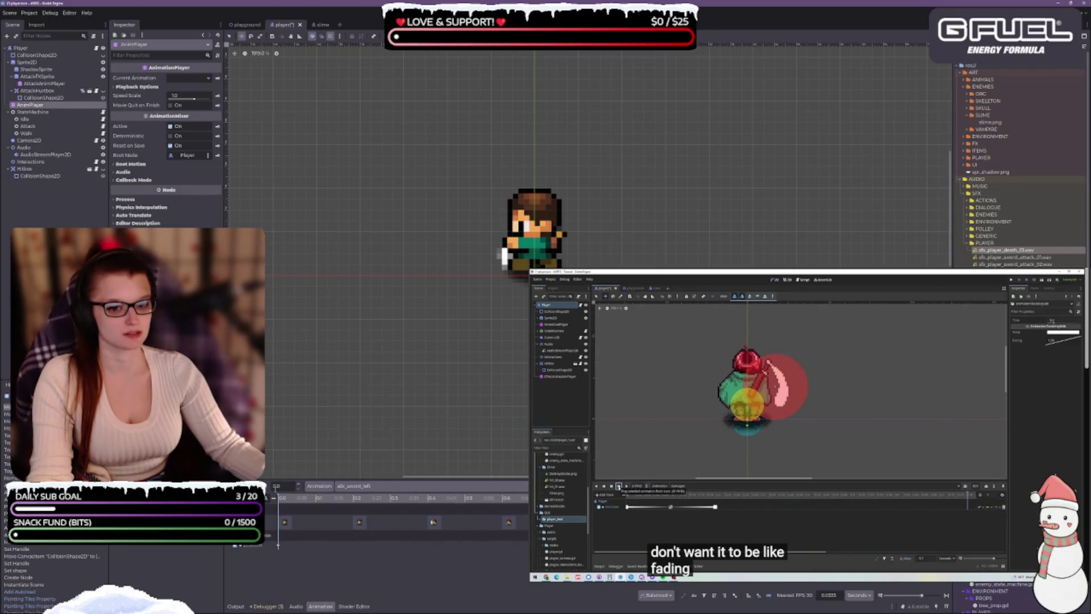
pyautogui.click(267, 488)
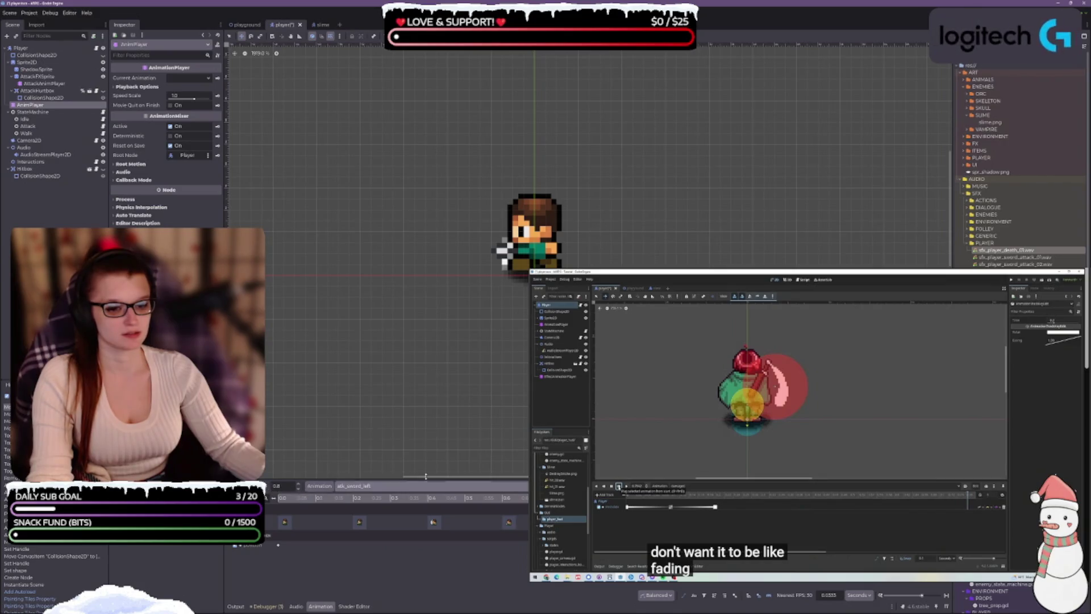
pyautogui.click(38, 77)
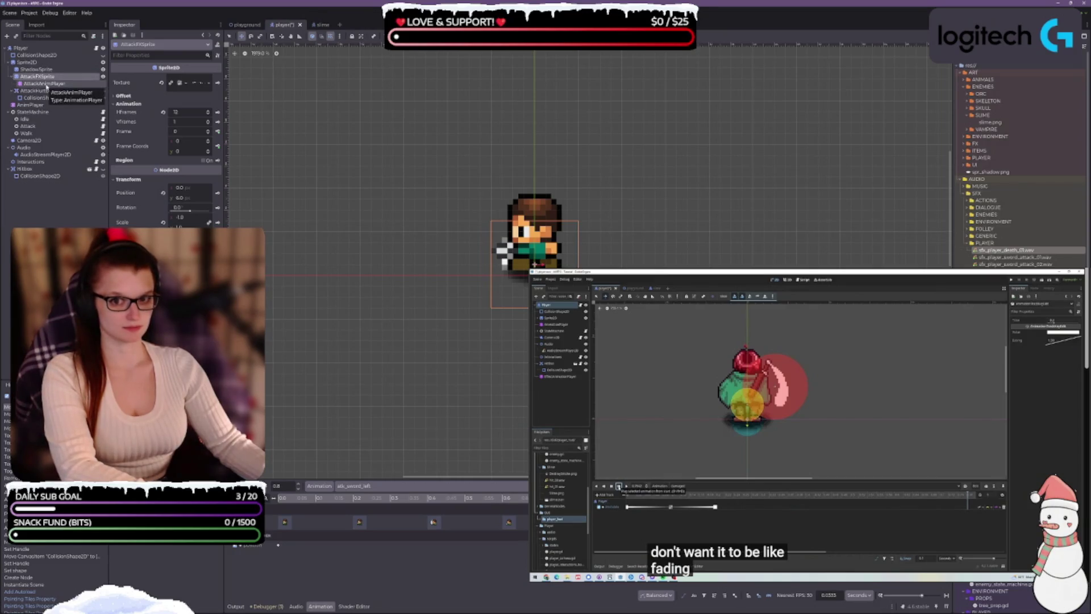
pyautogui.click(46, 85)
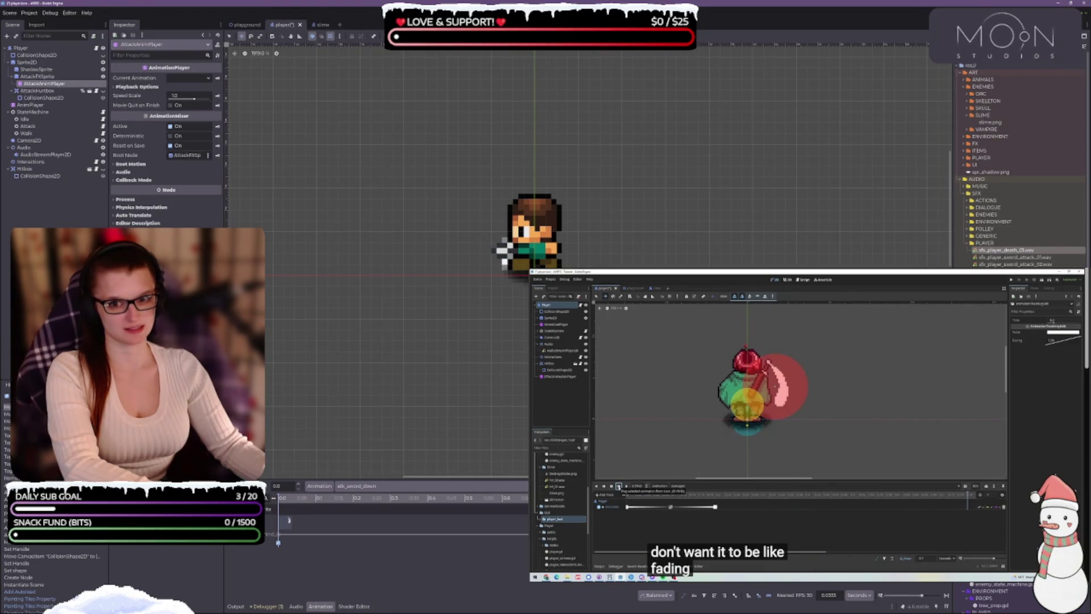
pyautogui.click(38, 76)
# Step: Delete the AttackFXSprite node and preview the shortened atk_sword_down animation
pyautogui.press('Delete')
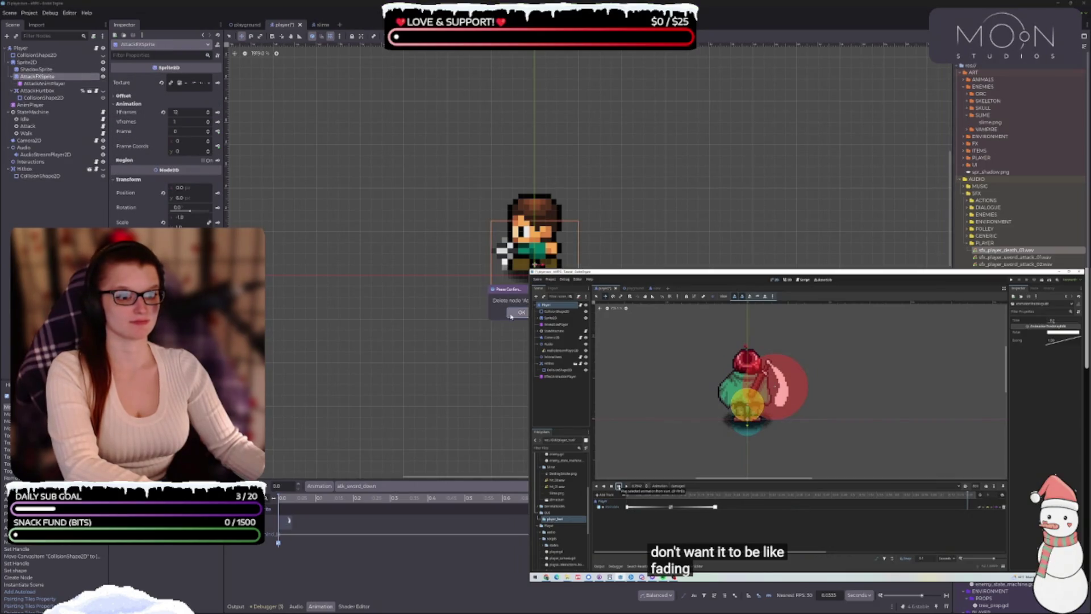
pyautogui.click(514, 313)
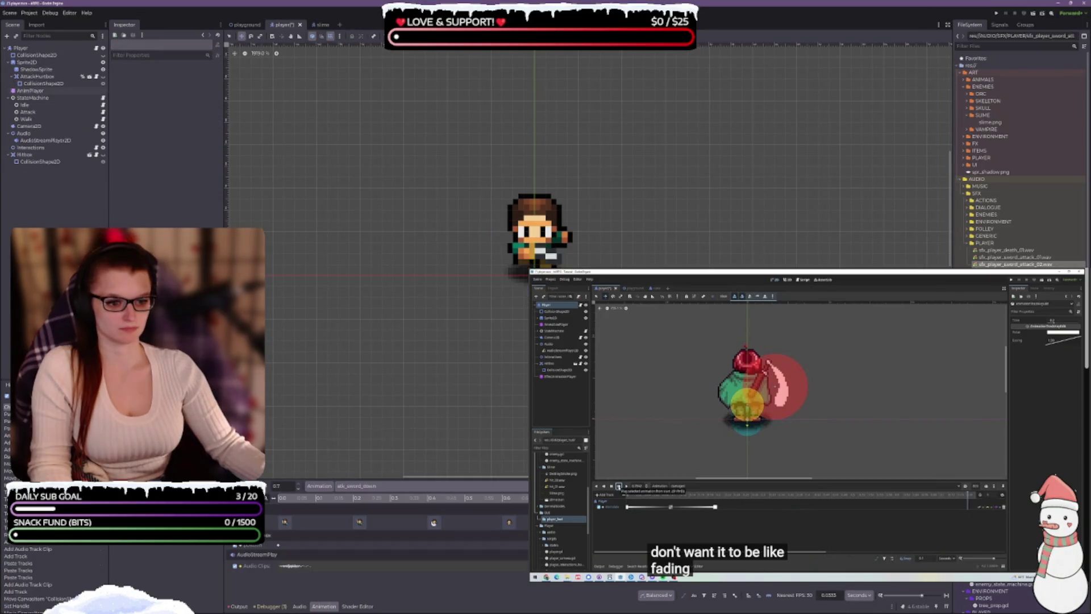
pyautogui.scroll(-1, 278, 486)
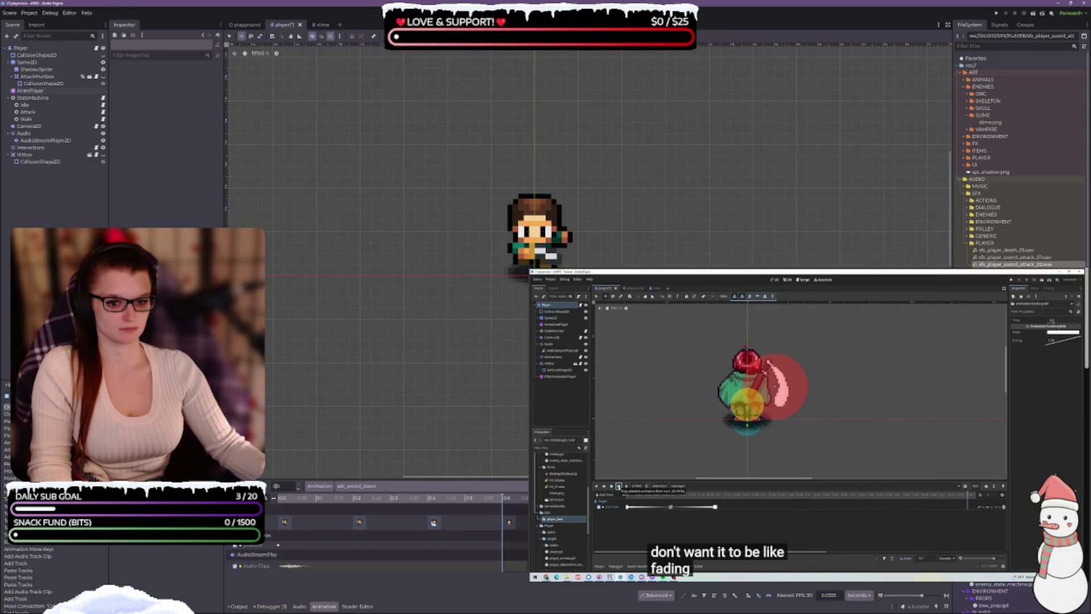
pyautogui.click(270, 489)
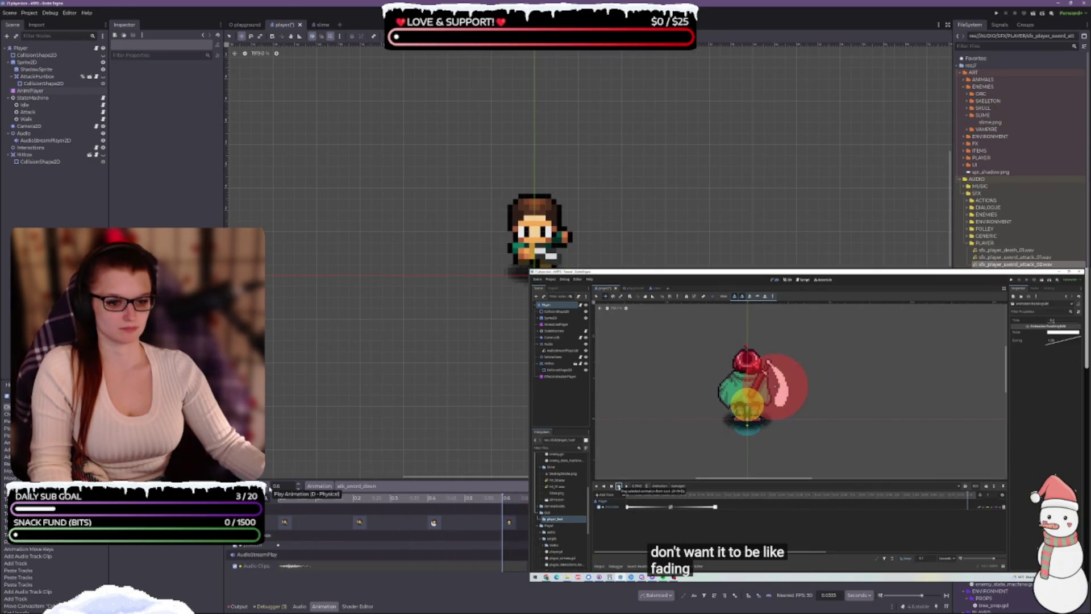
pyautogui.click(269, 489)
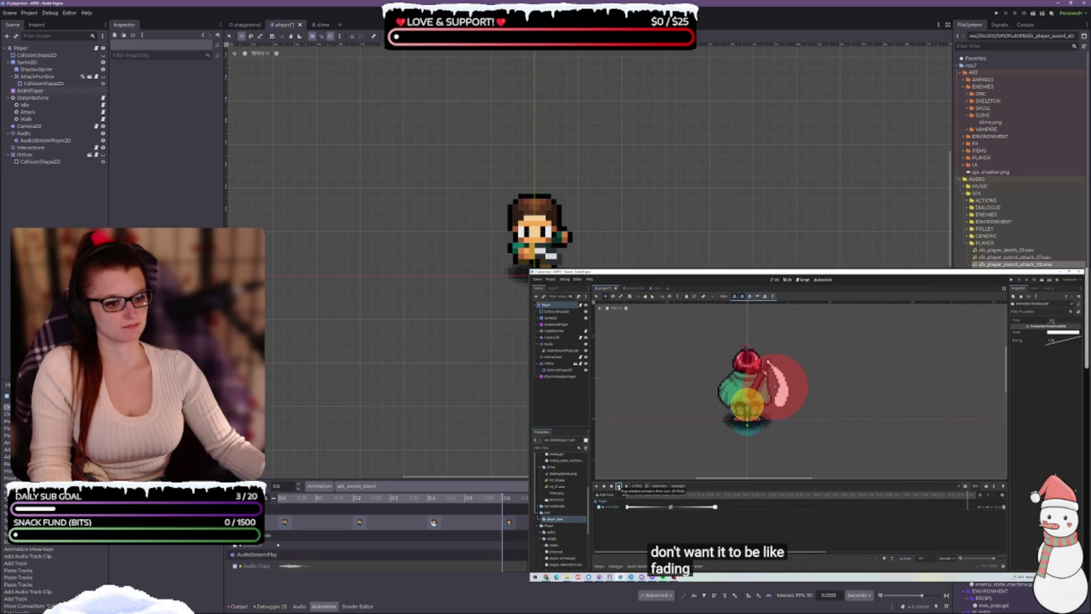
# Step: Select the 0.6 s keyframe, replay atk_sword_down several times, and save the scene
pyautogui.click(510, 522)
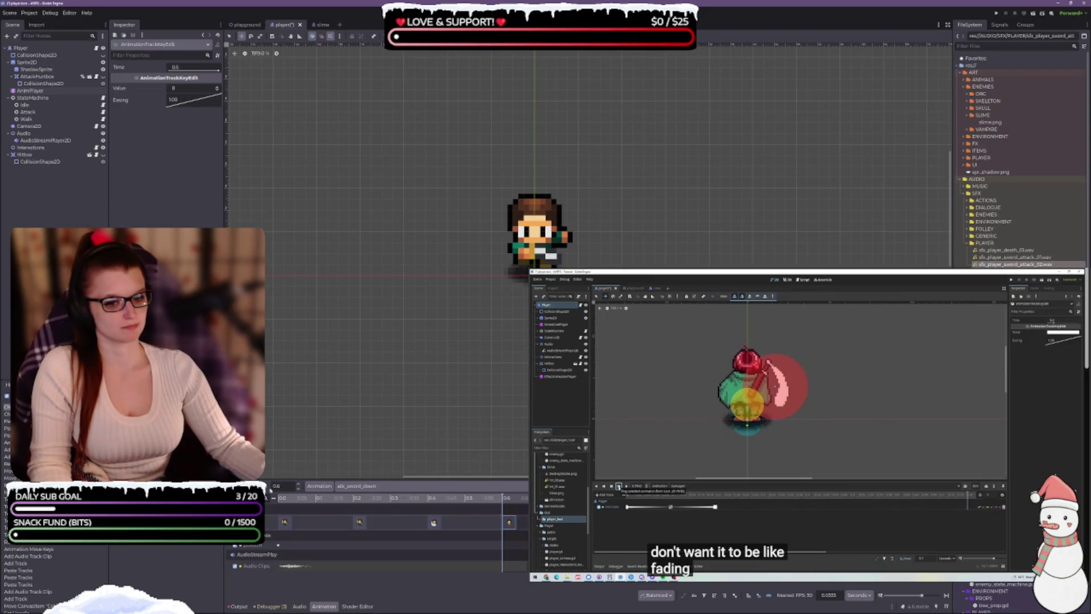
pyautogui.click(267, 487)
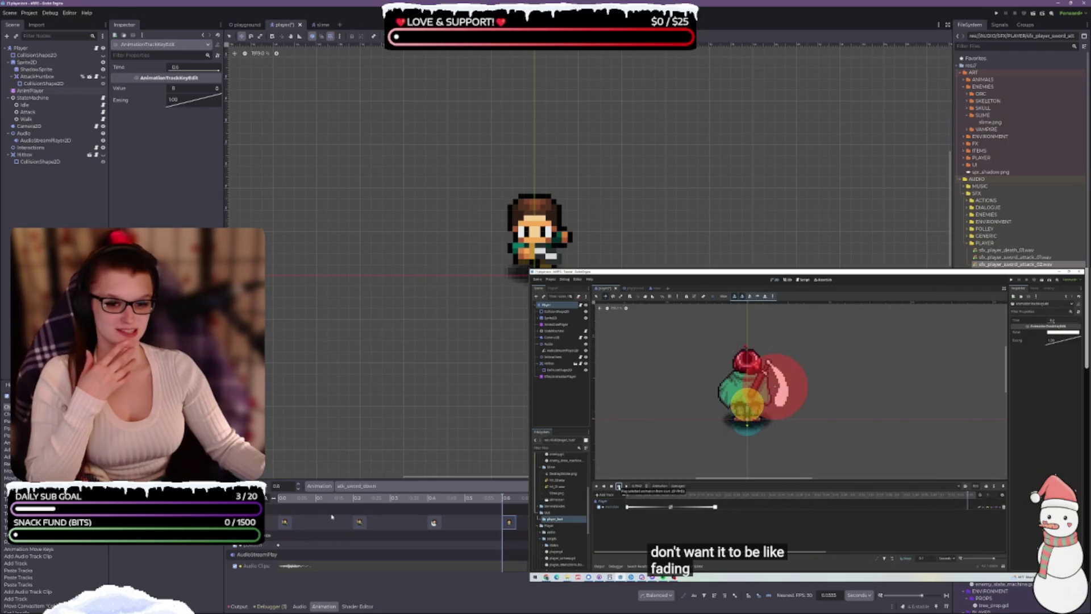
pyautogui.click(268, 486)
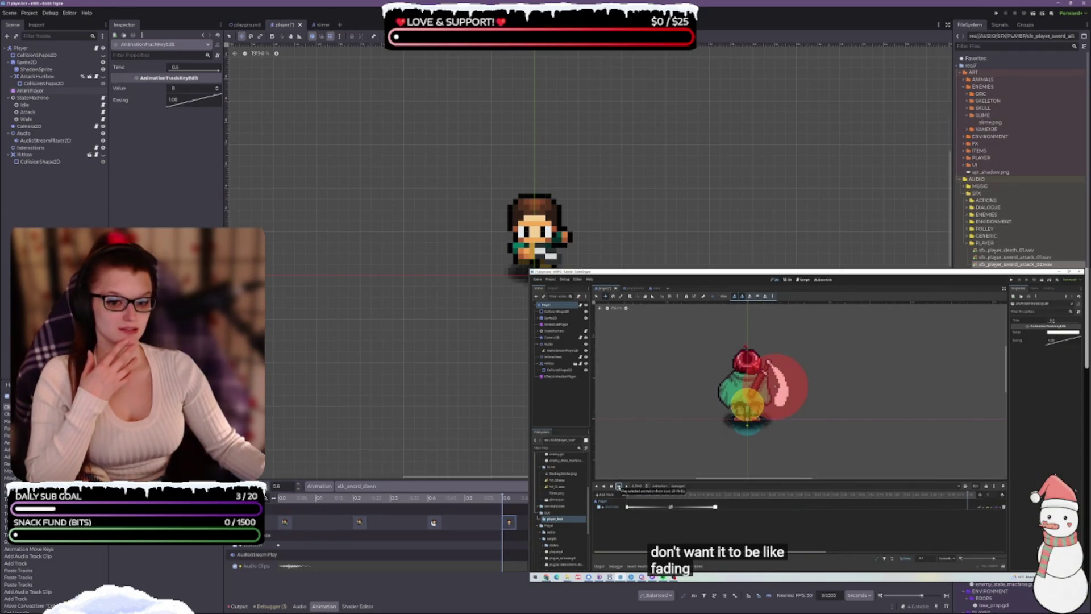
pyautogui.click(268, 486)
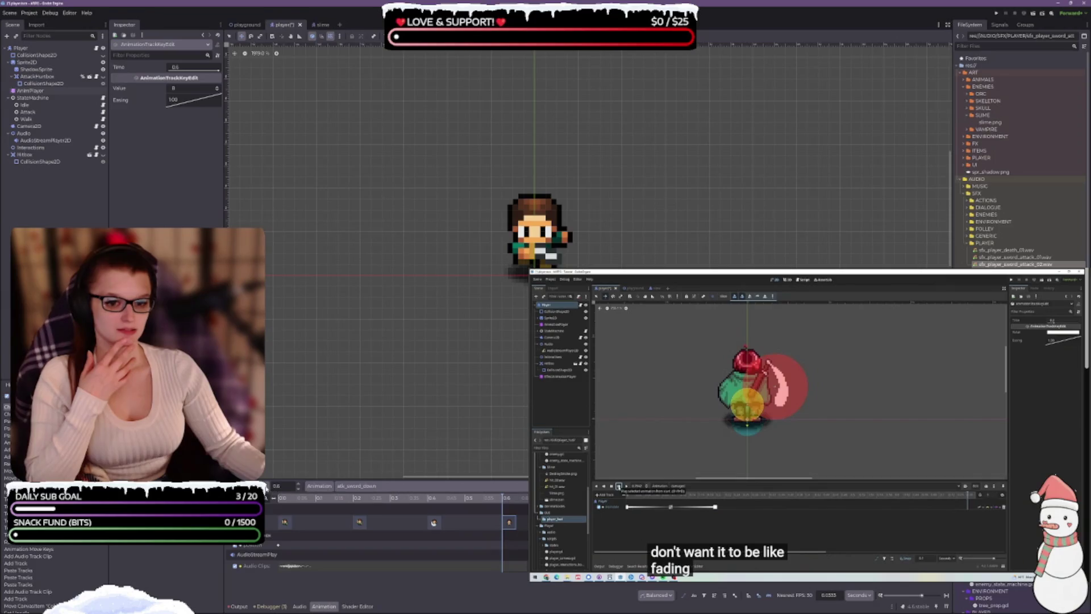
pyautogui.click(268, 486)
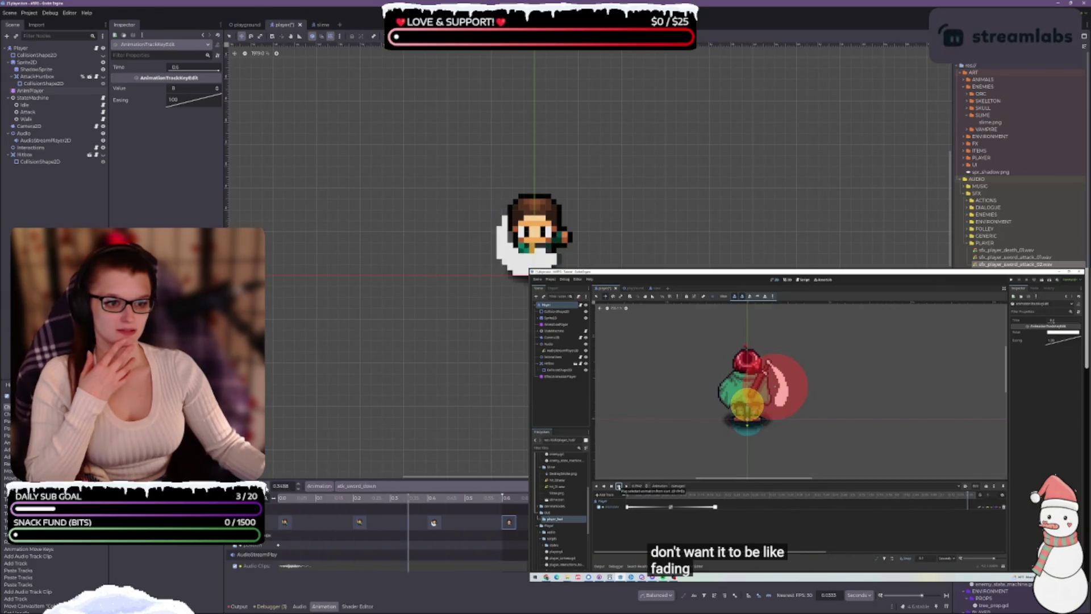
pyautogui.click(267, 485)
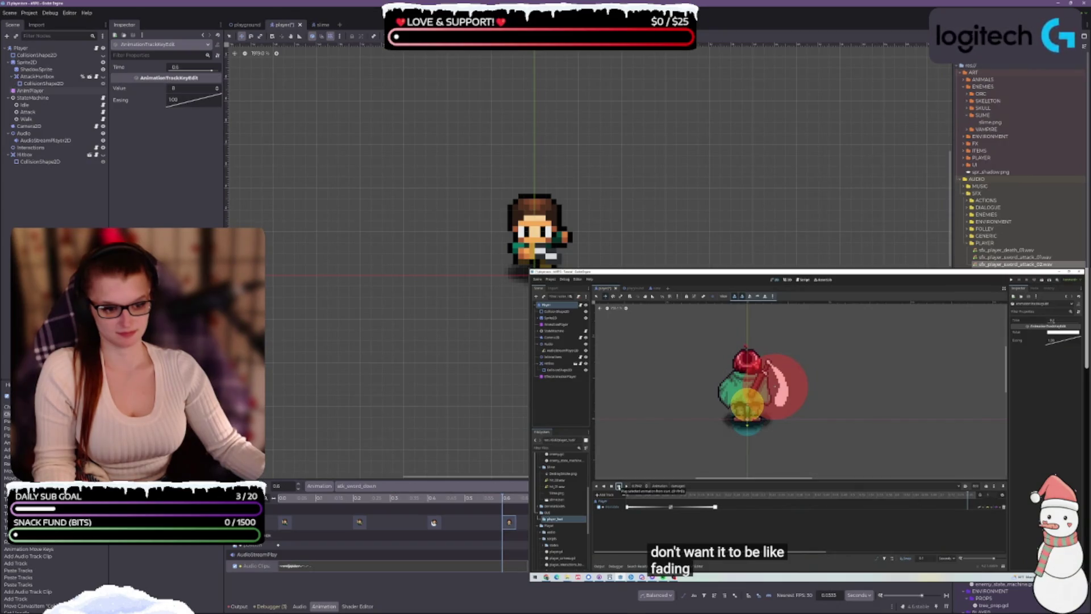
pyautogui.hotkey('ctrl', 's')
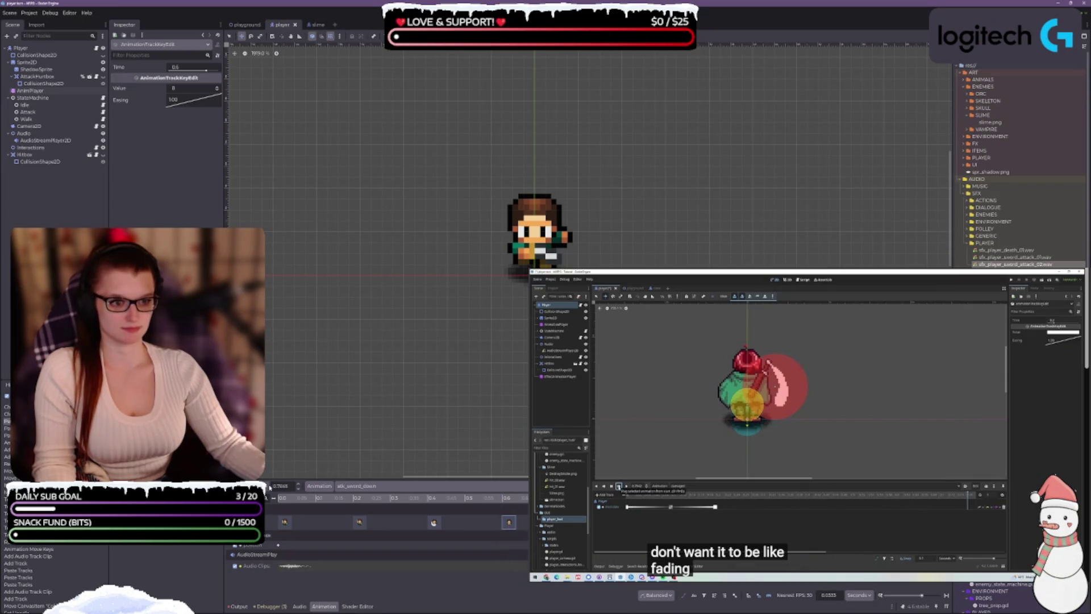
# Step: Adjust the audio clip's start handle, preview the attack with sound, and save again
pyautogui.click(270, 487)
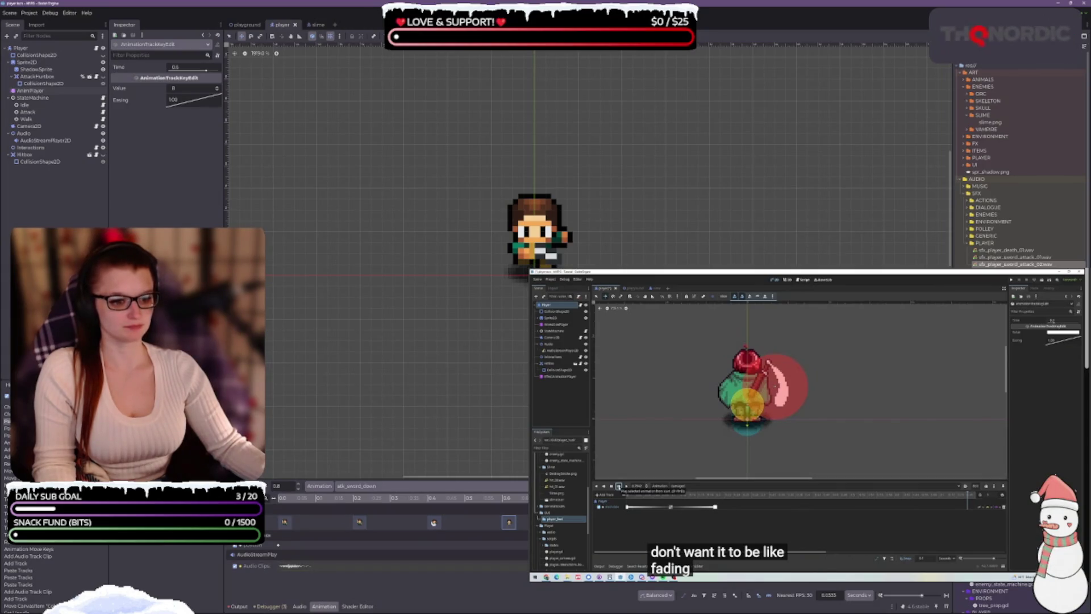
pyautogui.click(371, 501)
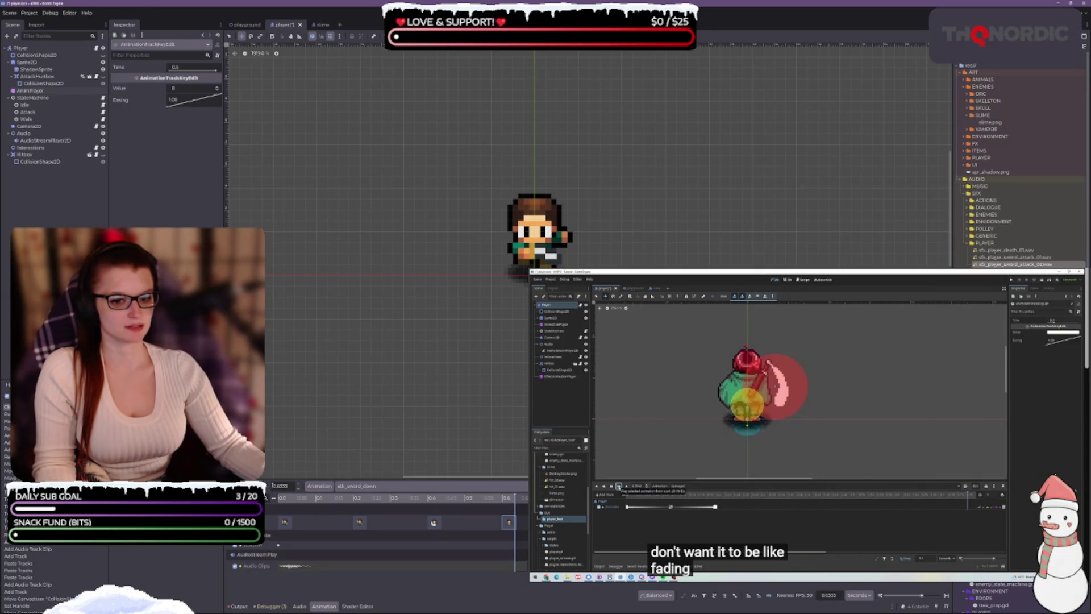
pyautogui.hotkey('shift', 'd')
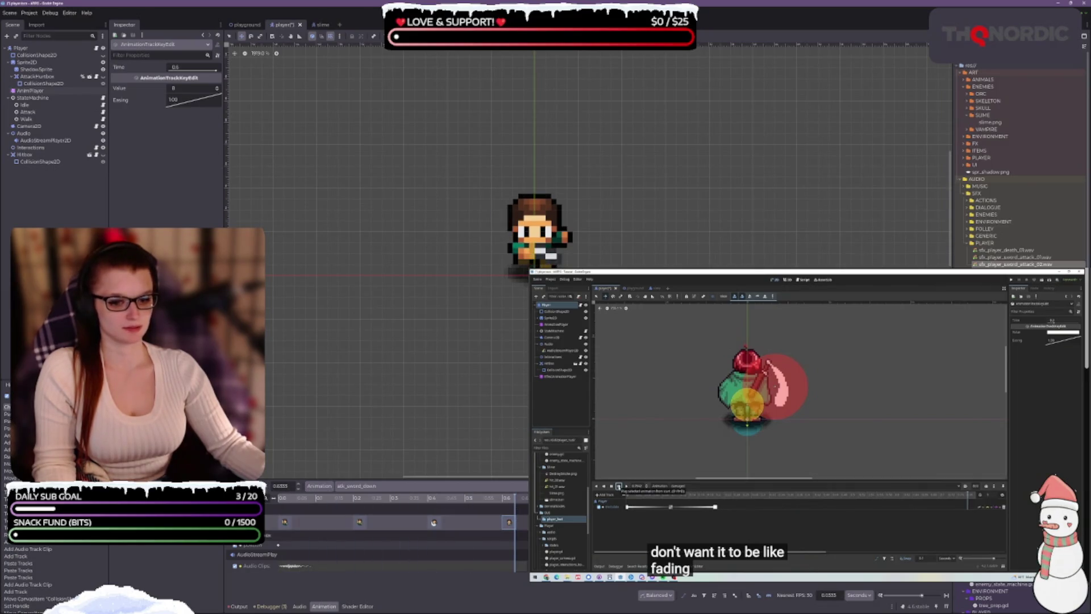
pyautogui.hotkey('ctrl', 's')
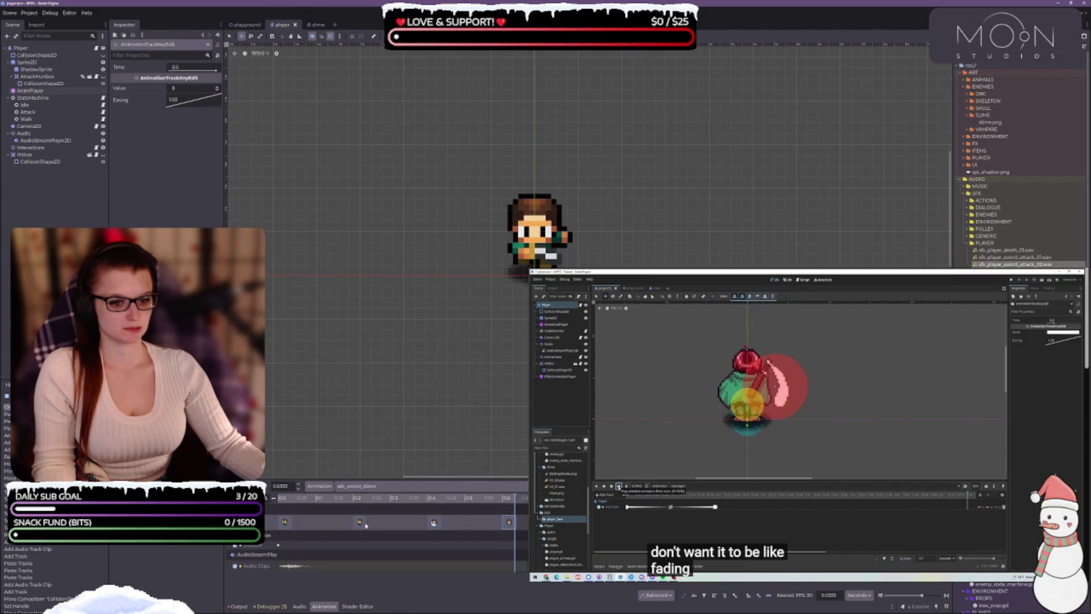
# Step: Retime atk_sword_down's keyframes to evenly spaced earlier times, preview, and save the scene
pyautogui.moveTo(320, 520); pyautogui.dragTo(332, 521)
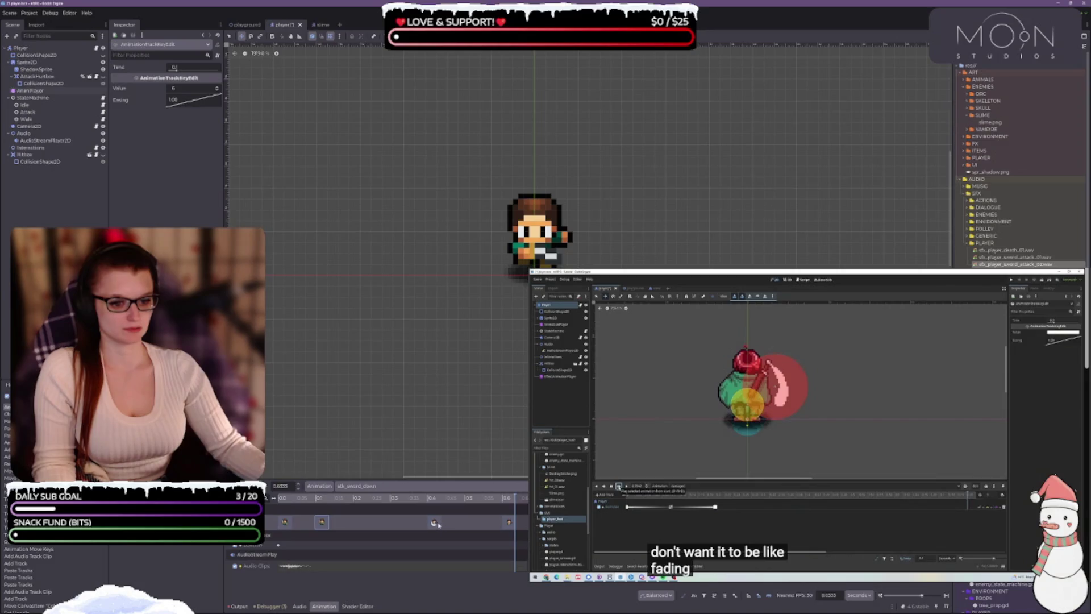
pyautogui.moveTo(438, 523); pyautogui.dragTo(388, 521)
pyautogui.moveTo(509, 522); pyautogui.dragTo(485, 523)
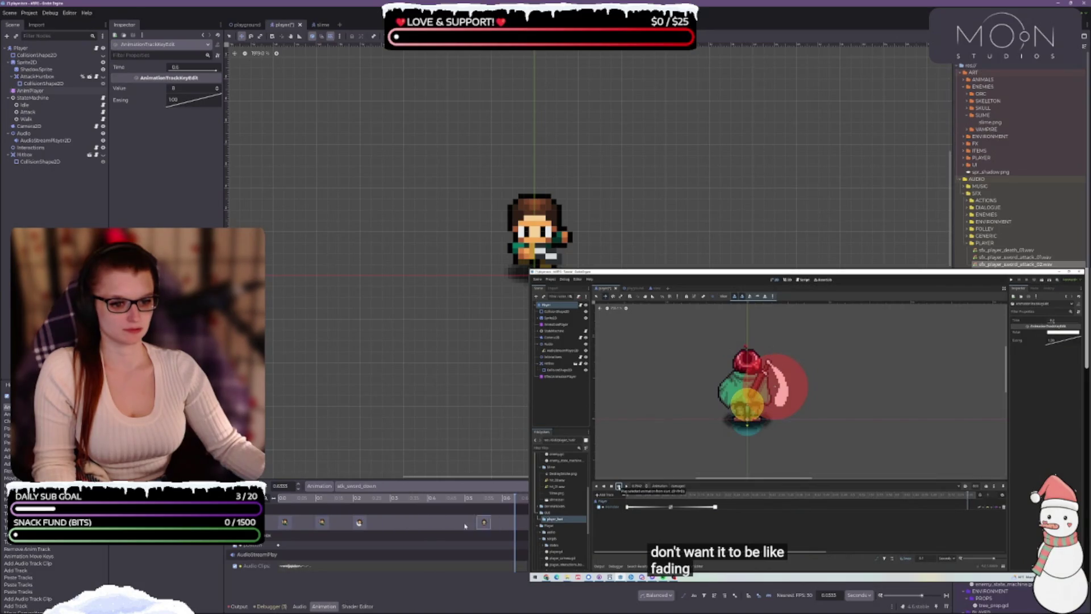
pyautogui.moveTo(396, 523); pyautogui.dragTo(397, 523)
pyautogui.hotkey('shift', 'd')
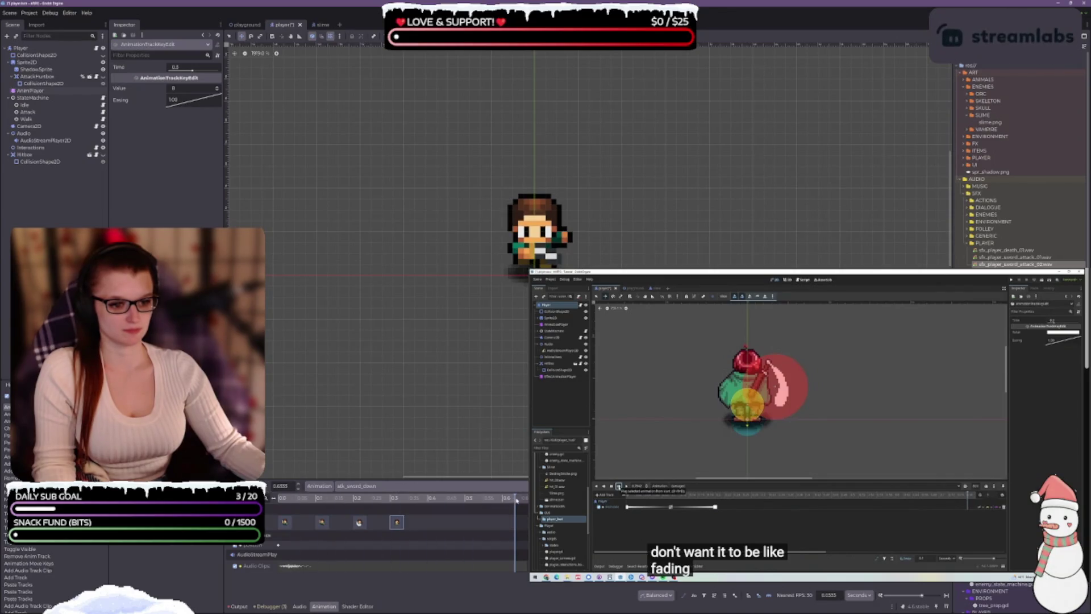
pyautogui.moveTo(508, 498); pyautogui.dragTo(429, 498)
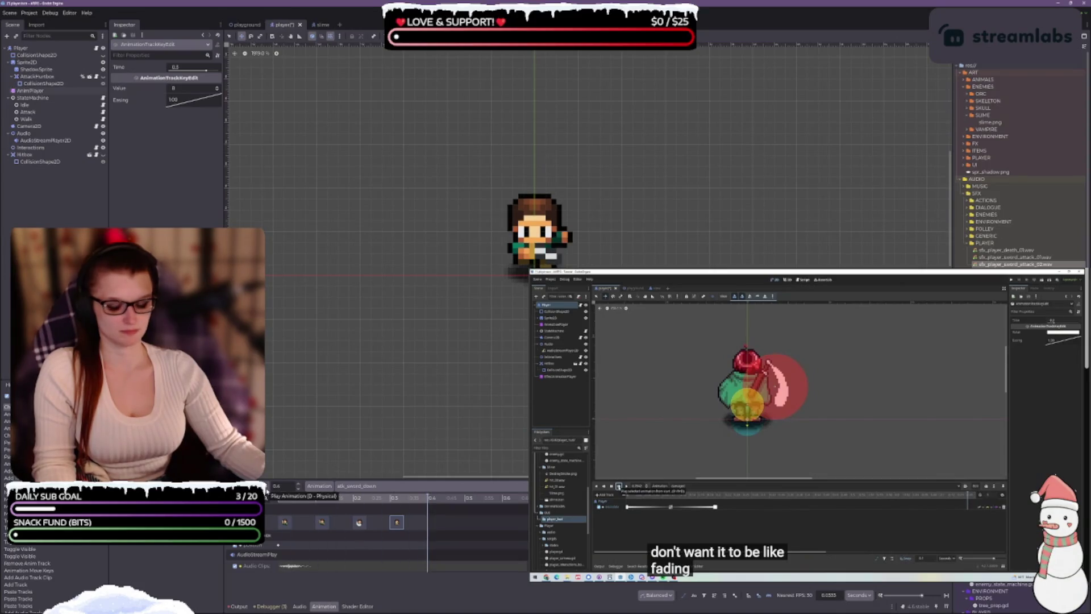
pyautogui.hotkey('ctrl', 's')
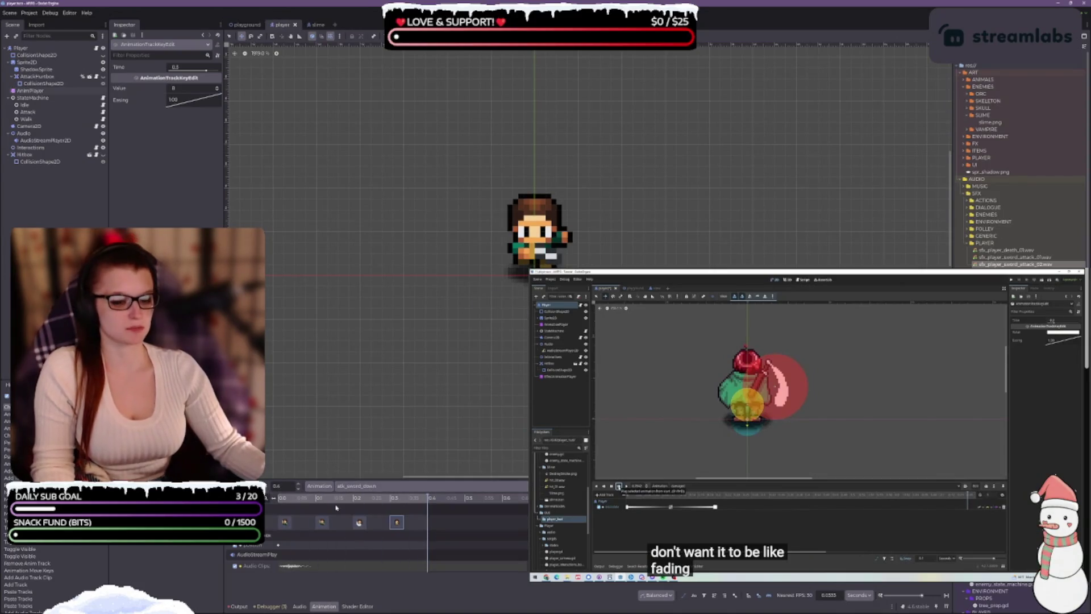
pyautogui.click(369, 486)
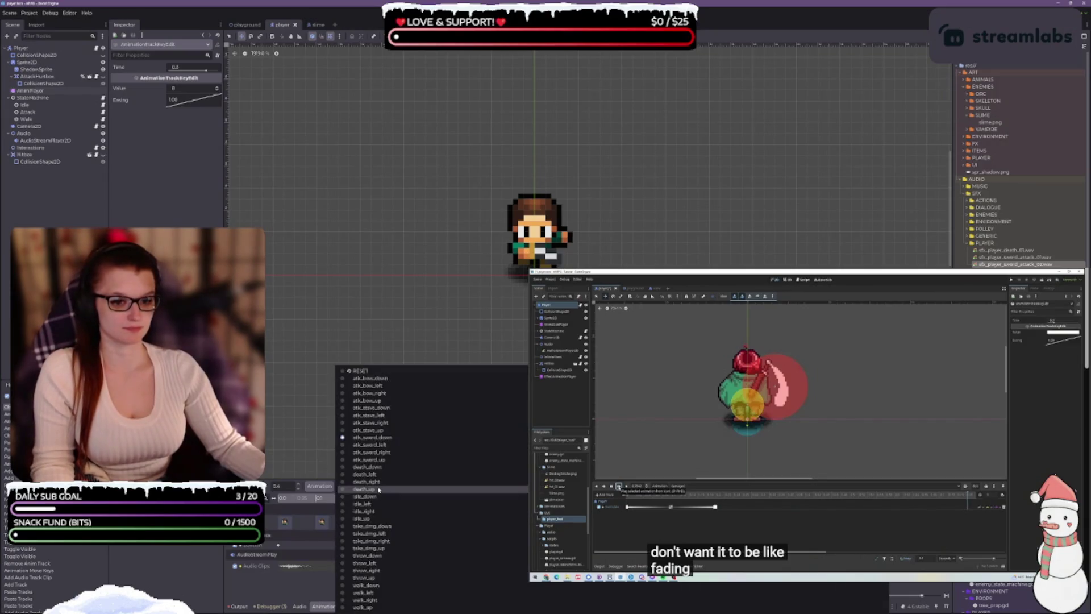
# Step: Retime atk_sword_left, pulling its later keyframes earlier and the 0.6 key to 0.3
pyautogui.click(391, 445)
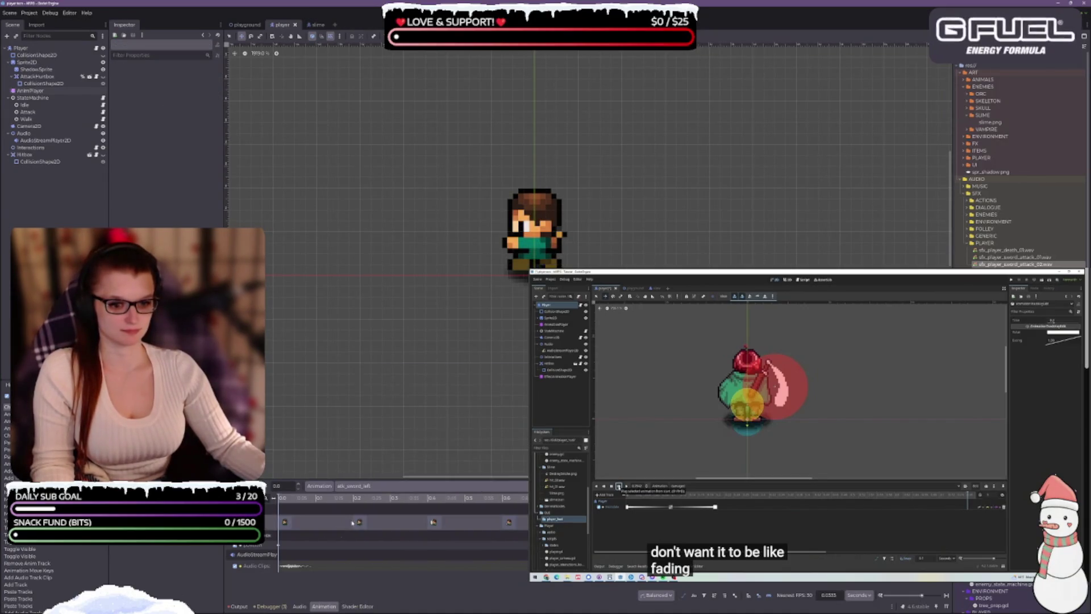
pyautogui.click(322, 522)
pyautogui.moveTo(433, 522); pyautogui.dragTo(370, 522)
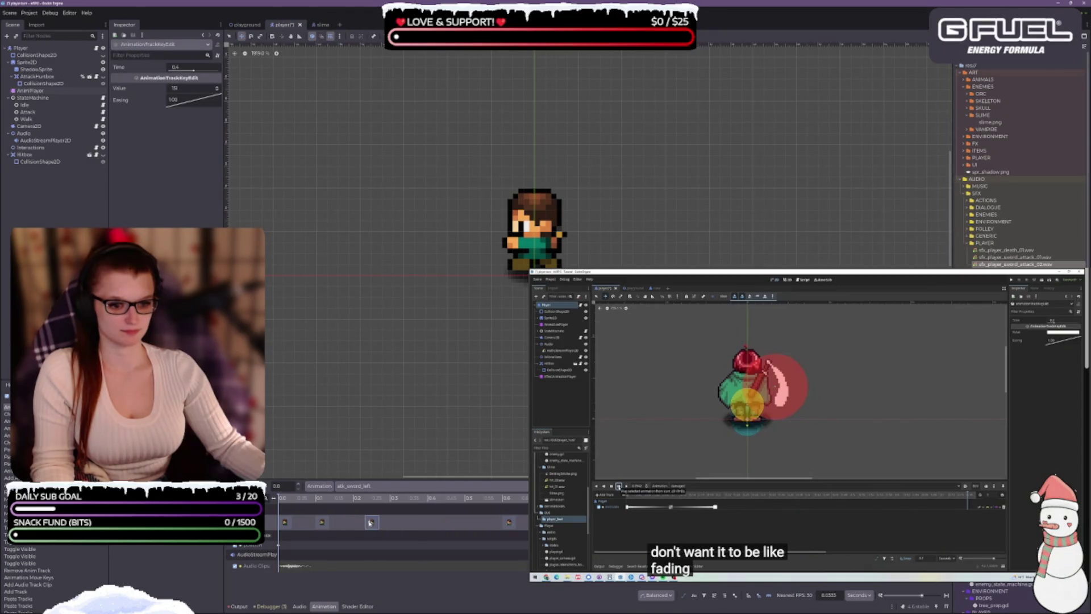
pyautogui.moveTo(509, 522); pyautogui.dragTo(396, 521)
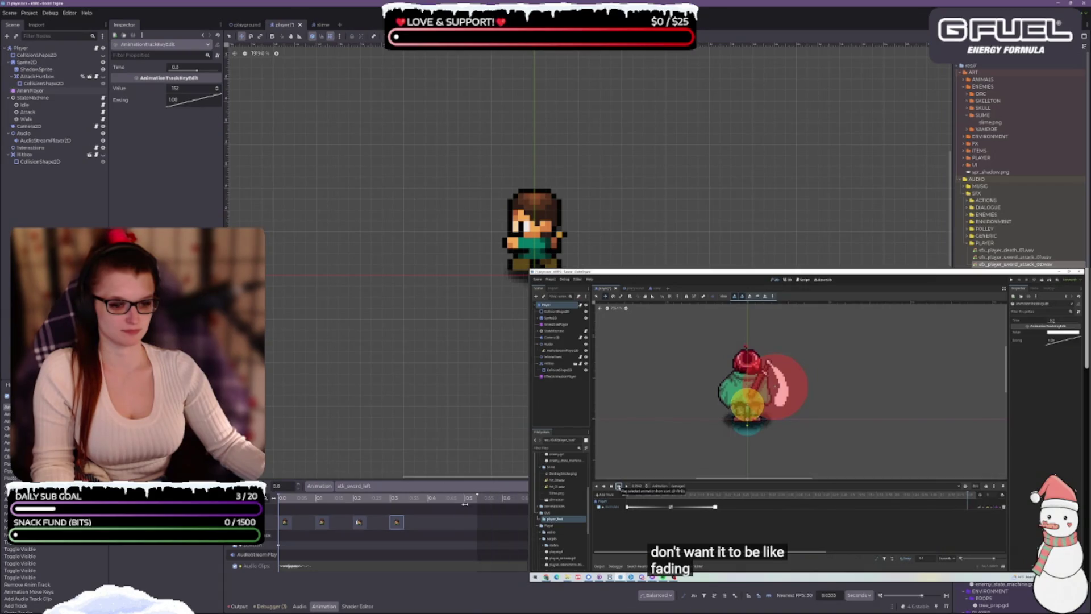
pyautogui.scroll(-3, 496, 530)
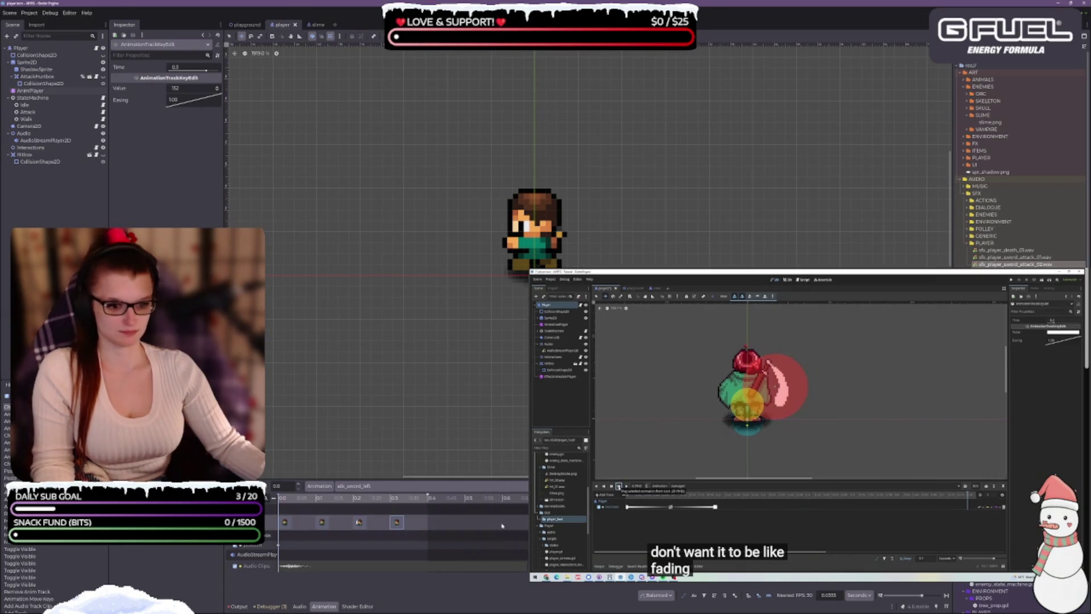
# Step: Retime atk_sword_right with keys at 0.1 and 0.3, and shorten its length
pyautogui.click(398, 487)
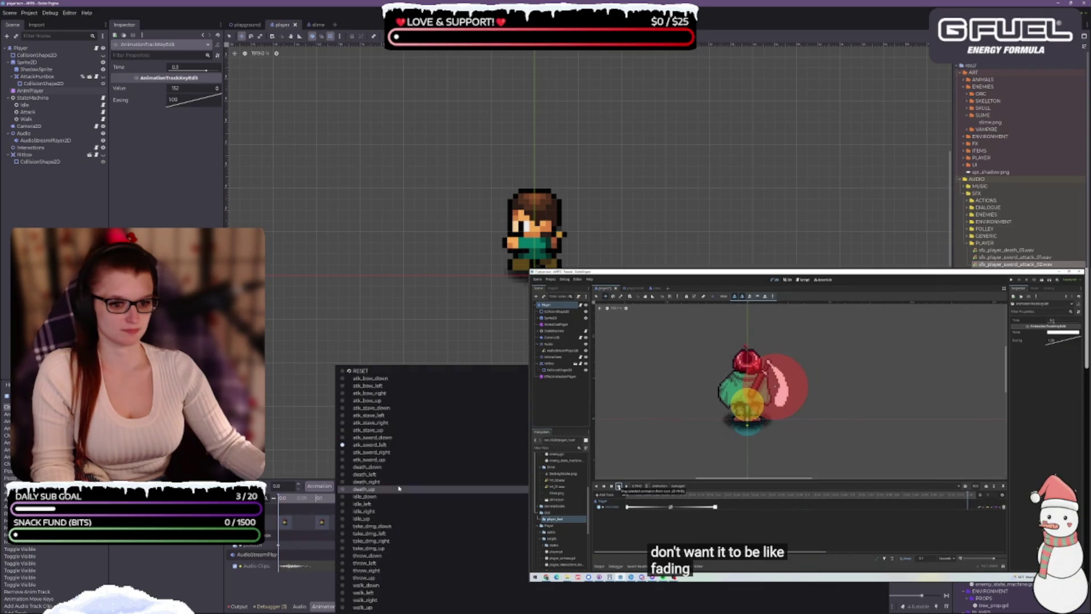
pyautogui.click(398, 453)
pyautogui.click(347, 522)
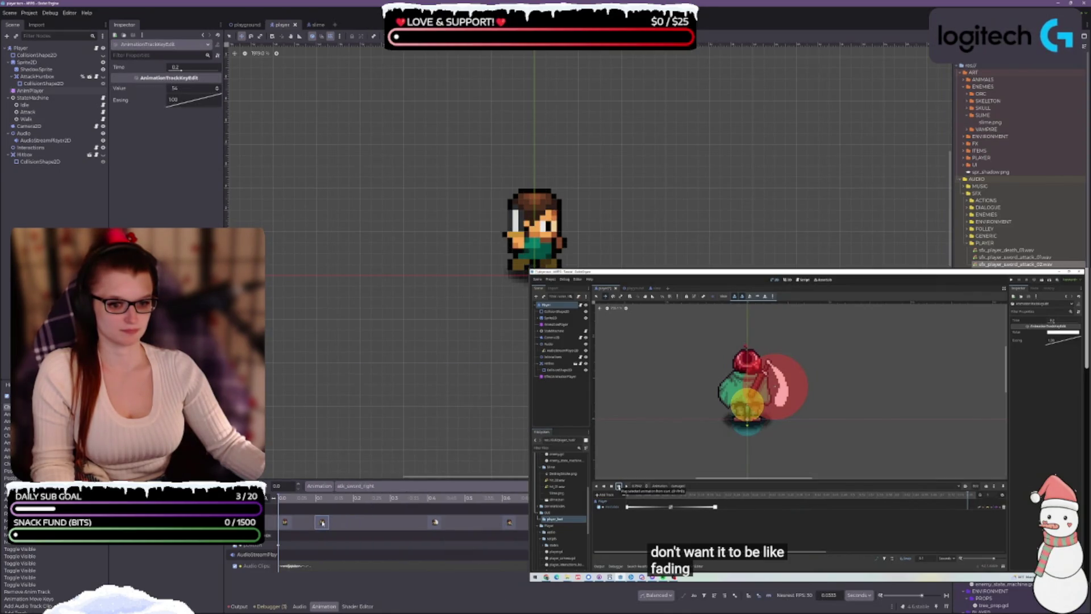
pyautogui.moveTo(322, 523); pyautogui.dragTo(360, 522)
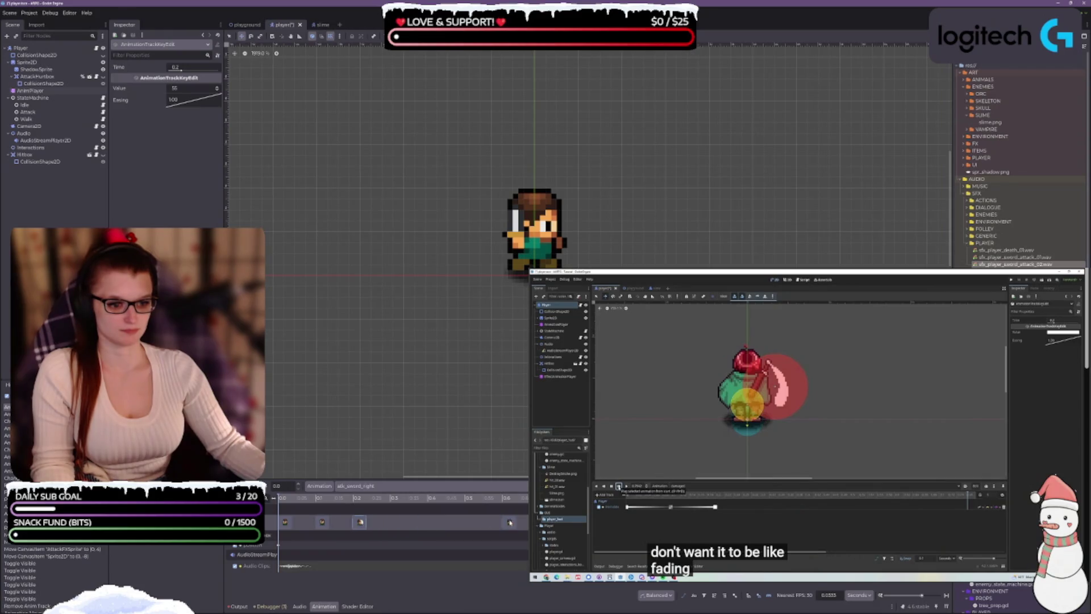
pyautogui.moveTo(510, 522); pyautogui.dragTo(397, 522)
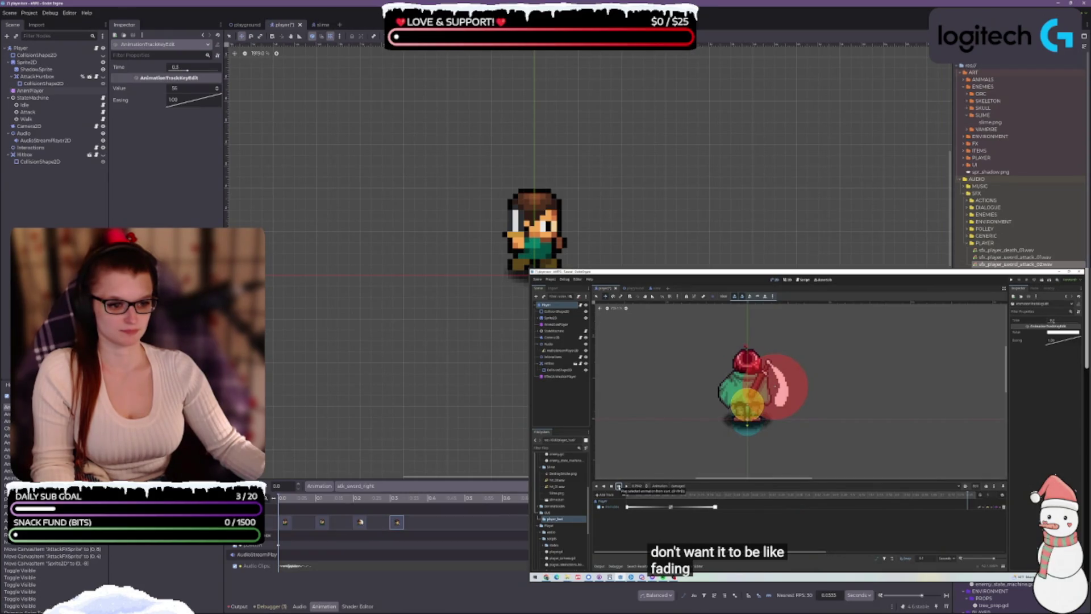
pyautogui.moveTo(528, 496); pyautogui.dragTo(428, 496)
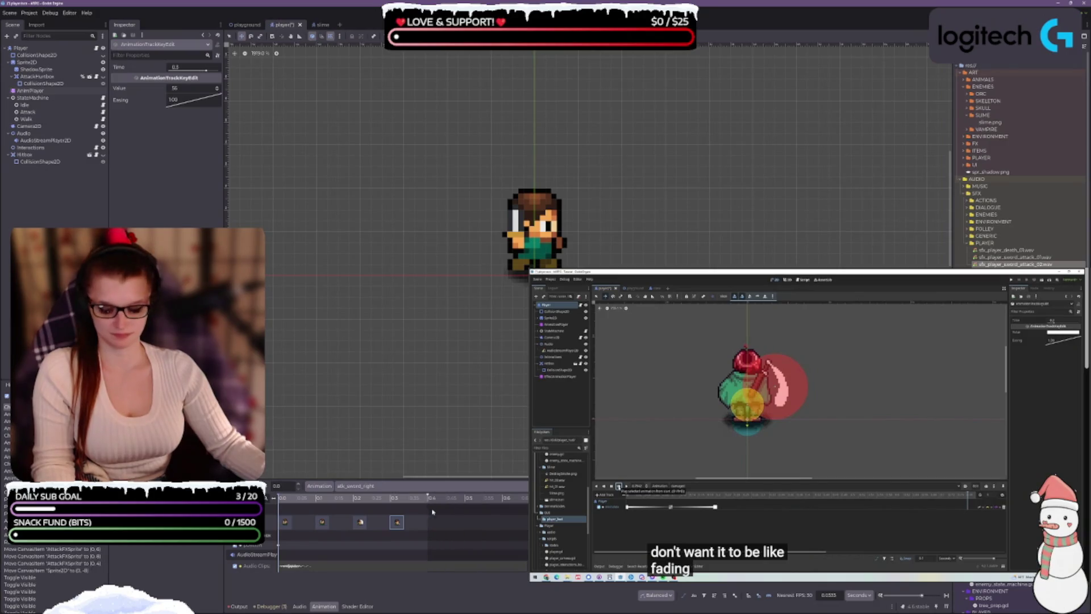
pyautogui.click(420, 486)
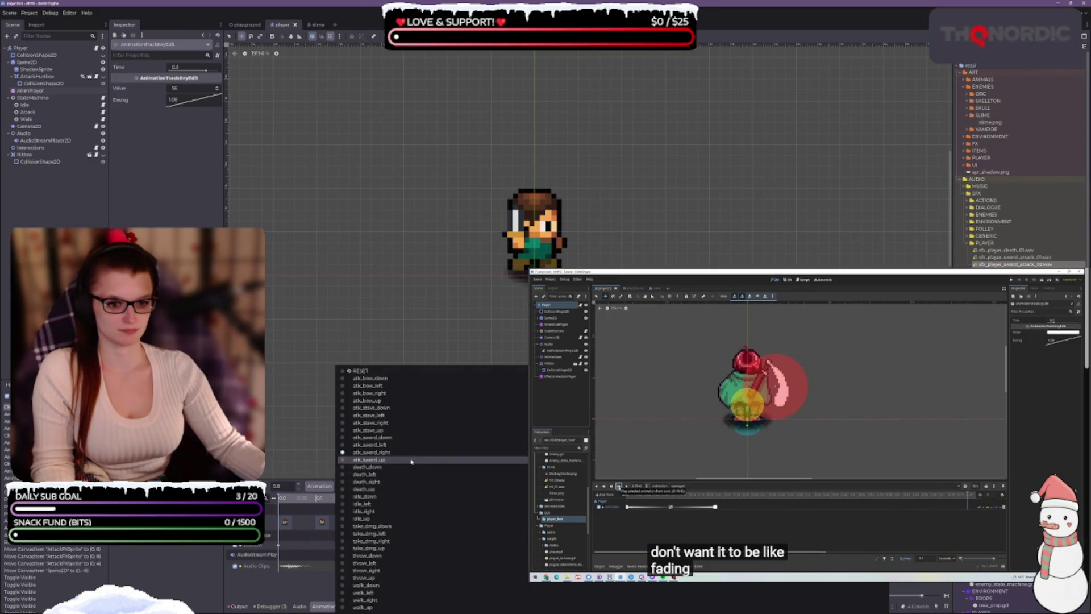
# Step: Pull atk_sword_up's keyframes earlier, cut its length to 0.4, and preview it
pyautogui.click(410, 460)
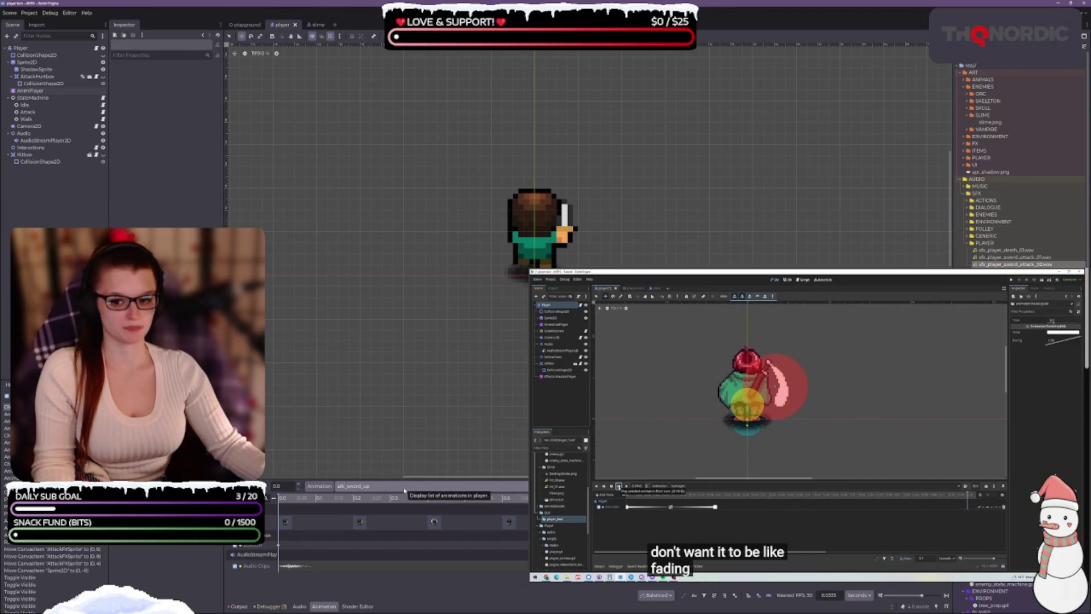
pyautogui.moveTo(360, 522); pyautogui.dragTo(310, 522)
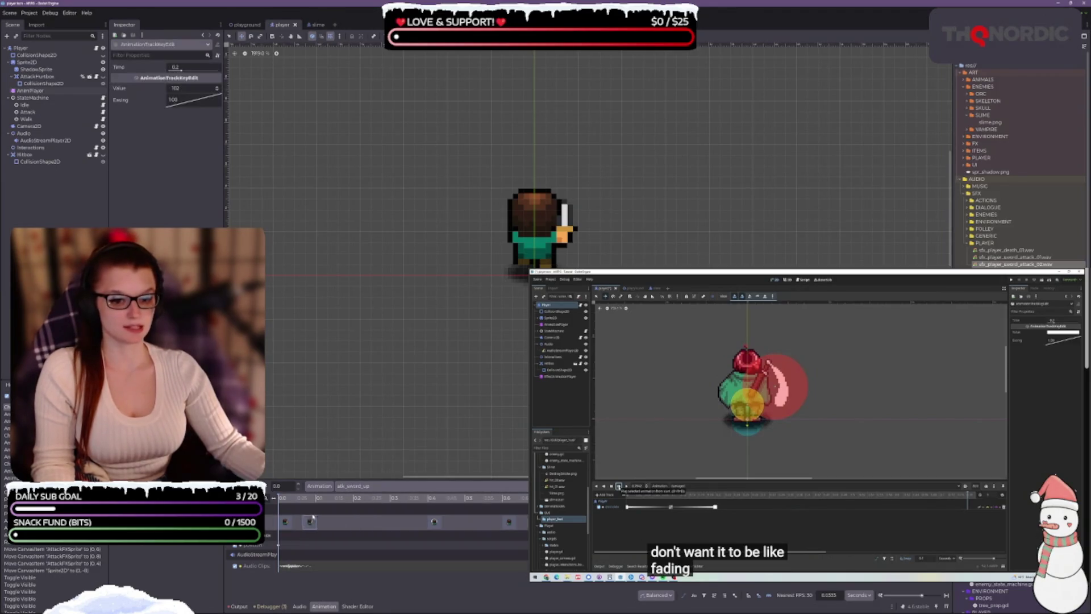
pyautogui.moveTo(434, 522); pyautogui.dragTo(358, 522)
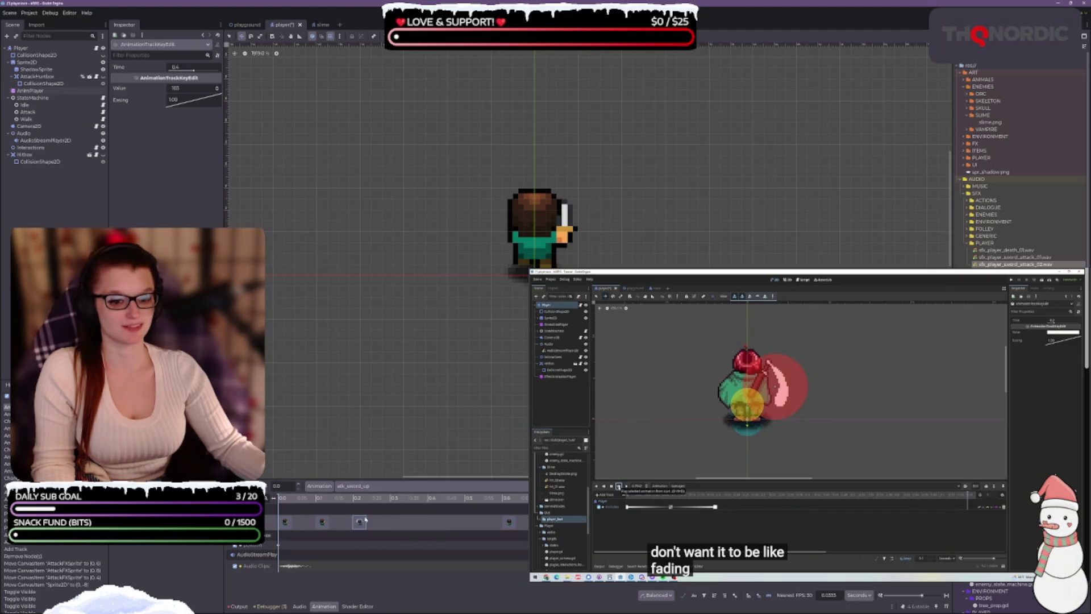
pyautogui.moveTo(509, 522); pyautogui.dragTo(397, 523)
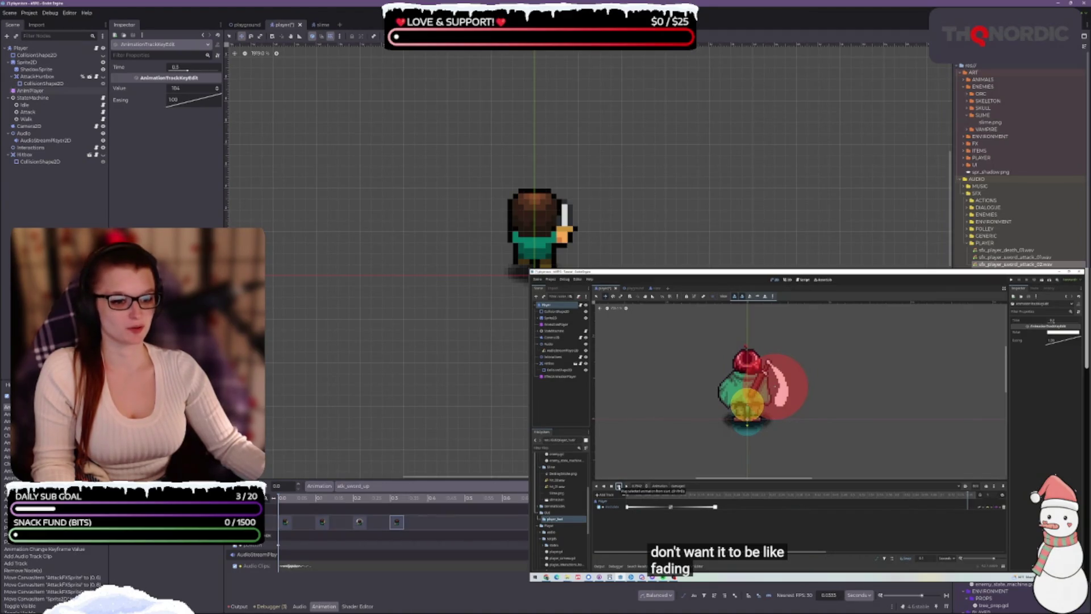
pyautogui.moveTo(516, 504); pyautogui.dragTo(428, 500)
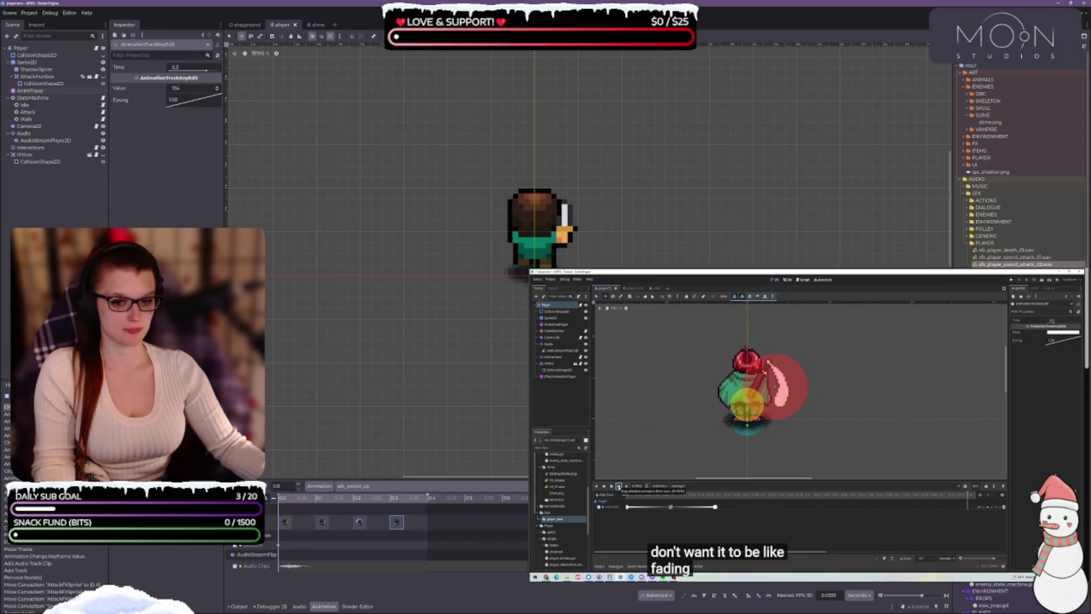
pyautogui.click(267, 487)
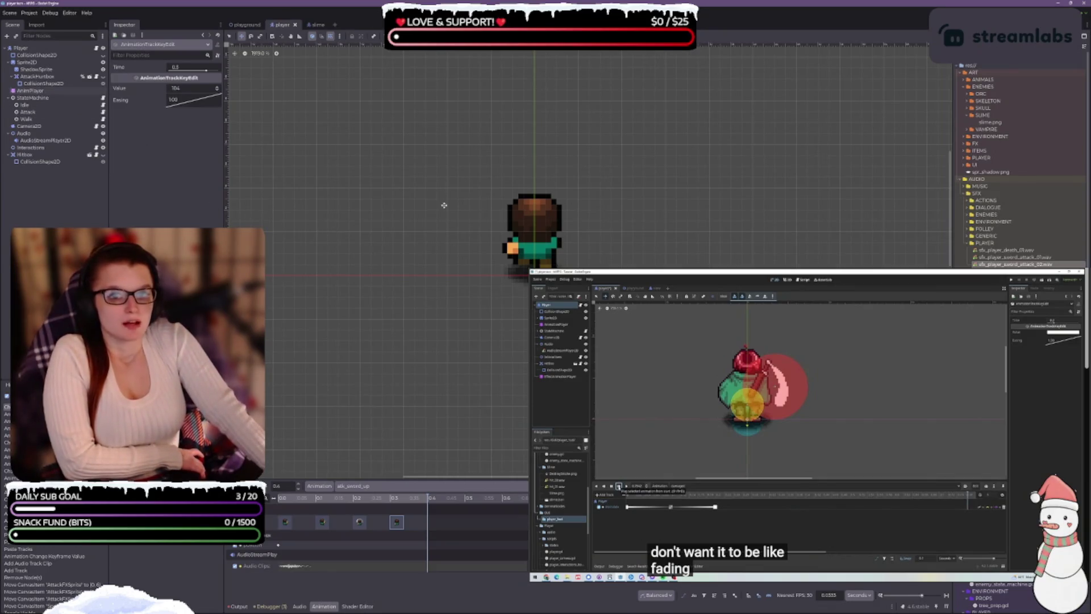
pyautogui.click(435, 486)
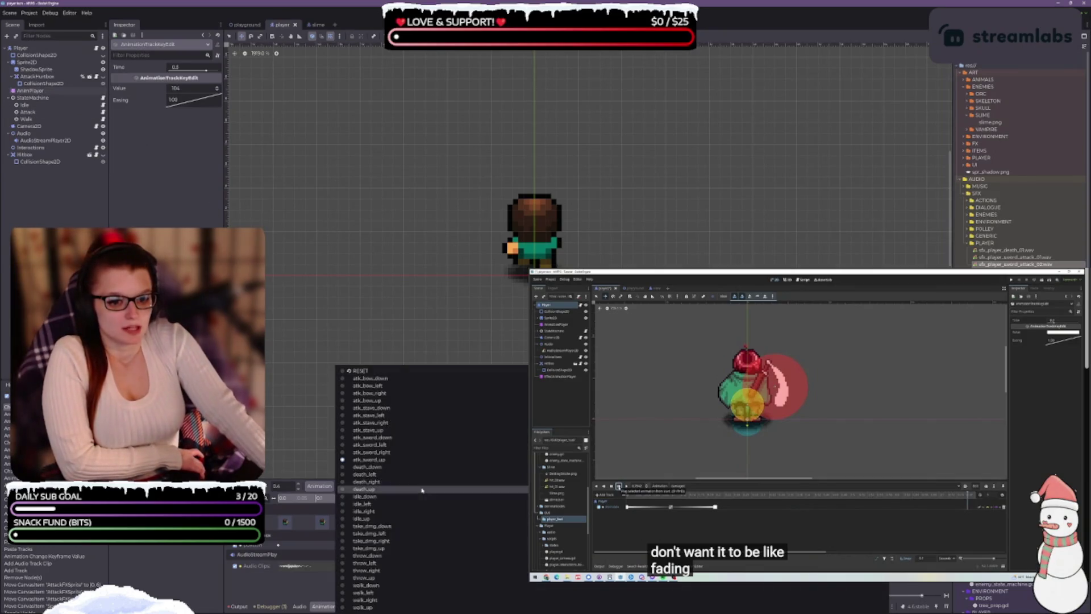
# Step: Load the atk_sword_down animation and unhide the AttackHurtbox node so its red collision circle shows
pyautogui.click(432, 438)
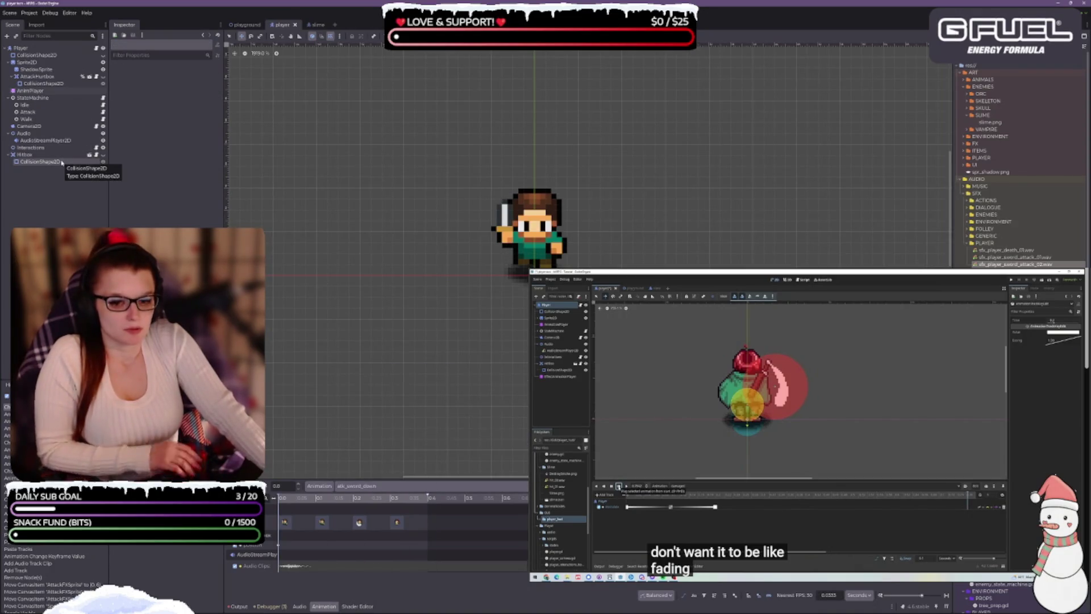
pyautogui.click(52, 78)
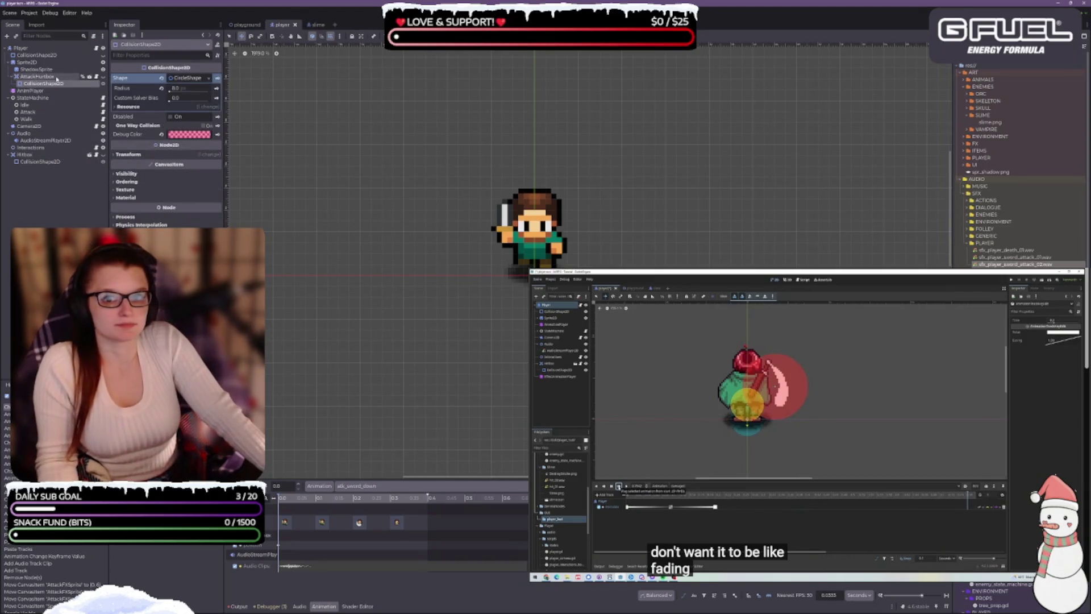
pyautogui.click(103, 83)
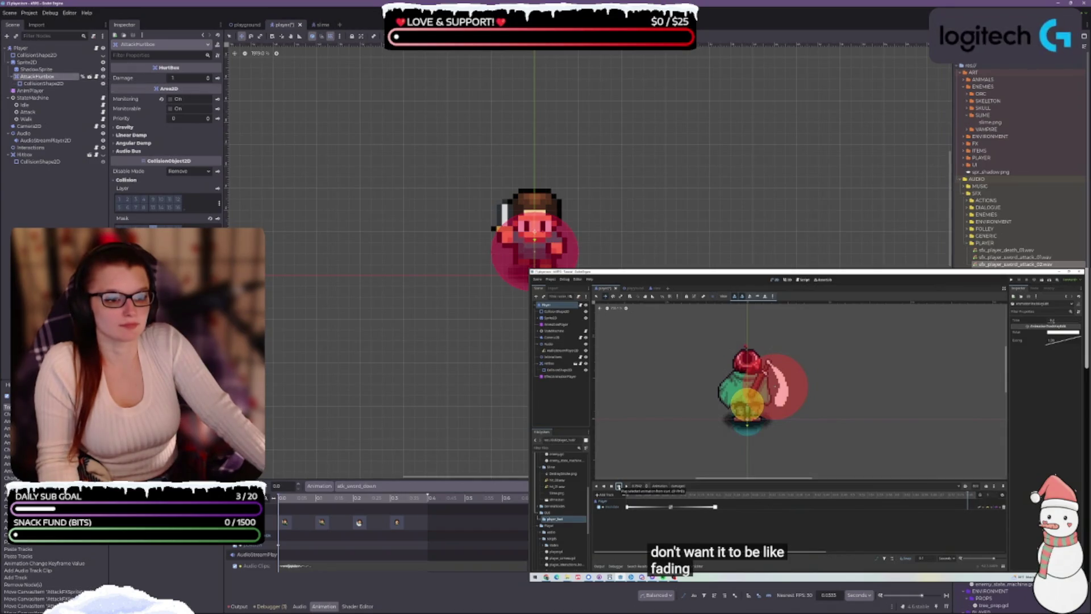
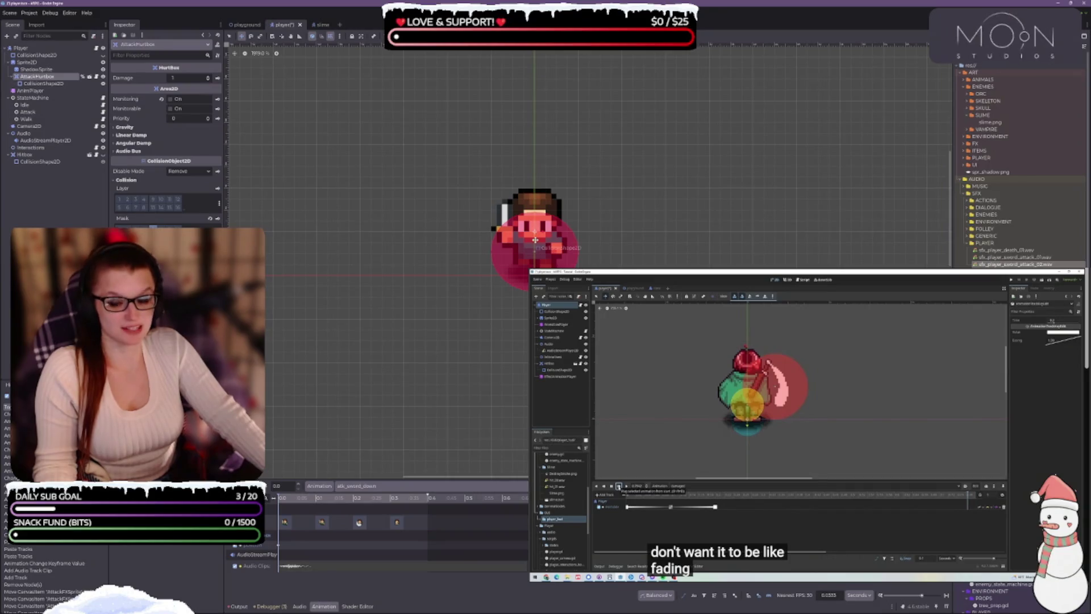
# Step: Lower the AttackHurtbox circle about 20 px below the character's face at 0.4 s
pyautogui.moveTo(536, 239); pyautogui.dragTo(536, 260)
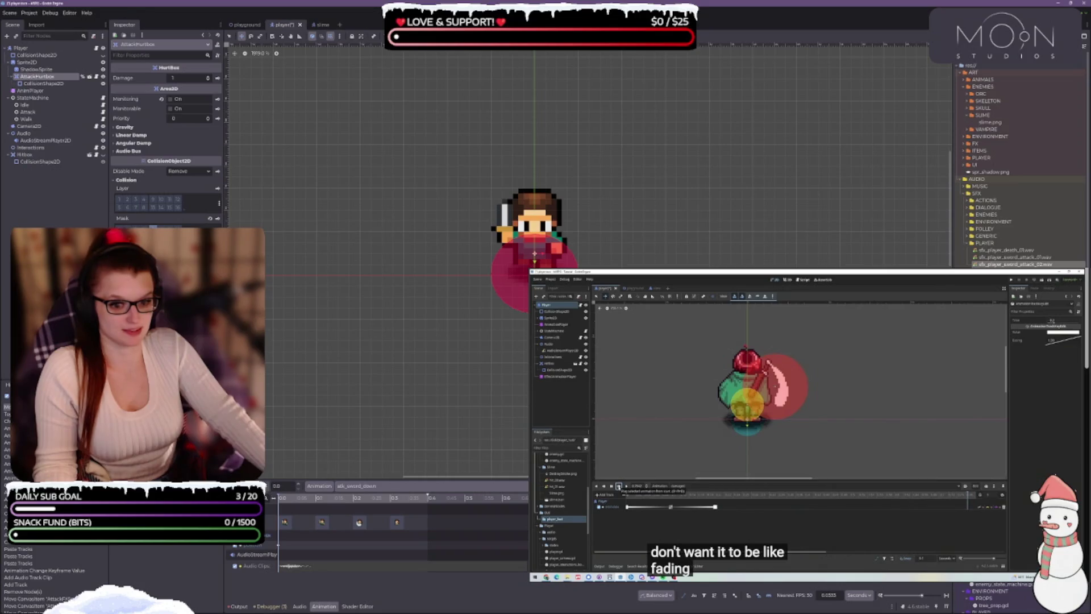
pyautogui.hotkey('ctrl', 'z')
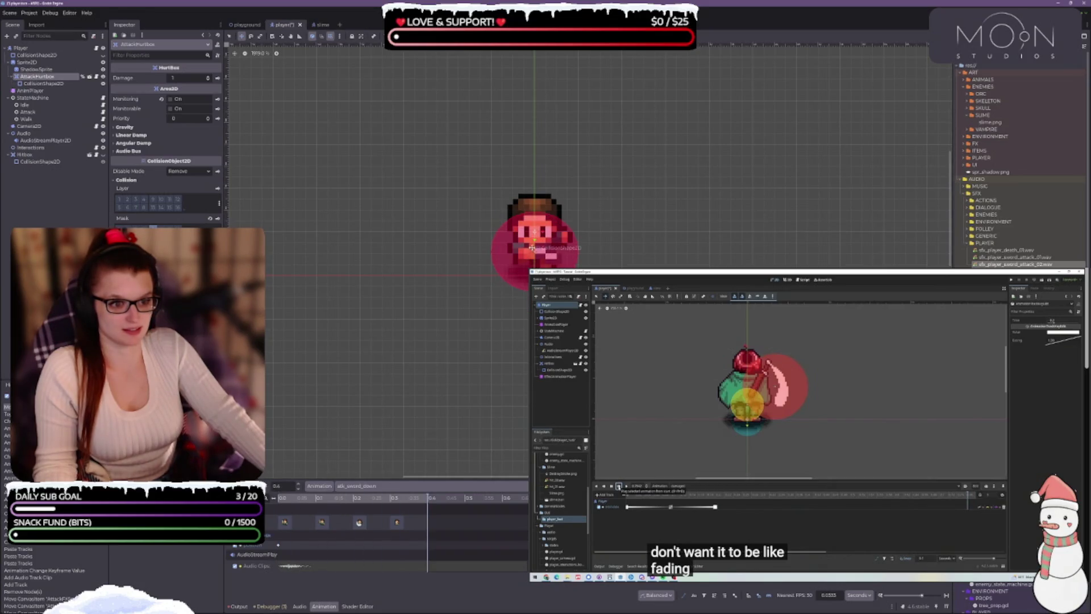
pyautogui.moveTo(535, 240)
pyautogui.mouseDown()
pyautogui.moveTo(536, 256)
pyautogui.moveTo(535, 243)
pyautogui.mouseUp()
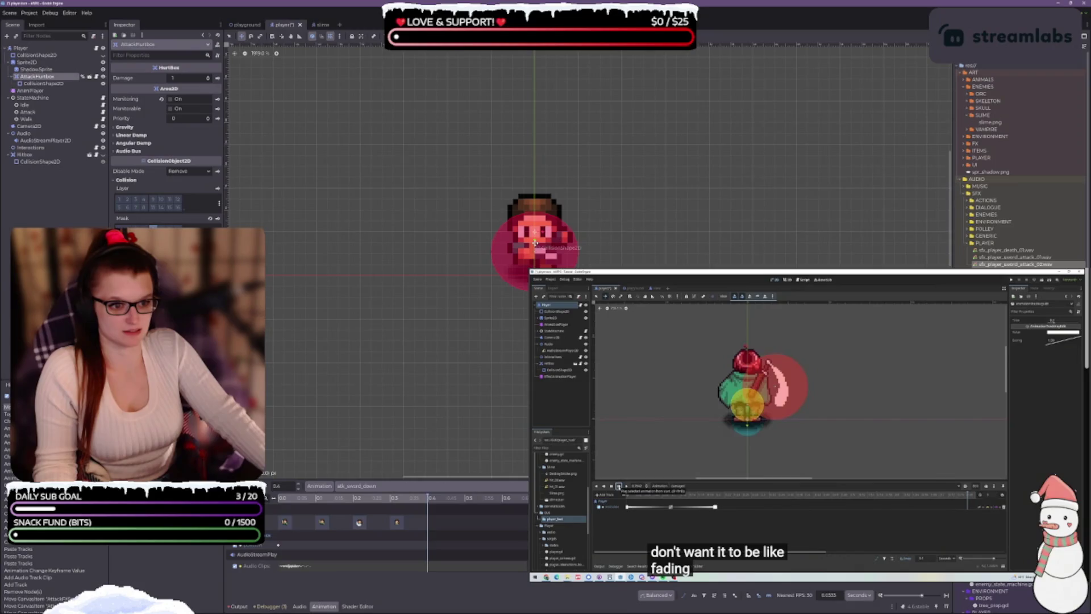
pyautogui.moveTo(535, 243); pyautogui.dragTo(535, 256)
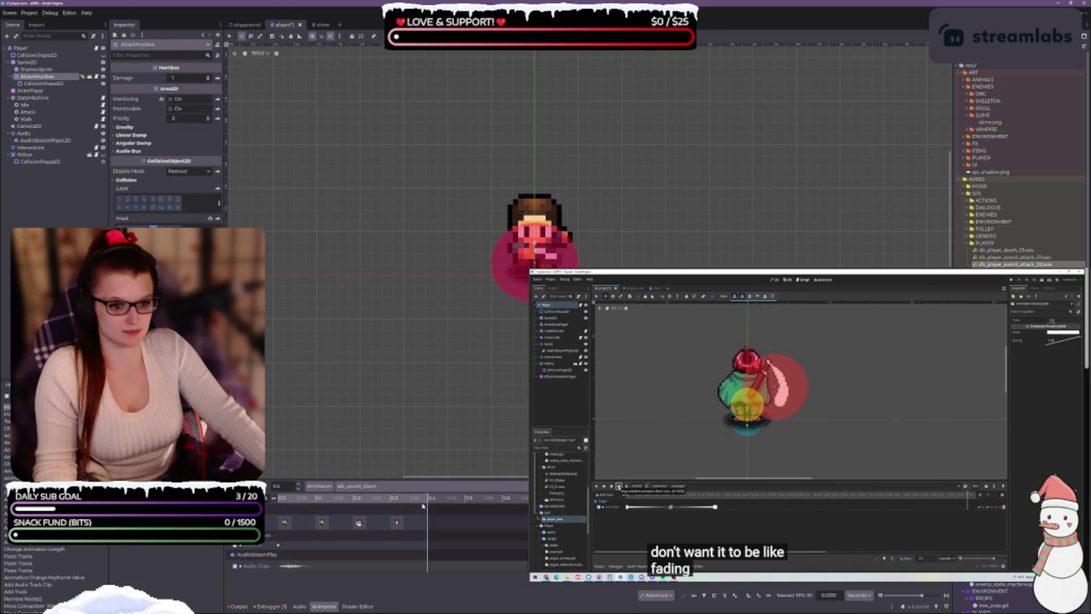
# Step: Rewind atk_sword_down to 0, check its first keyframe, and show the AnimPlayer properties
pyautogui.moveTo(430, 498); pyautogui.dragTo(282, 498)
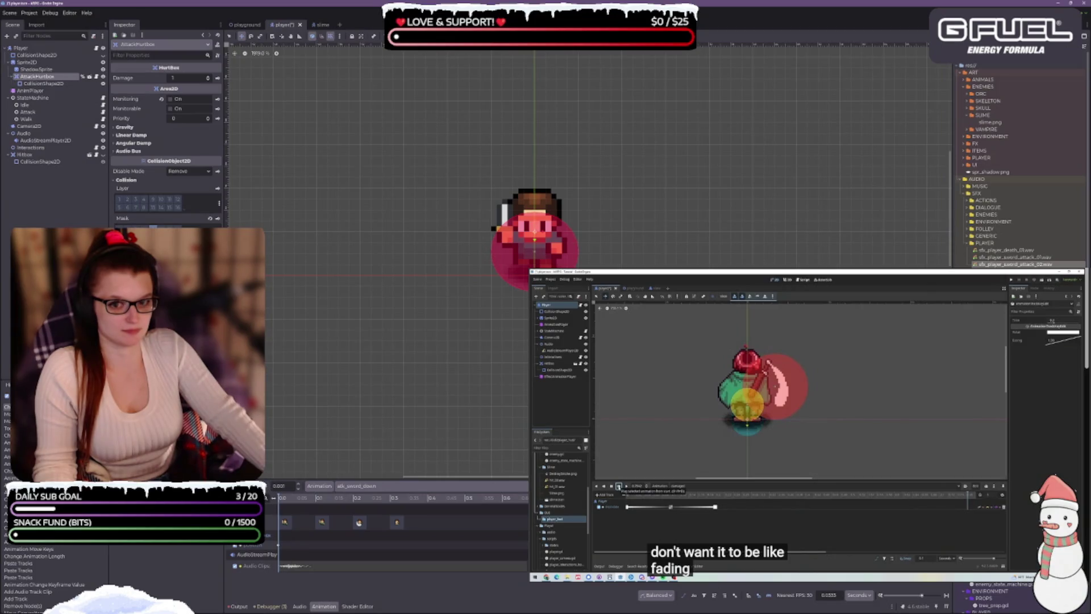
pyautogui.click(279, 570)
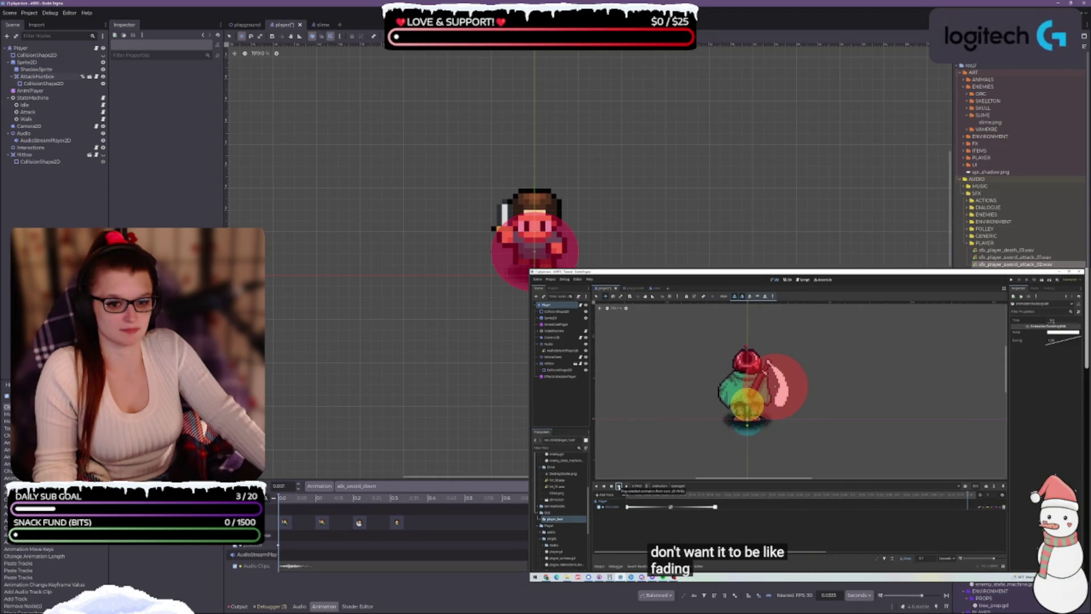
pyautogui.click(285, 523)
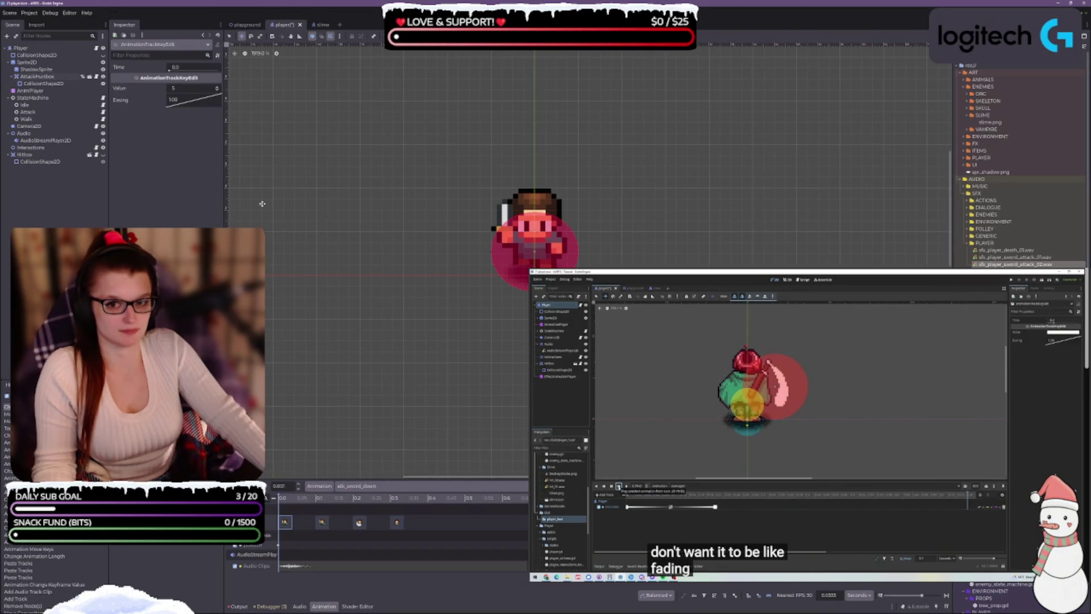
pyautogui.click(57, 91)
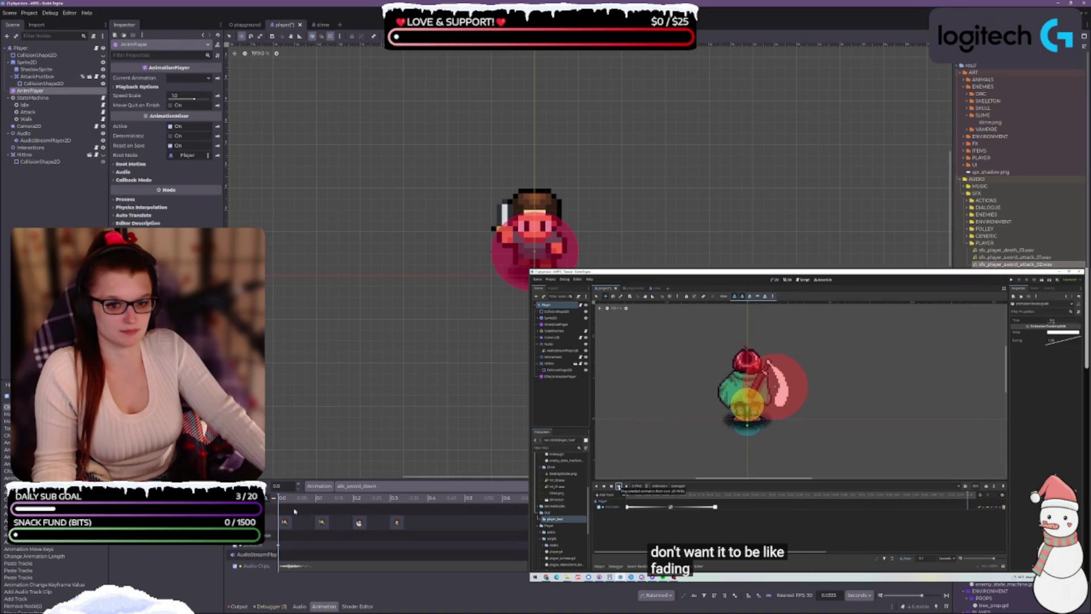
# Step: Compare keyframes by switching the animation to atk_sword_left and back to atk_sword_down
pyautogui.click(356, 485)
pyautogui.click(377, 445)
pyautogui.click(364, 485)
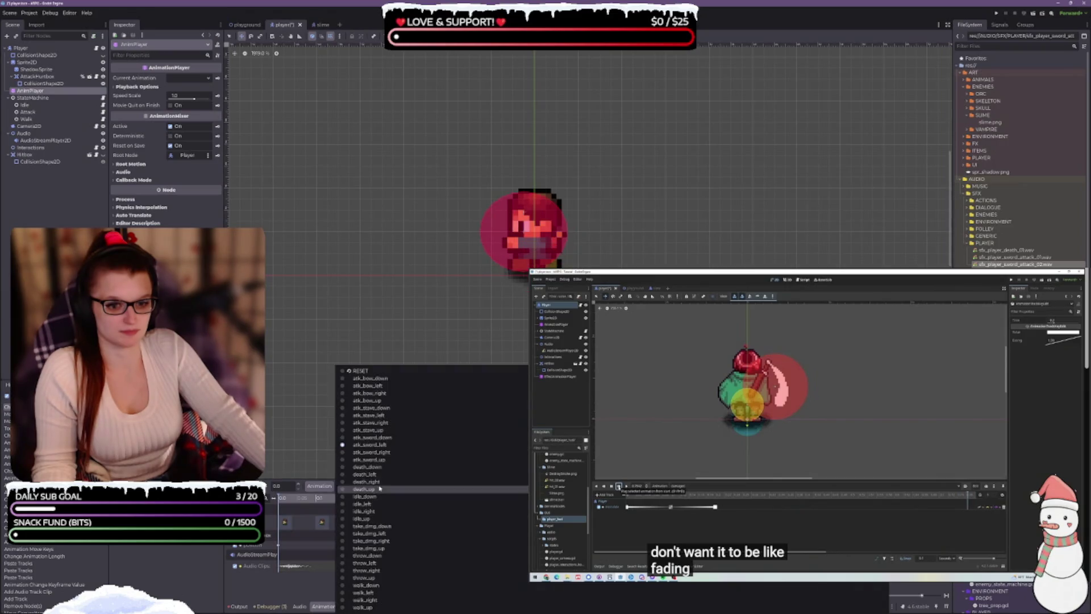
pyautogui.click(386, 442)
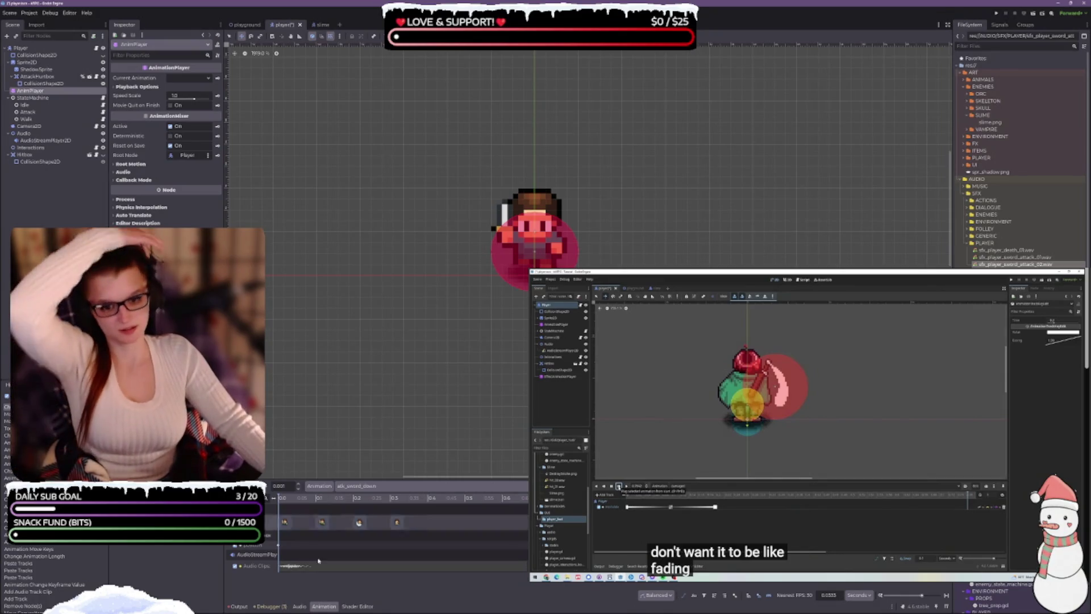
# Step: Inspect the position track's first keyframe, save the player scene, and move the preview to 0.3667 s
pyautogui.click(279, 546)
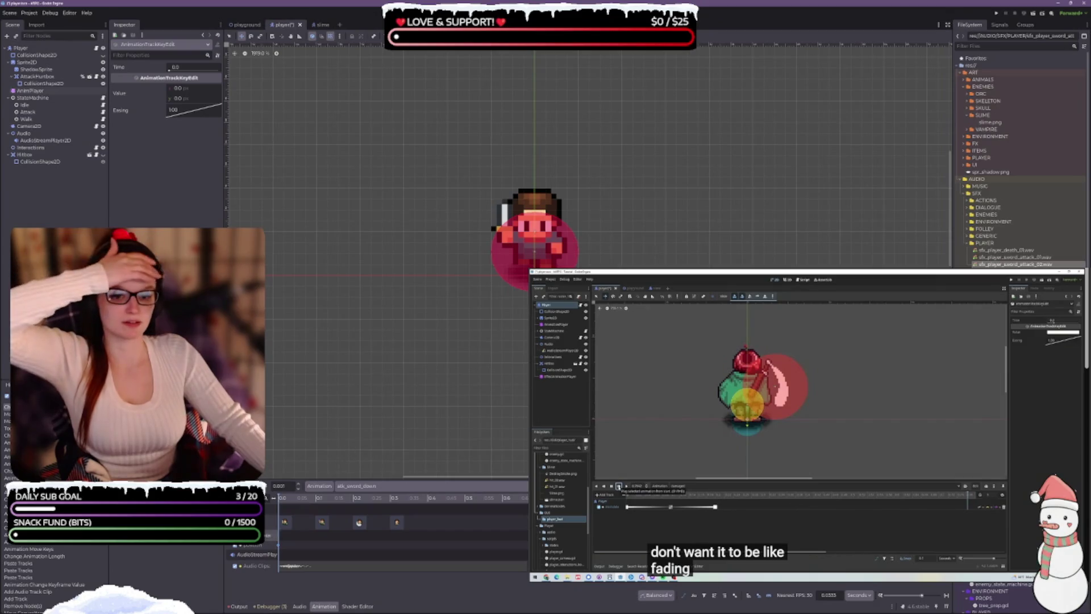
pyautogui.click(30, 91)
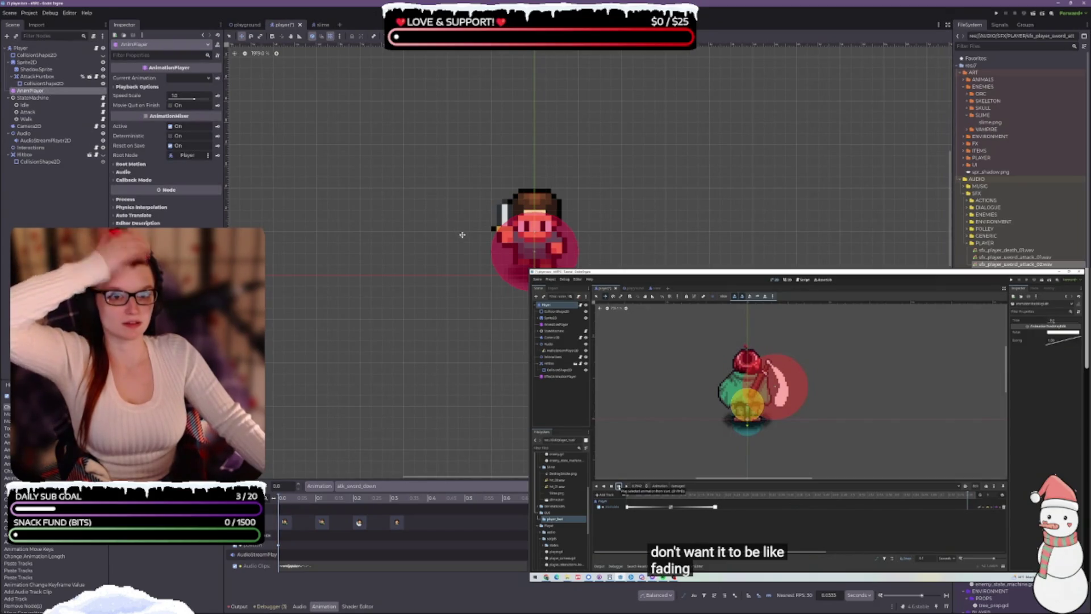
pyautogui.hotkey('ctrl', 's')
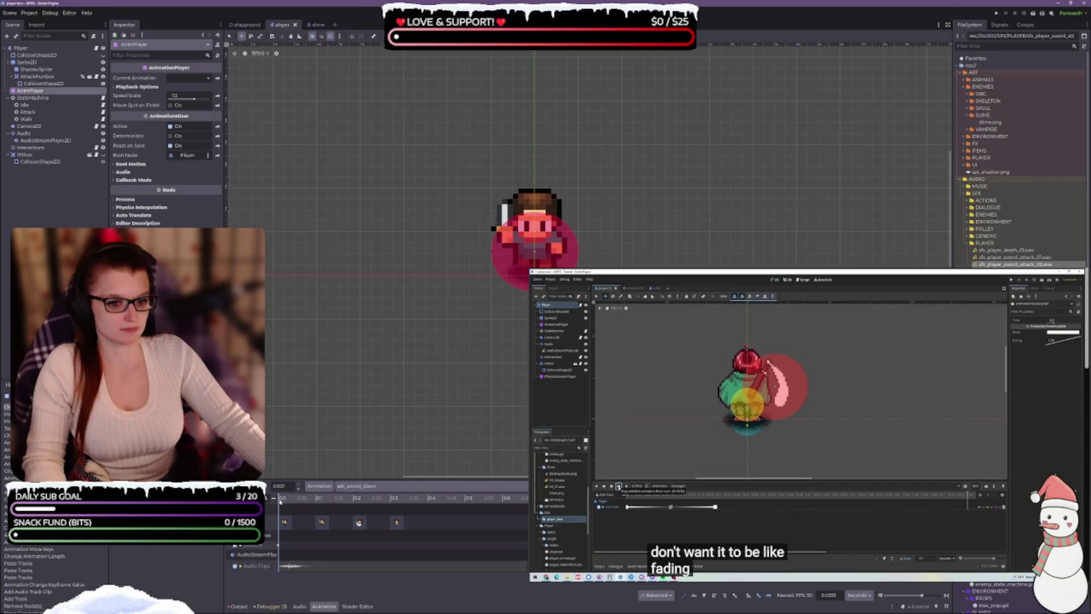
pyautogui.click(425, 496)
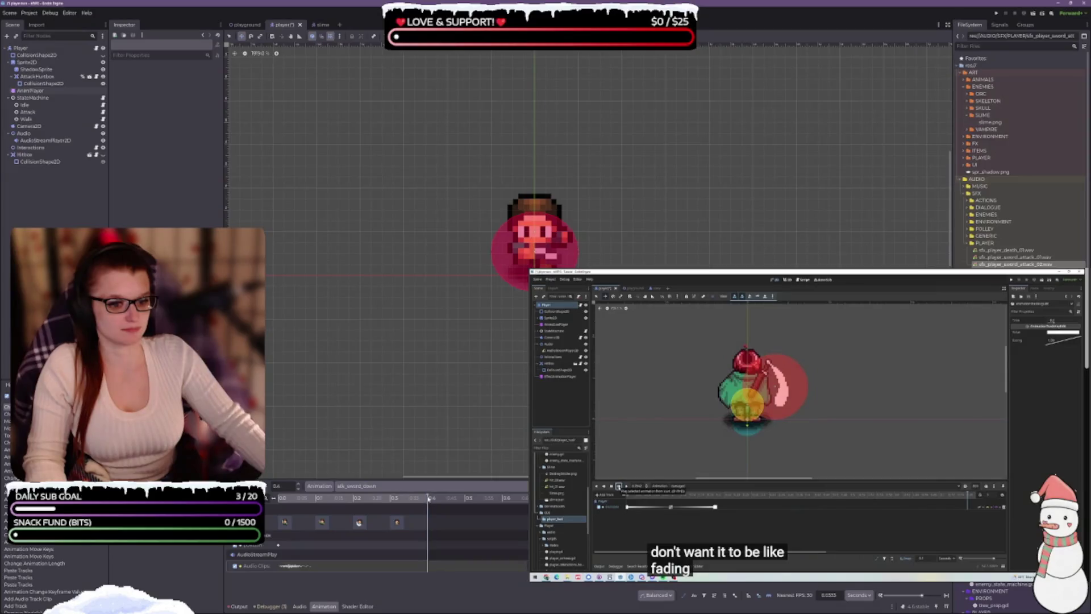
# Step: At 0 s, nudge the AttackHurtbox circle down over the sprite and play atk_sword_down
pyautogui.moveTo(418, 500); pyautogui.dragTo(279, 499)
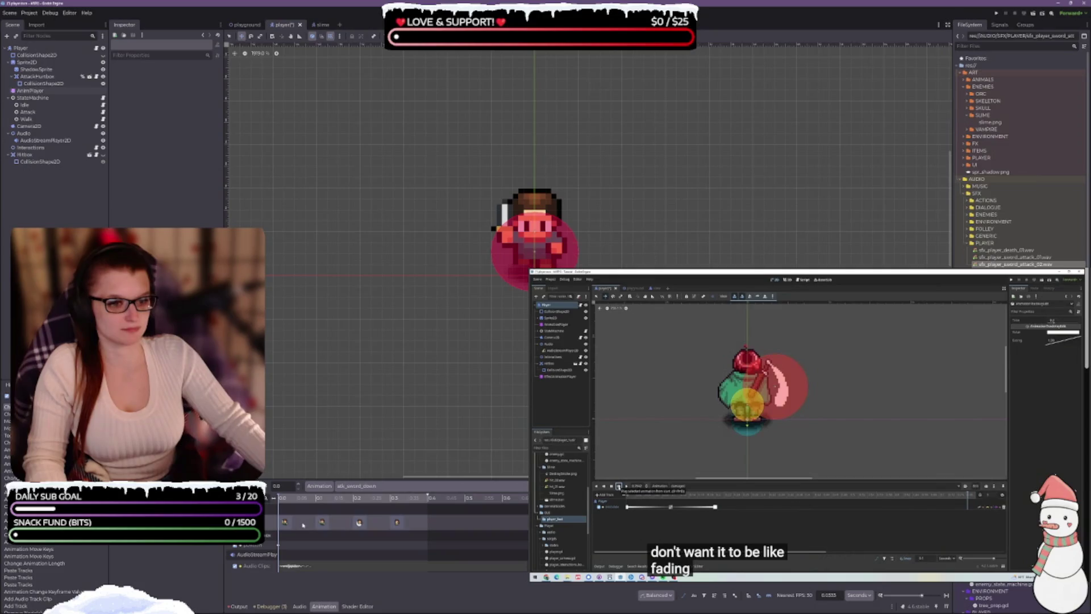
pyautogui.click(278, 549)
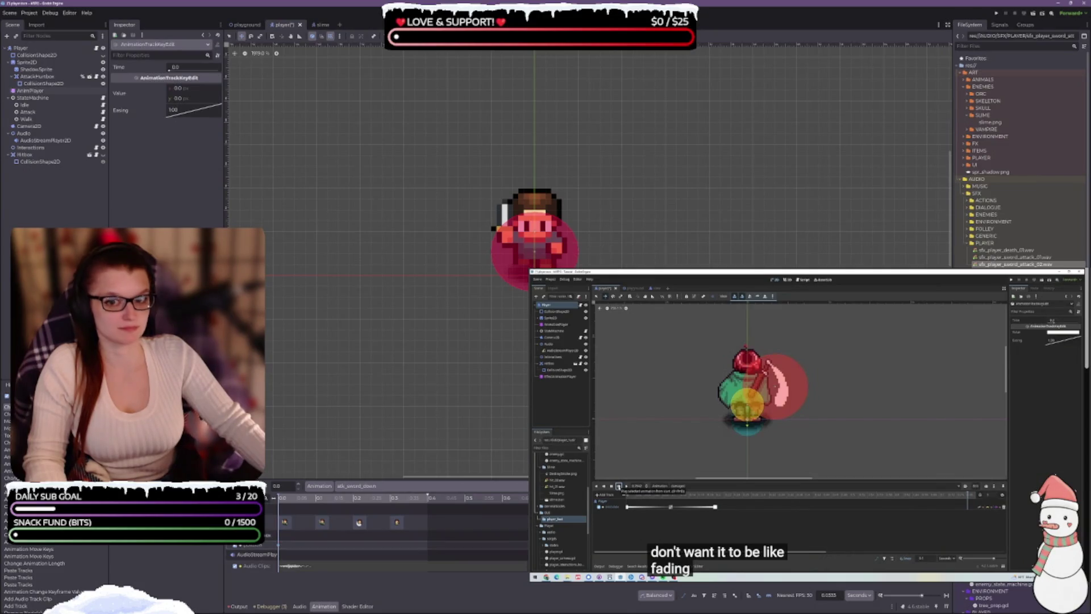
pyautogui.click(54, 77)
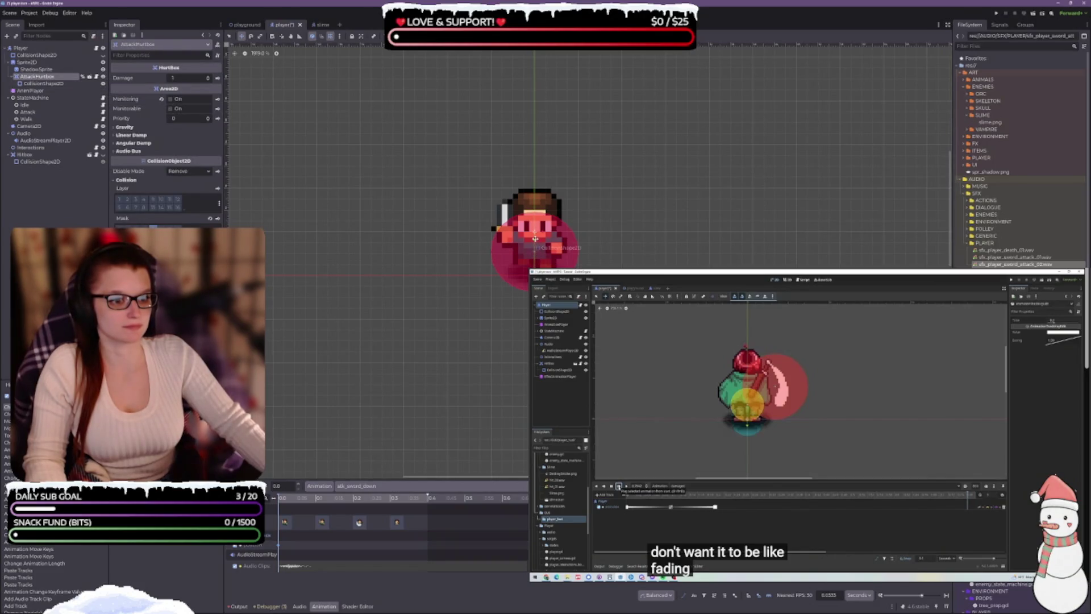
pyautogui.moveTo(535, 239); pyautogui.dragTo(533, 257)
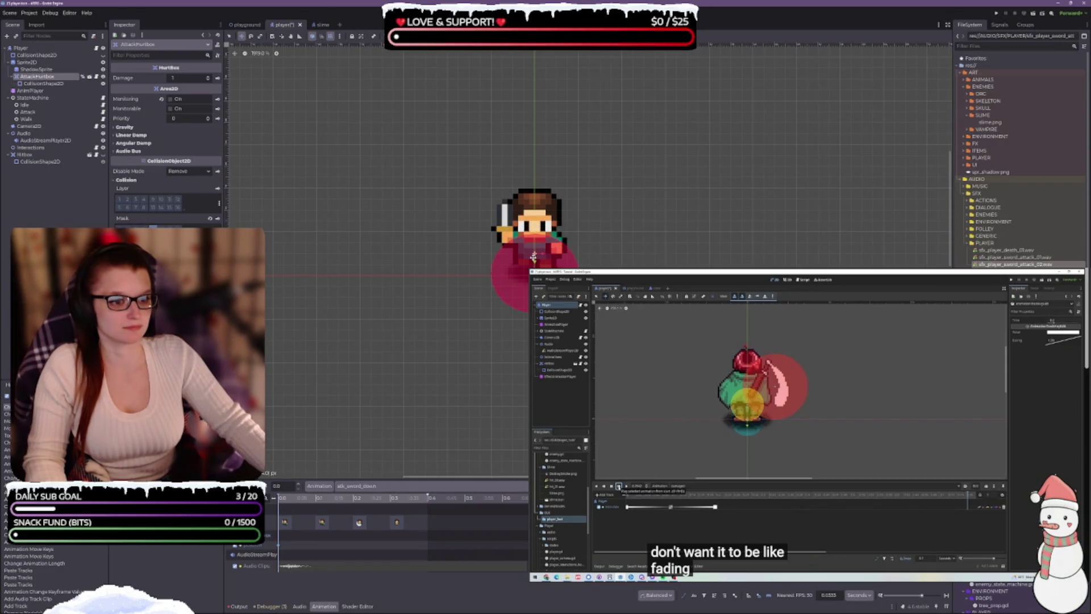
pyautogui.moveTo(534, 257); pyautogui.dragTo(534, 259)
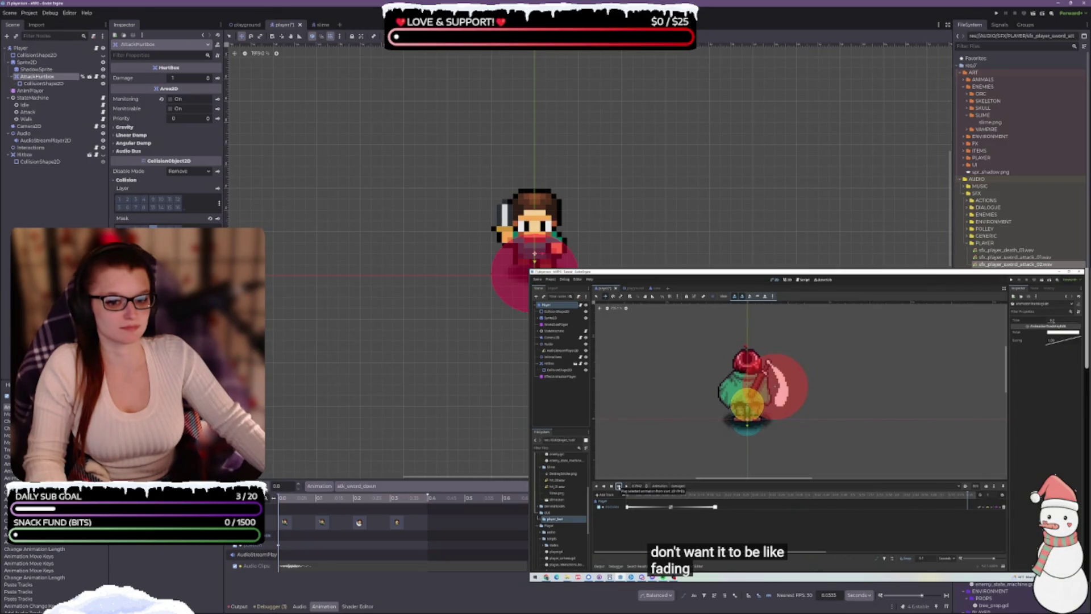
pyautogui.click(268, 487)
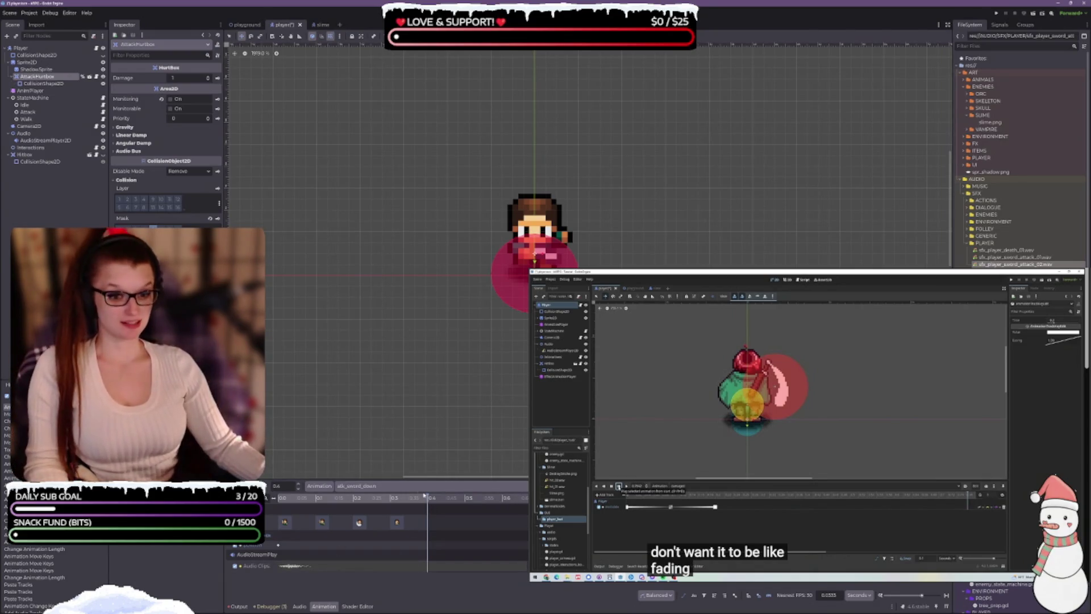
pyautogui.click(414, 488)
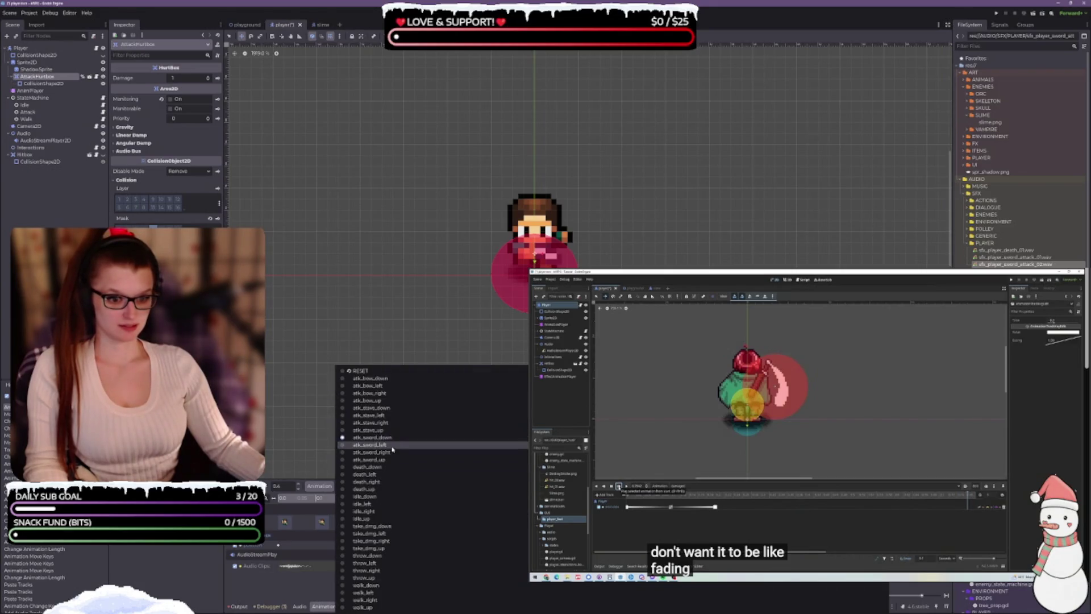
# Step: In atk_sword_left, move the hurtbox circle to the character's left and preview the animation
pyautogui.click(373, 444)
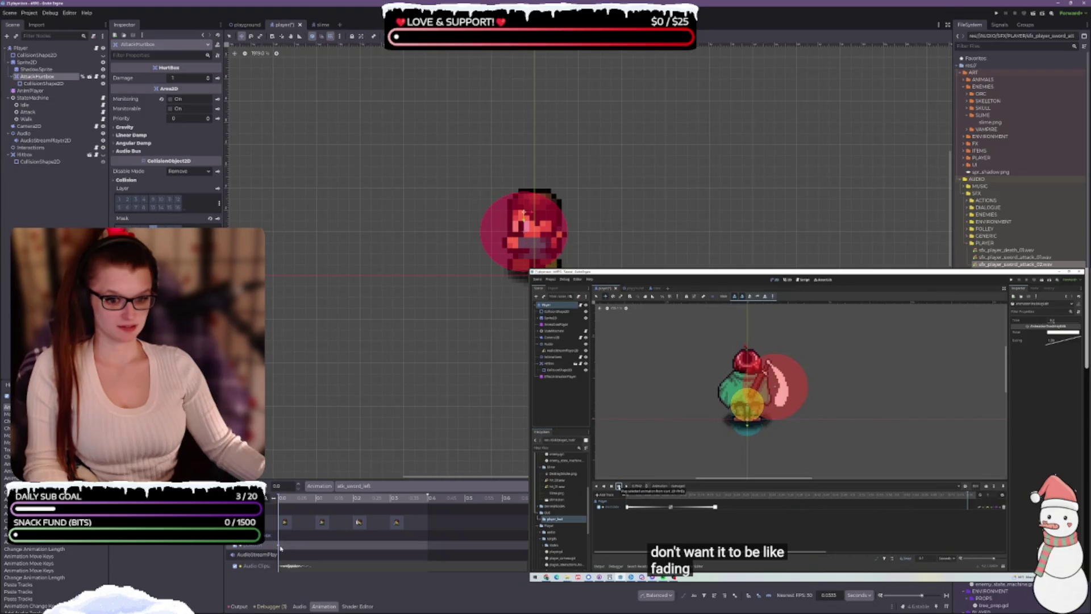
pyautogui.moveTo(279, 546)
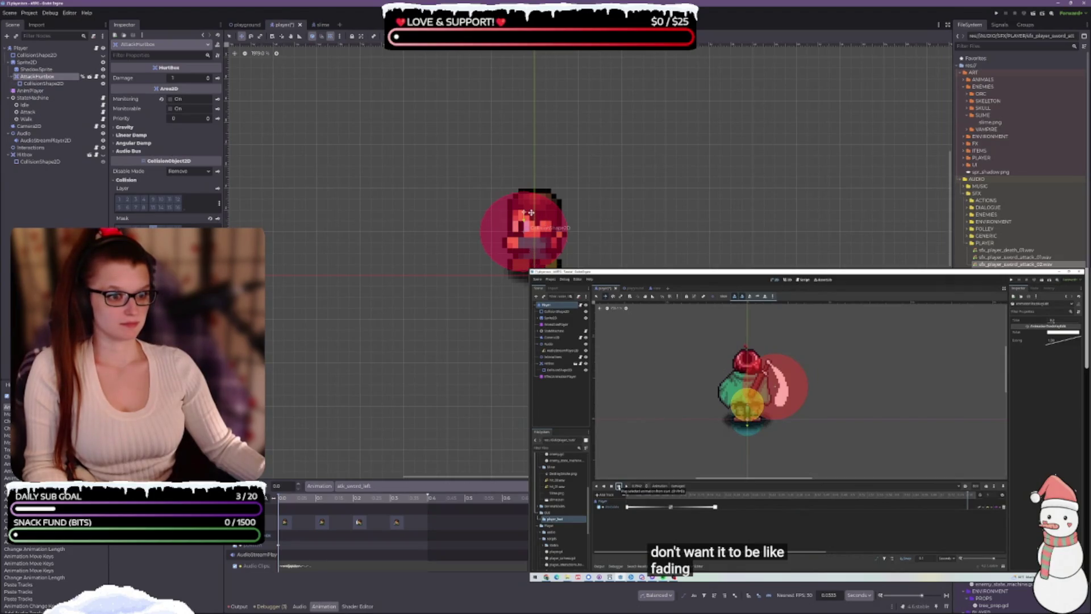
pyautogui.moveTo(531, 212); pyautogui.dragTo(525, 212)
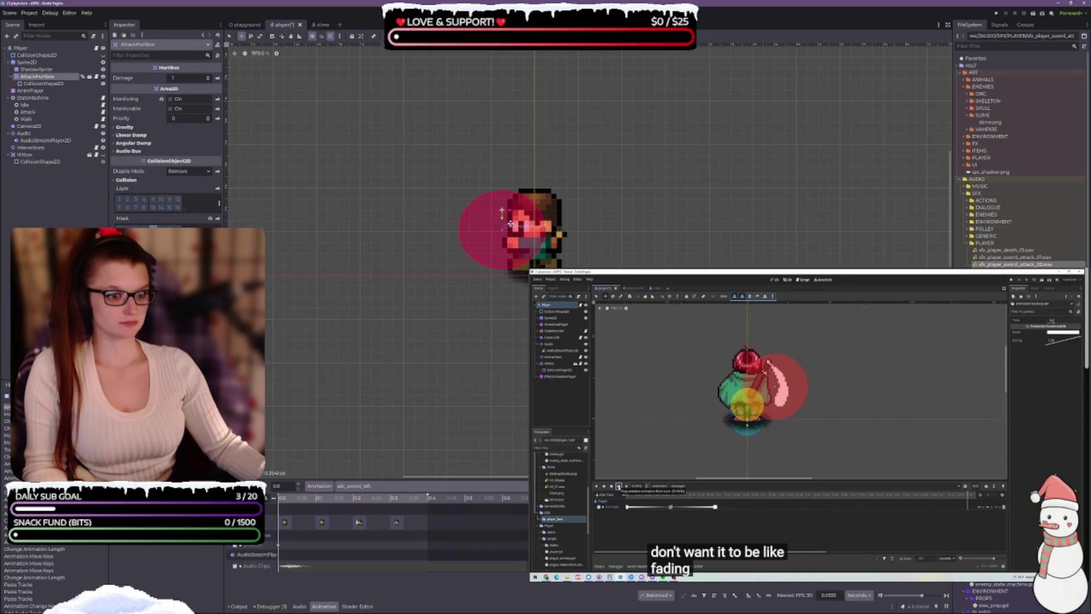
pyautogui.moveTo(514, 212); pyautogui.dragTo(502, 213)
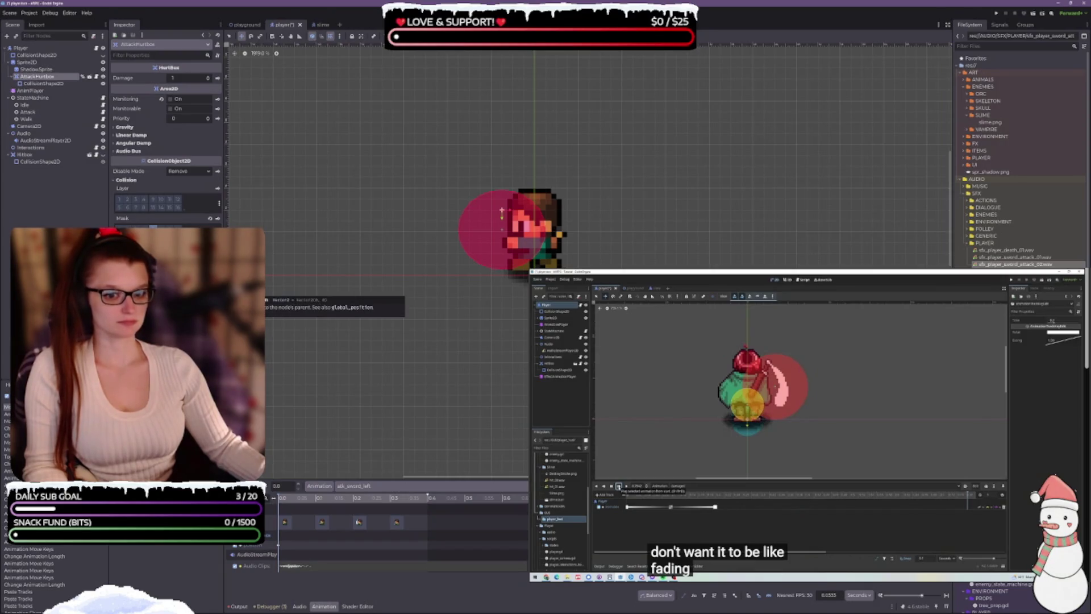
pyautogui.click(267, 486)
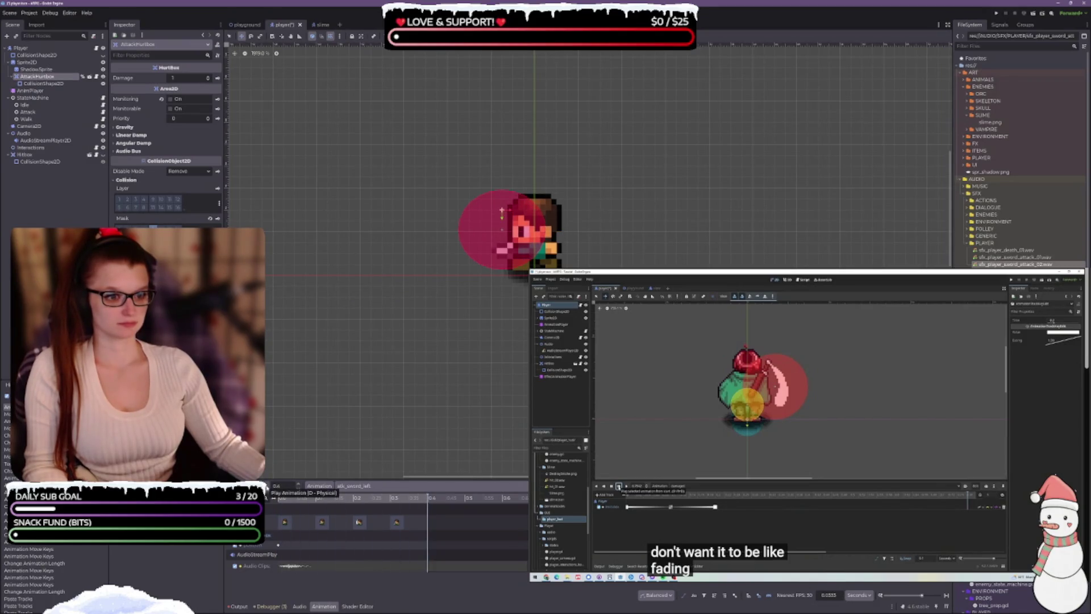
pyautogui.click(355, 486)
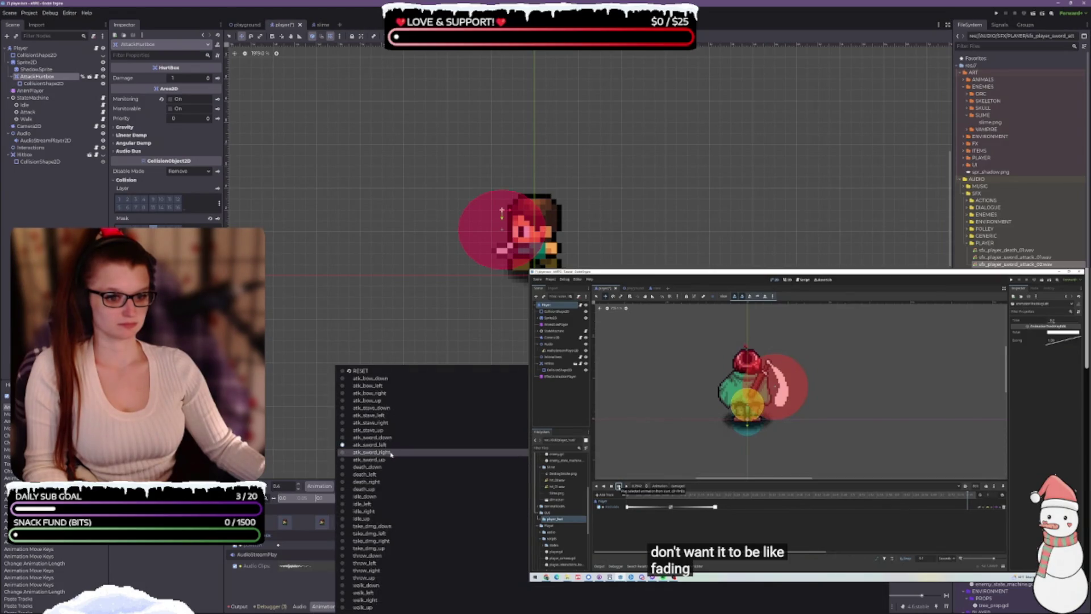
# Step: In atk_sword_right, shift the hurtbox circle right to cover the sword swing
pyautogui.click(372, 453)
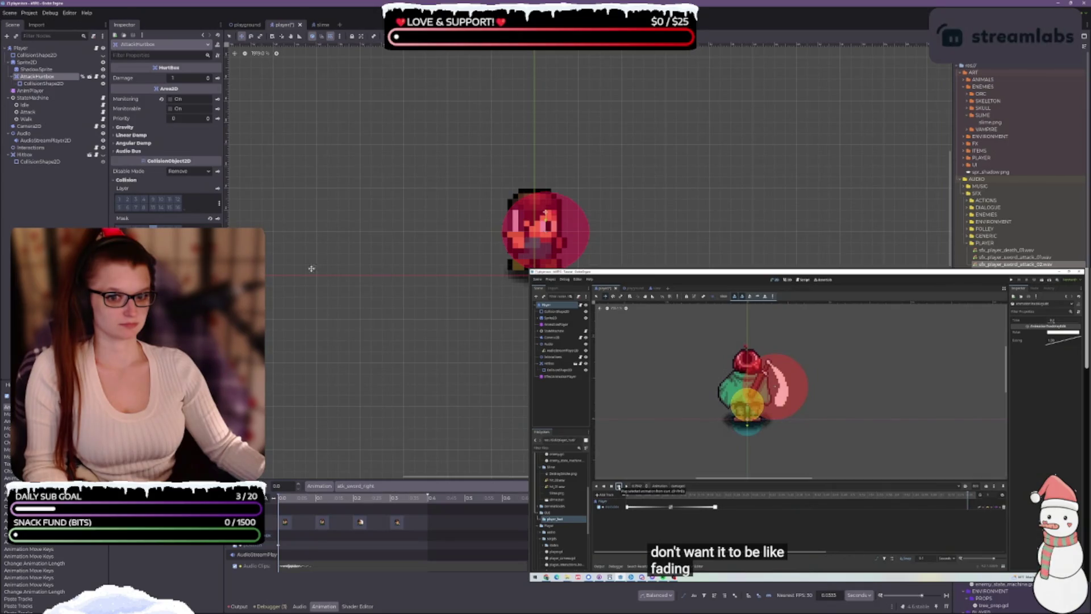
pyautogui.moveTo(557, 213); pyautogui.dragTo(568, 212)
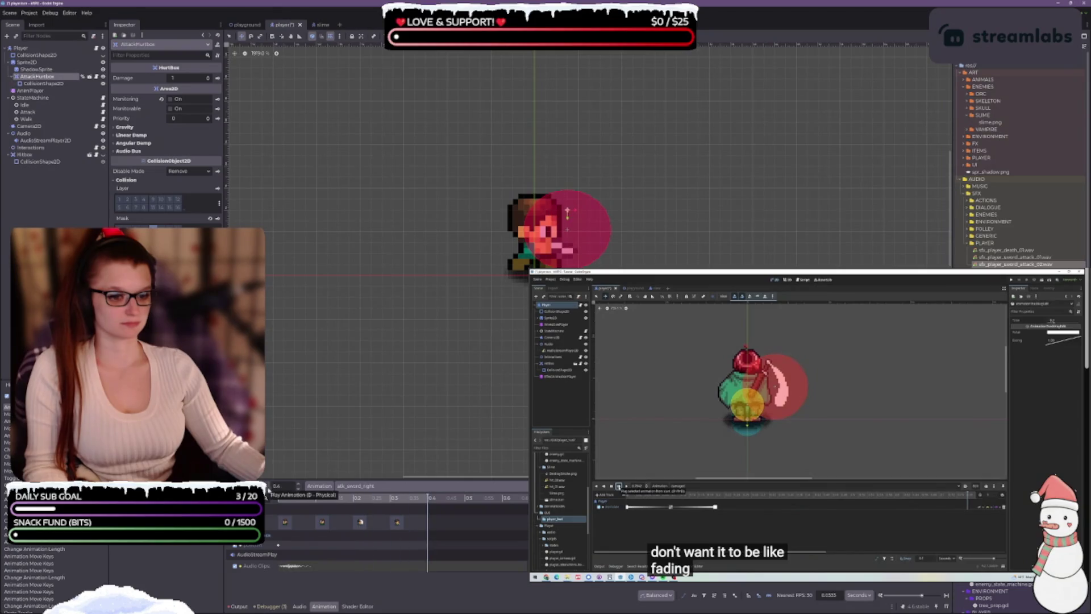
pyautogui.click(359, 486)
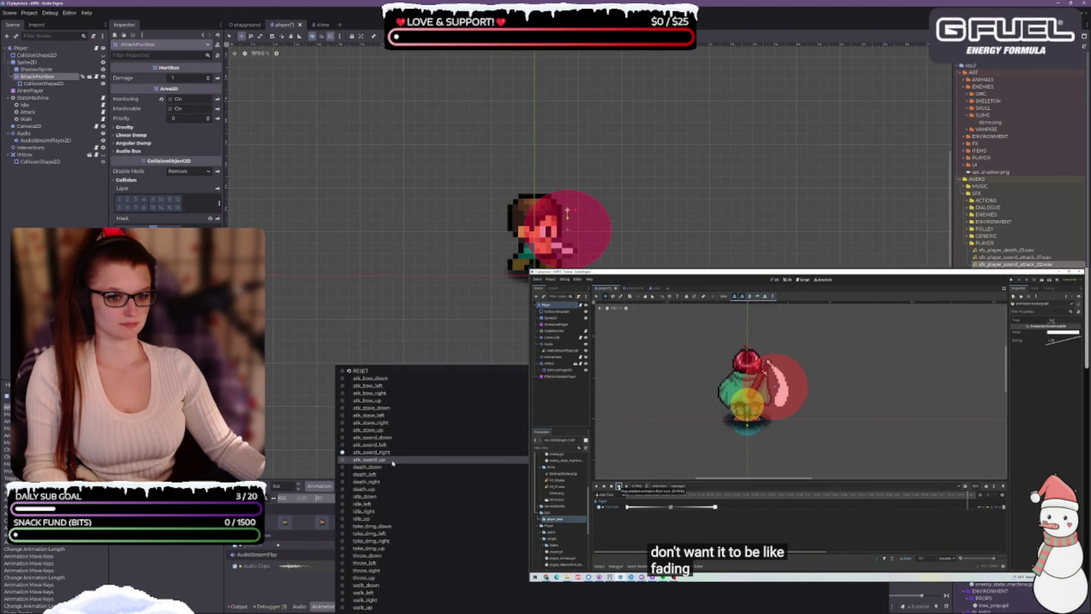
# Step: In atk_sword_up, raise the hurtbox circle above the head, preview it, and save the scene
pyautogui.click(373, 460)
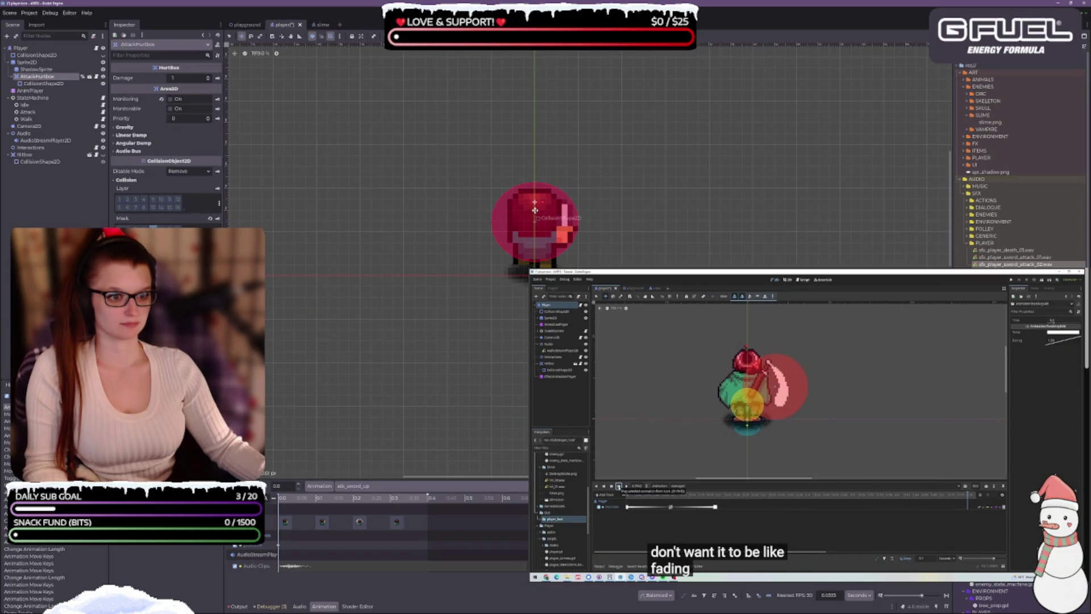
pyautogui.moveTo(535, 210); pyautogui.dragTo(535, 200)
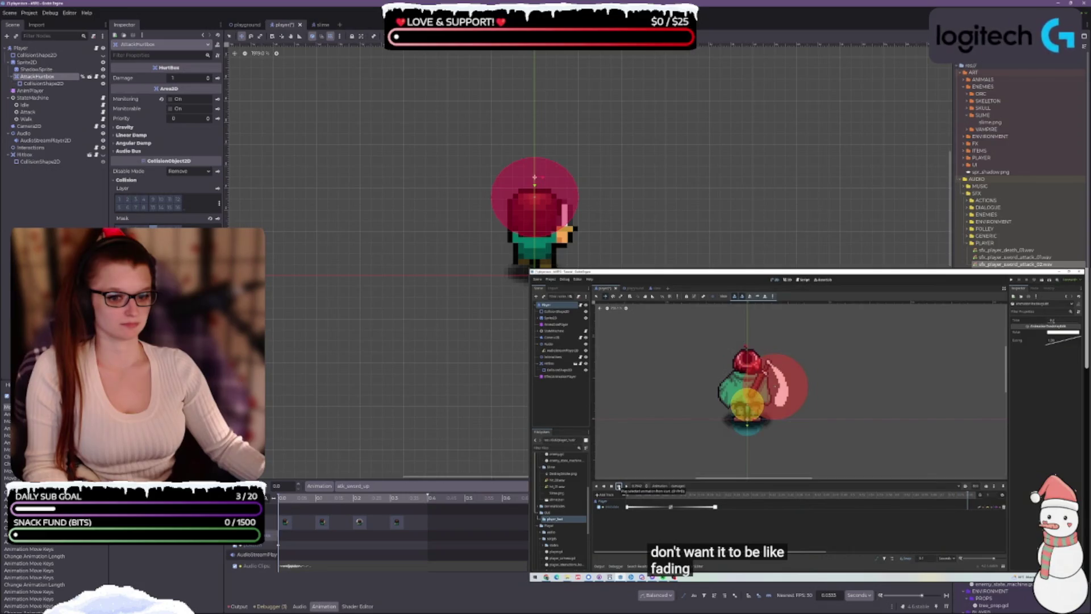
pyautogui.hotkey('shift', 'd')
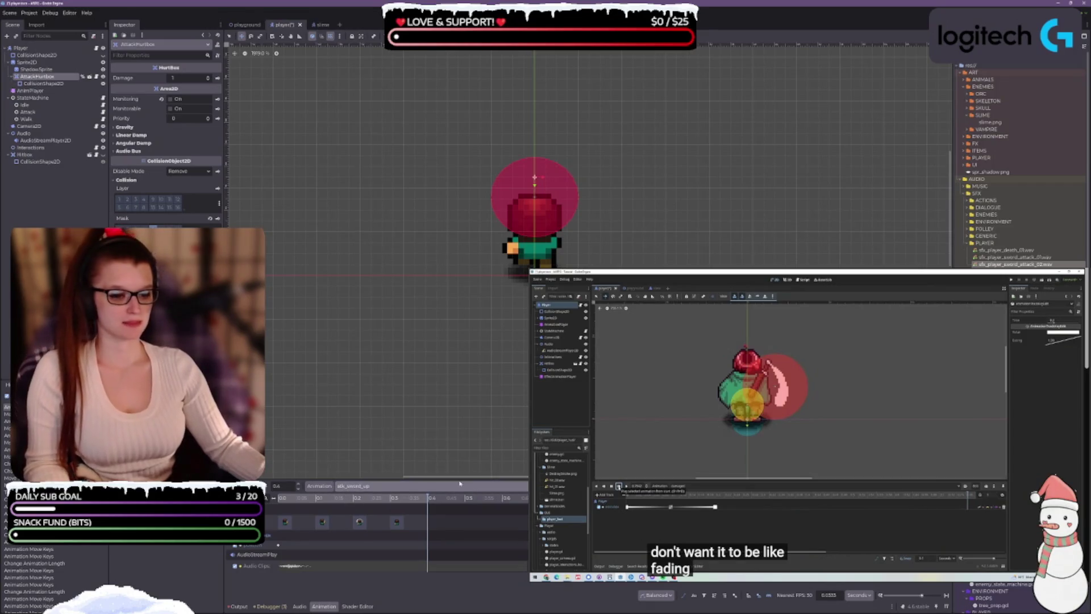
pyautogui.hotkey('ctrl', 's')
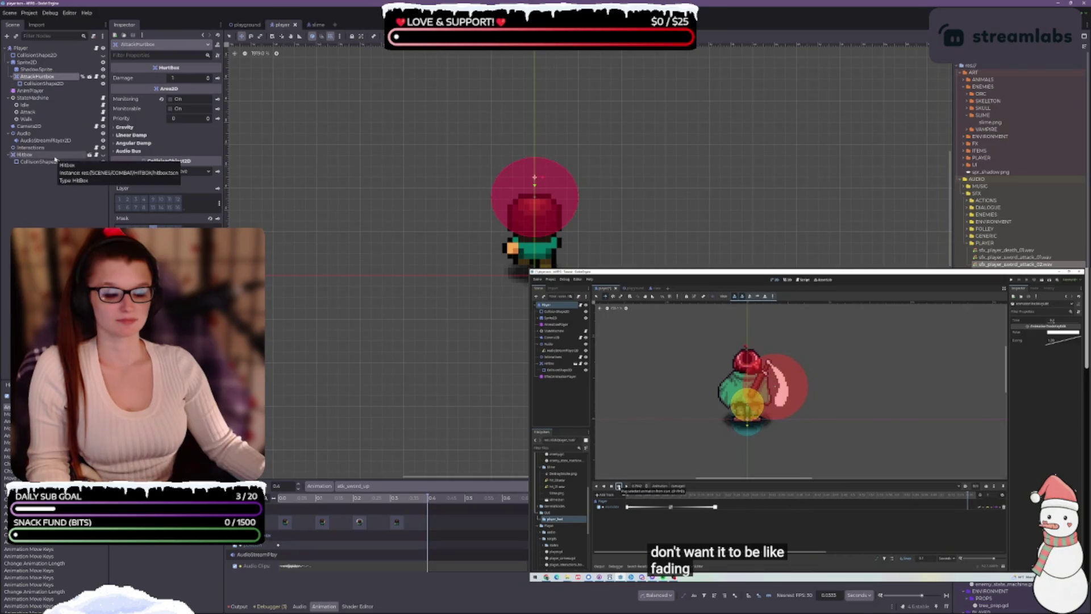
pyautogui.click(102, 156)
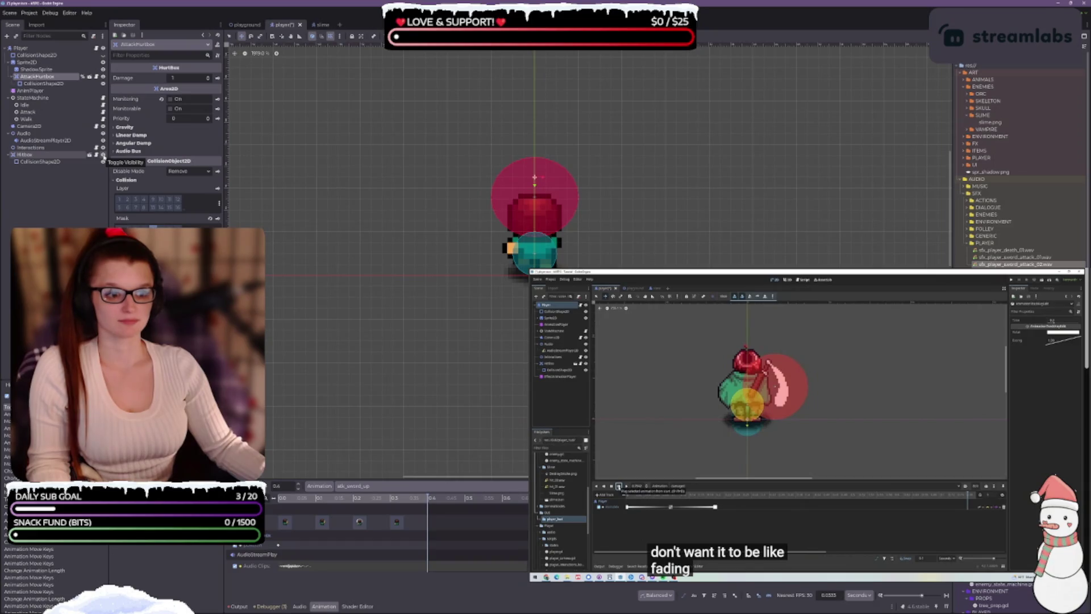
# Step: Move the Hitbox circle up onto the character's body, switch to idle_down, and save
pyautogui.click(57, 154)
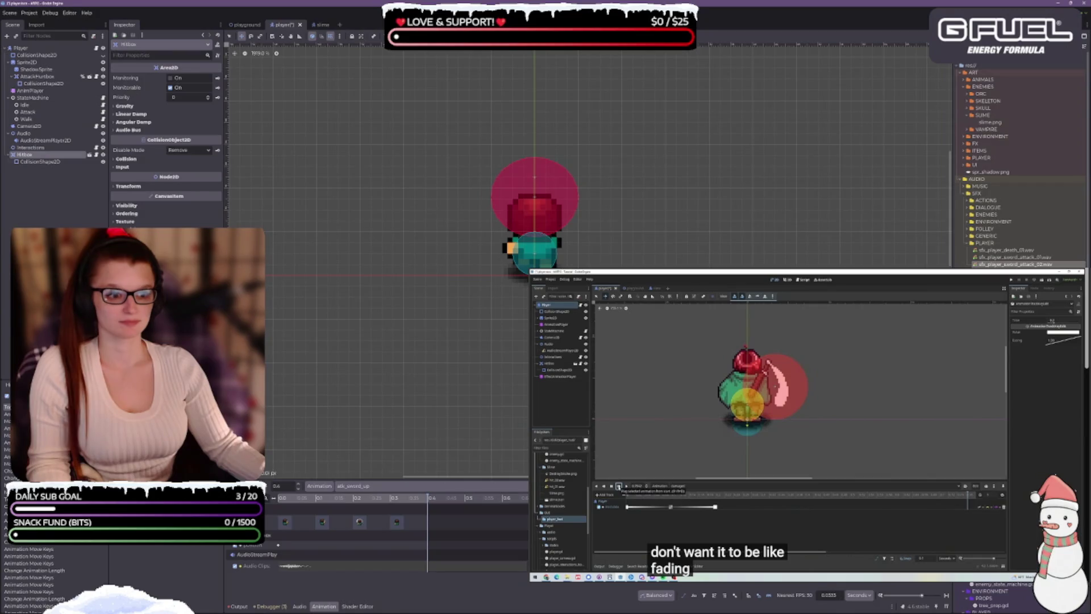
pyautogui.moveTo(534, 275); pyautogui.dragTo(534, 265)
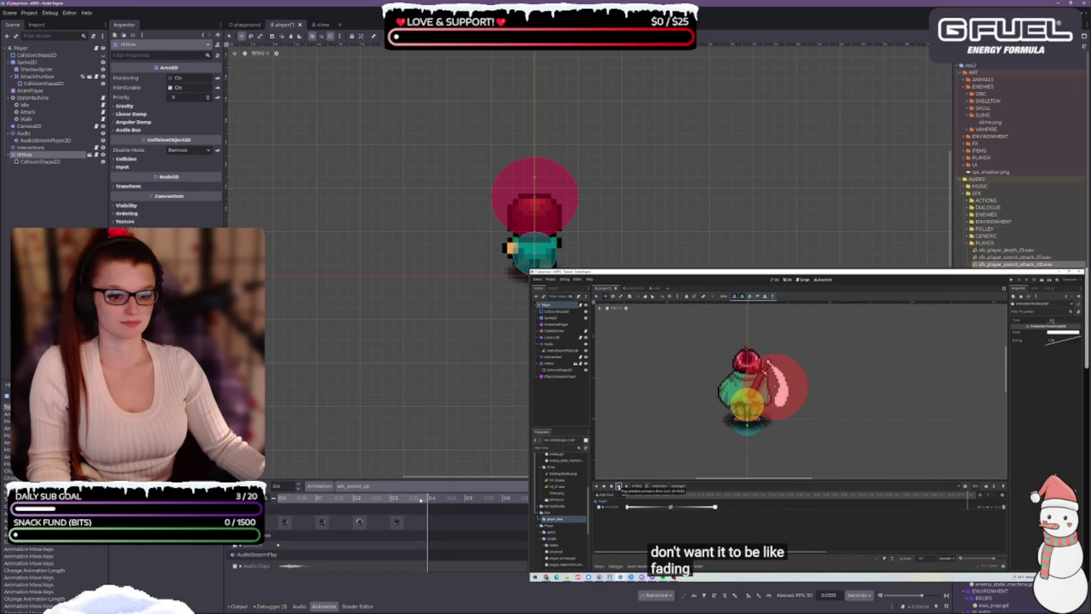
pyautogui.click(405, 486)
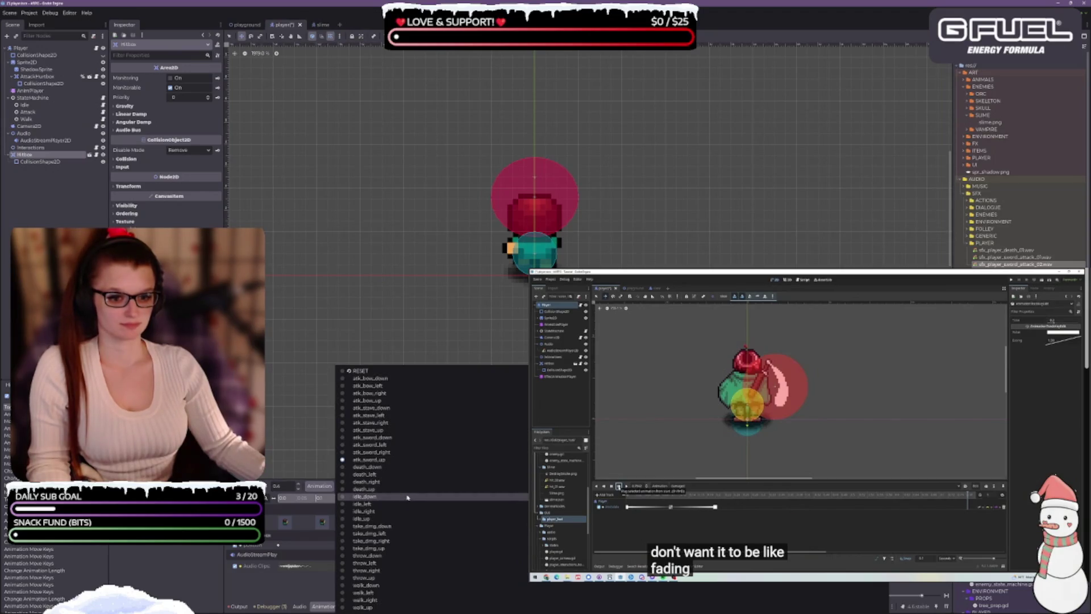
pyautogui.click(407, 497)
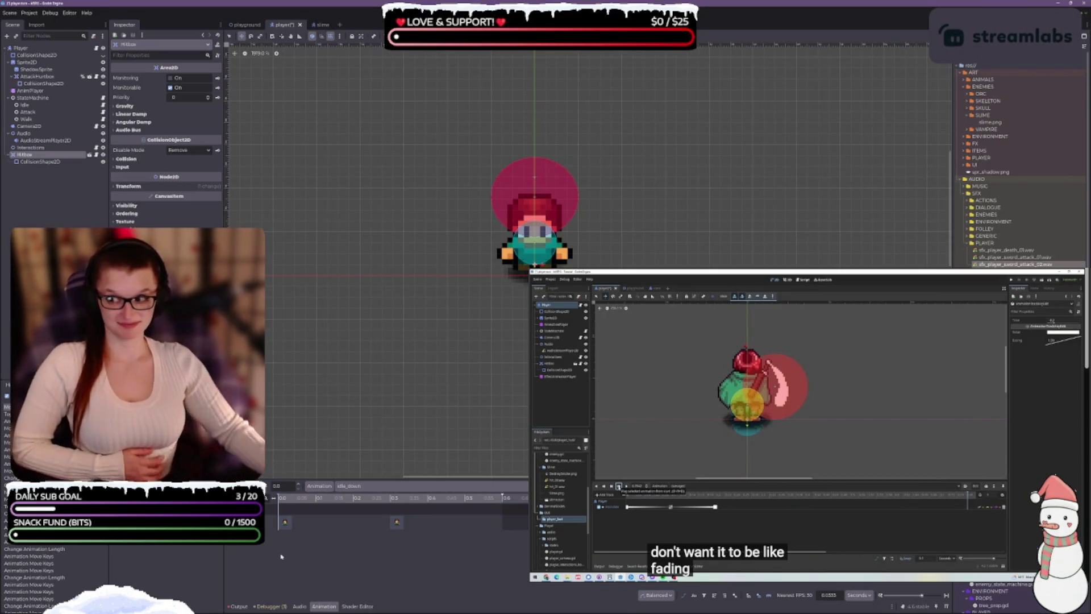
pyautogui.hotkey('ctrl', 's')
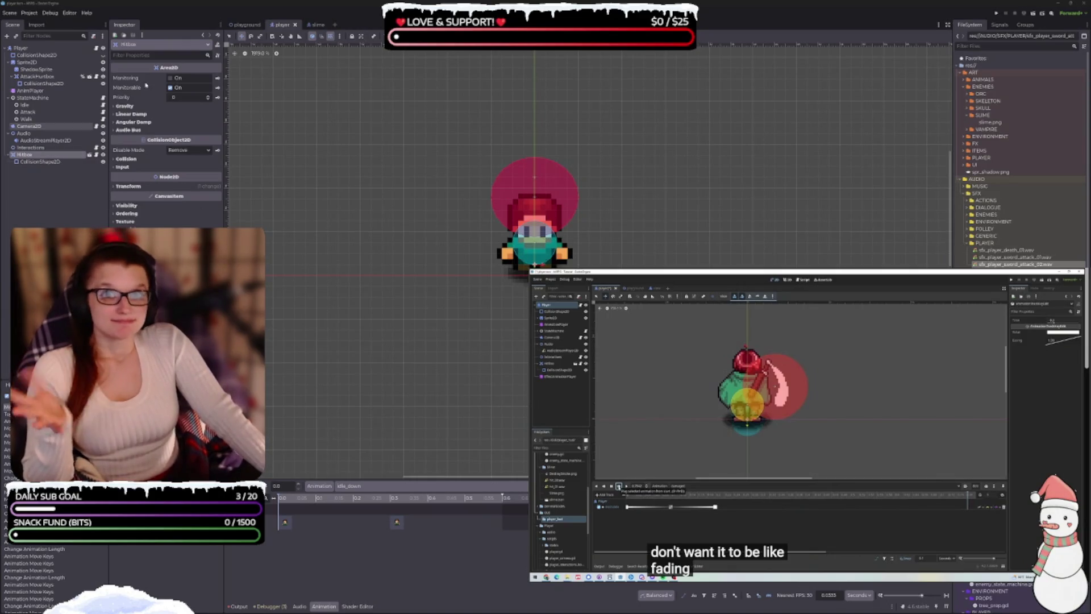
# Step: Watch the reference tutorial from 20:20, pause it, and select the AnimPlayer node
pyautogui.moveTo(682, 540)
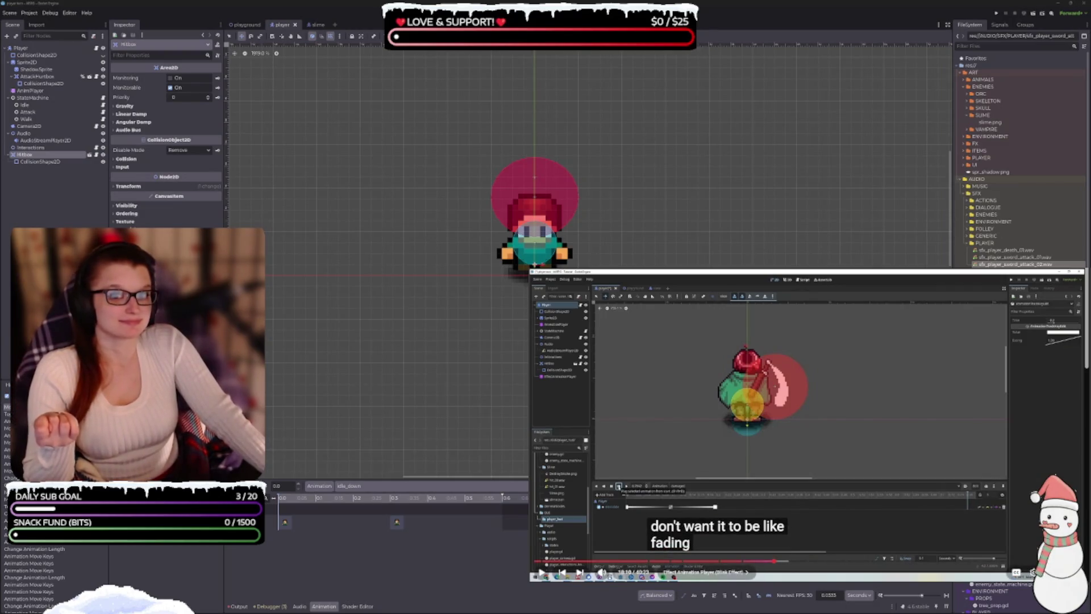
pyautogui.click(789, 445)
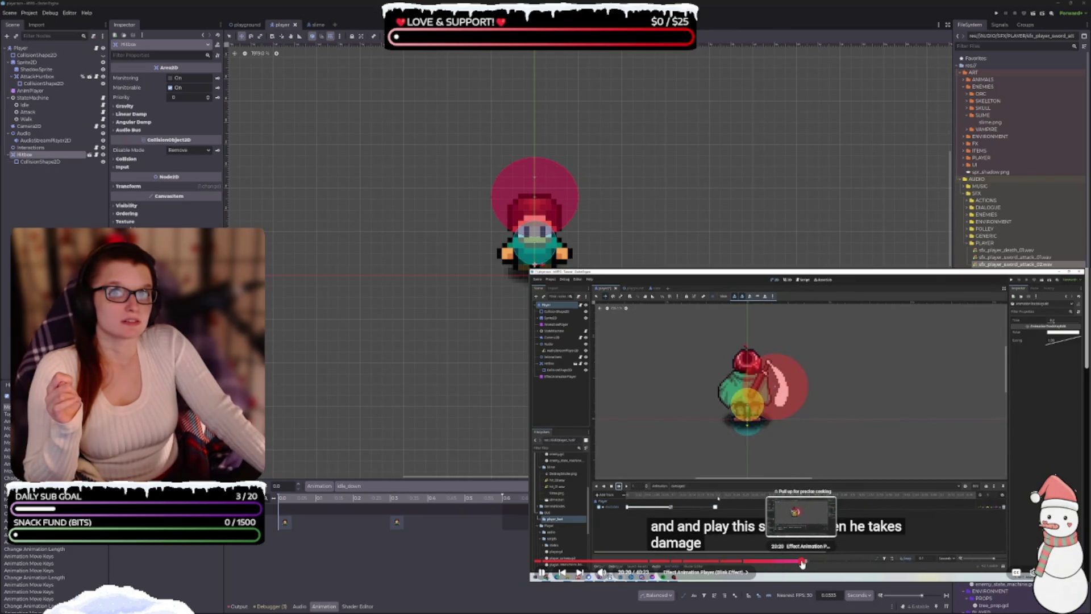
pyautogui.click(802, 563)
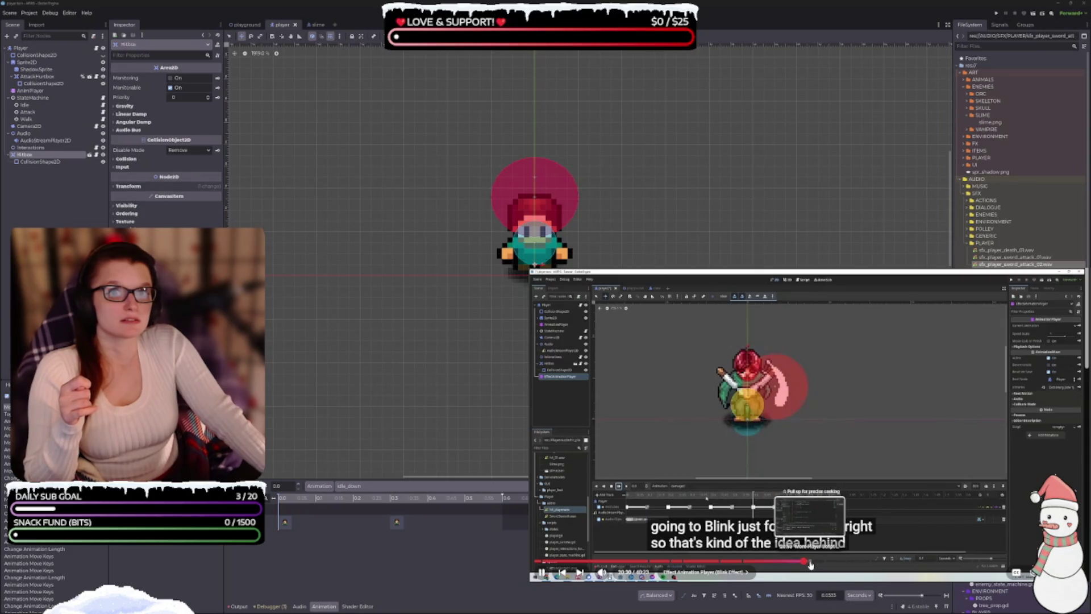
pyautogui.press('space')
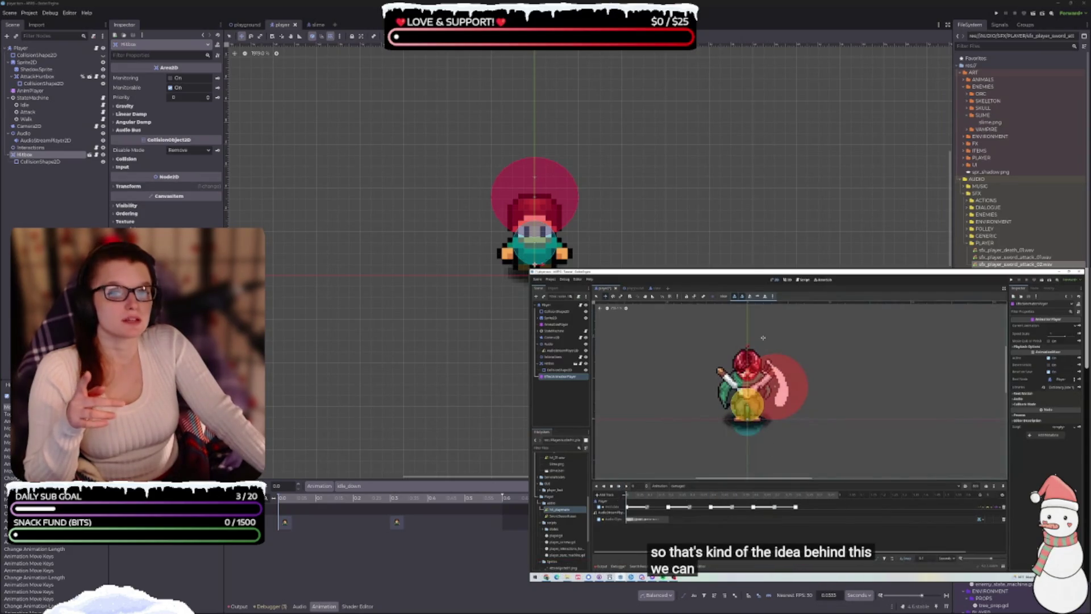
pyautogui.click(29, 90)
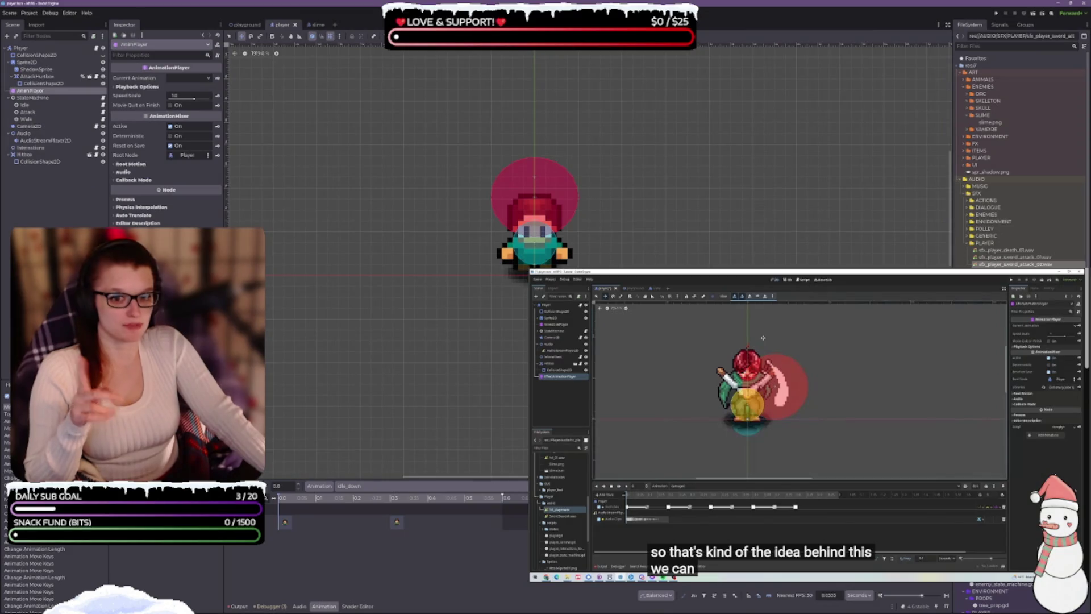
# Step: Load walk_down in the animation editor and expand the SFX FOLLEY folder
pyautogui.click(410, 488)
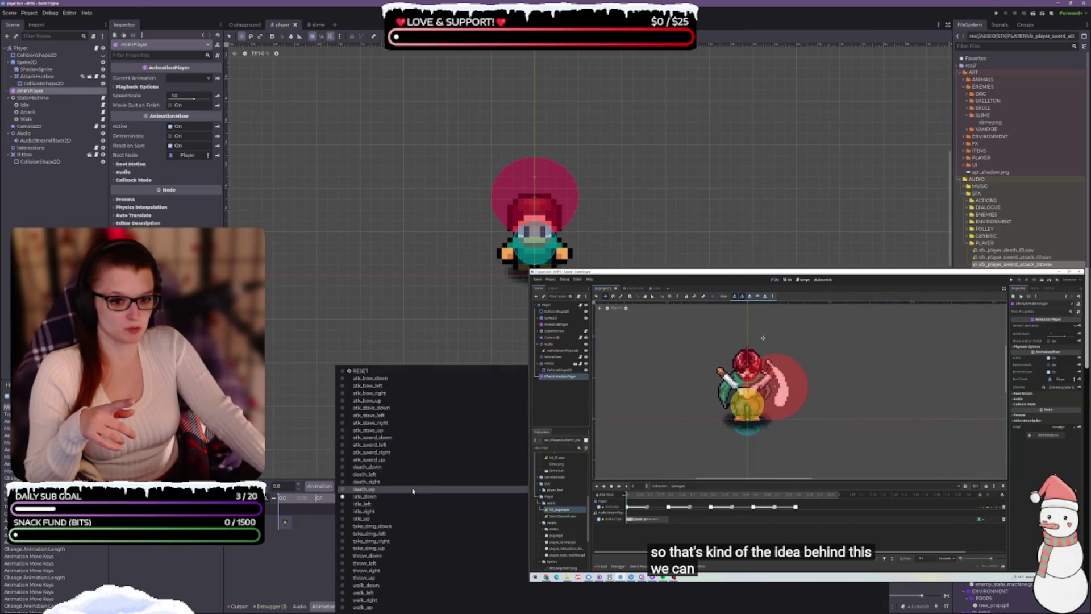
pyautogui.click(411, 585)
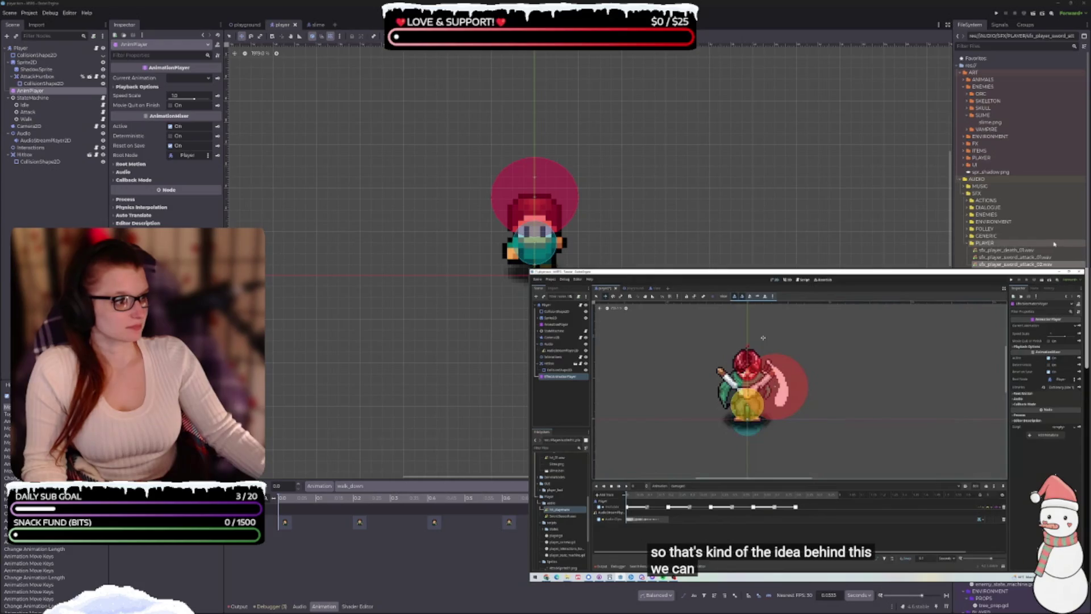
pyautogui.click(968, 228)
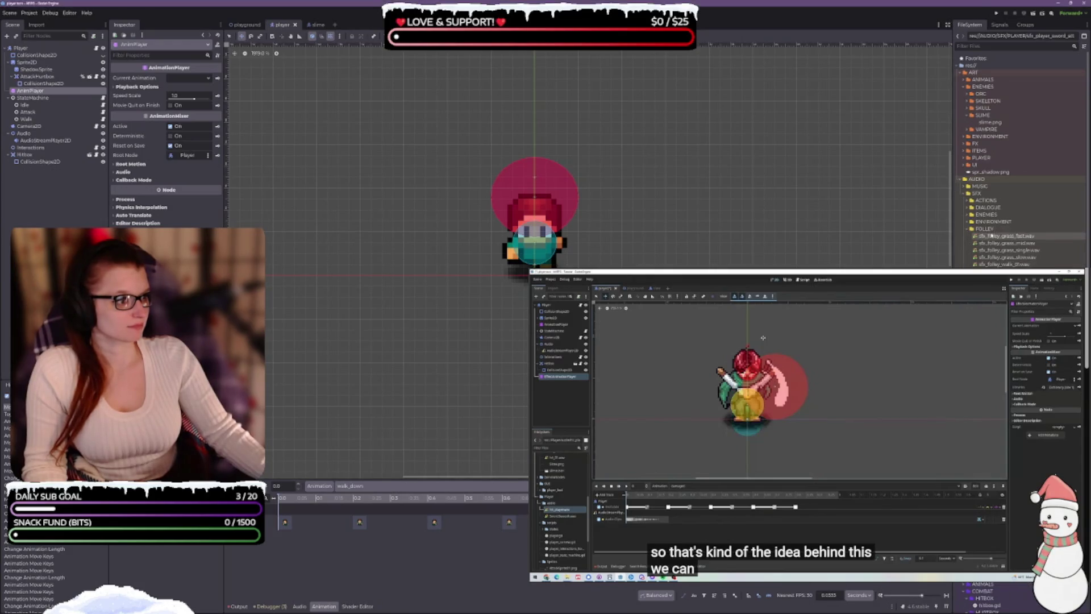
# Step: Drop the walk footstep sound onto the walk_down timeline, close the slime scene, and open player.gd
pyautogui.moveTo(1000, 264); pyautogui.dragTo(479, 465)
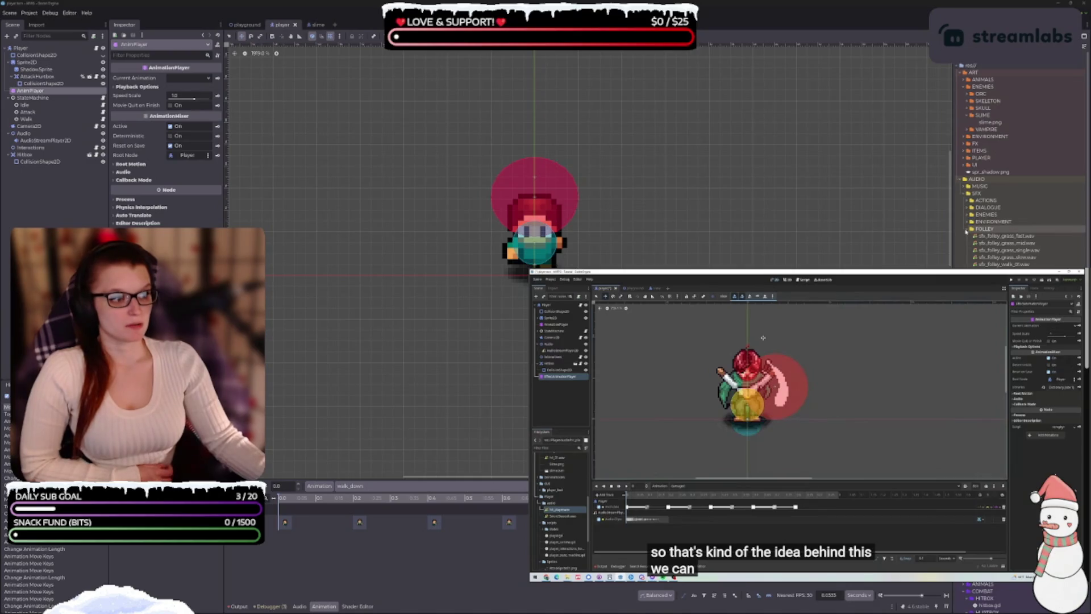
pyautogui.click(961, 179)
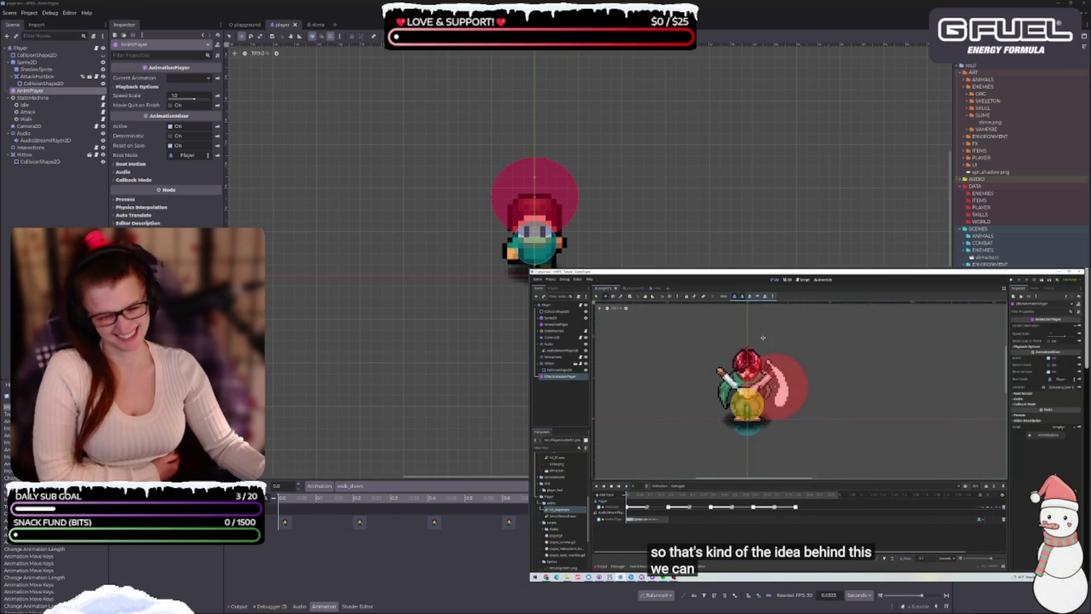
pyautogui.moveTo(774, 396)
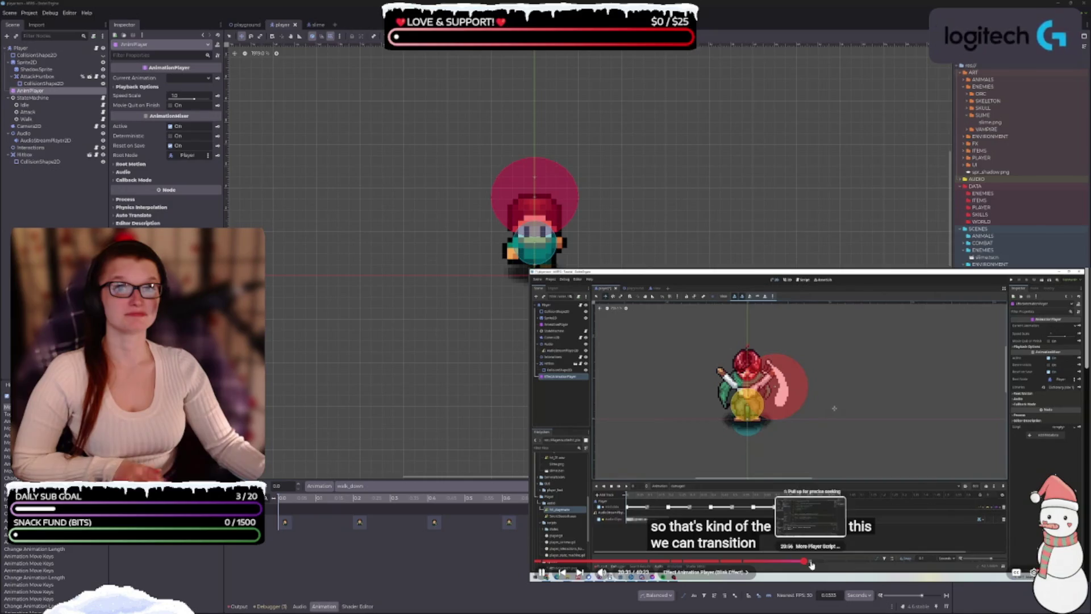
pyautogui.click(316, 25)
pyautogui.click(322, 25)
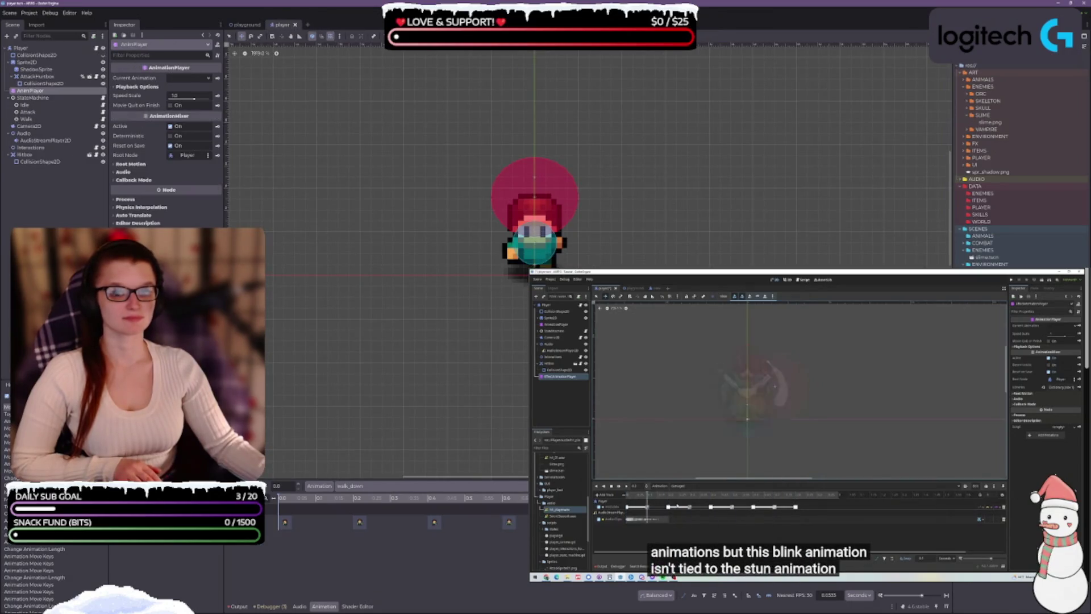
pyautogui.hotkey('ctrl', 'F3')
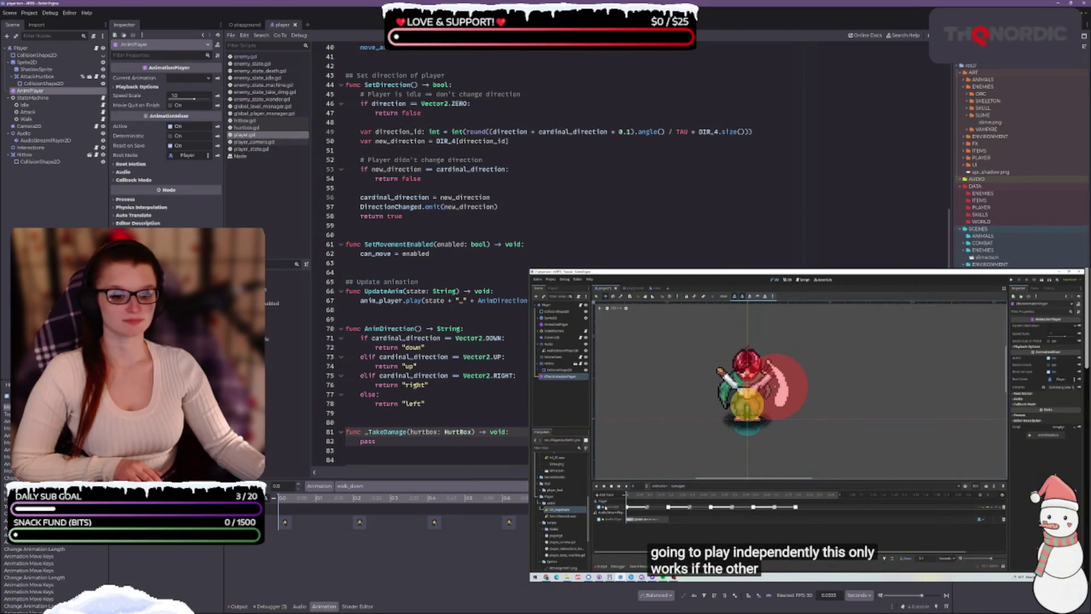
# Step: Collapse the bottom Animation panel and place the cursor at the end of the hitbox declaration
pyautogui.click(329, 607)
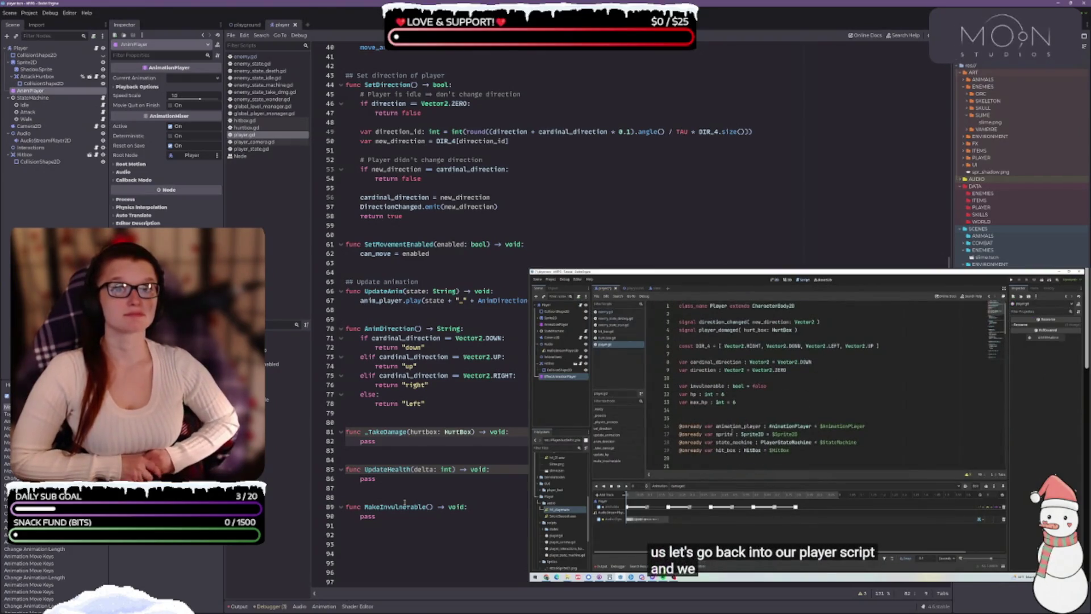
pyautogui.scroll(10, 467, 243)
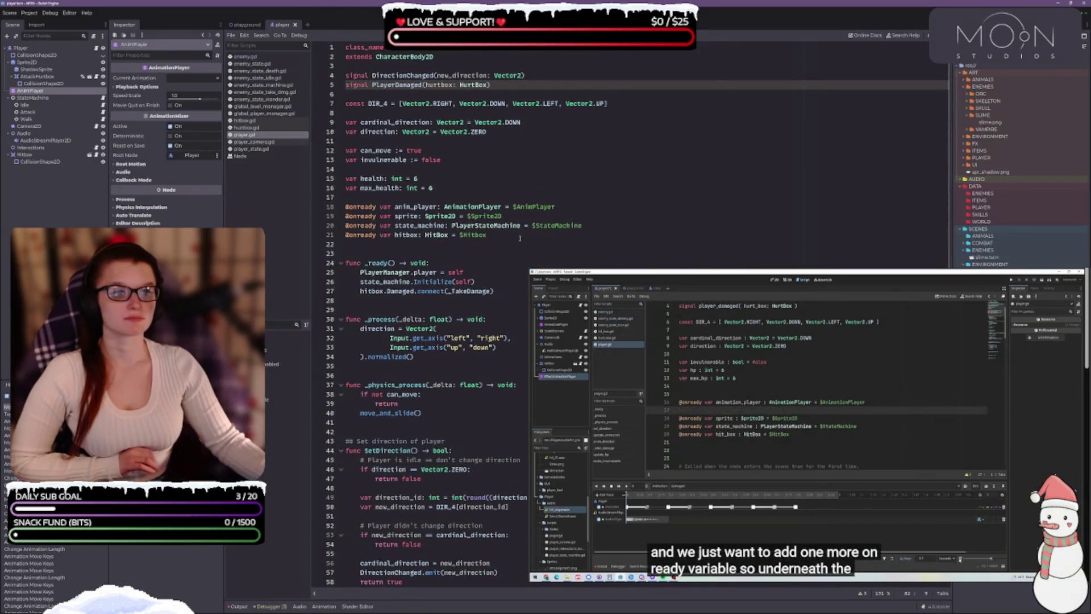
pyautogui.click(520, 237)
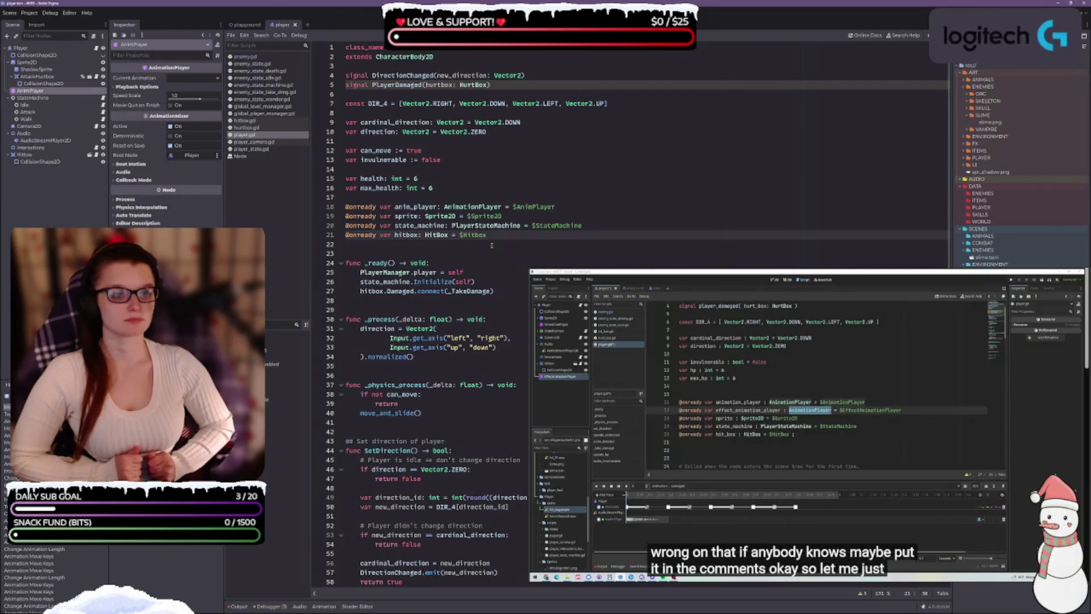
# Step: Change cardinal_direction and direction to inferred := types and save player.gd
pyautogui.press('XF86AudioPlay')
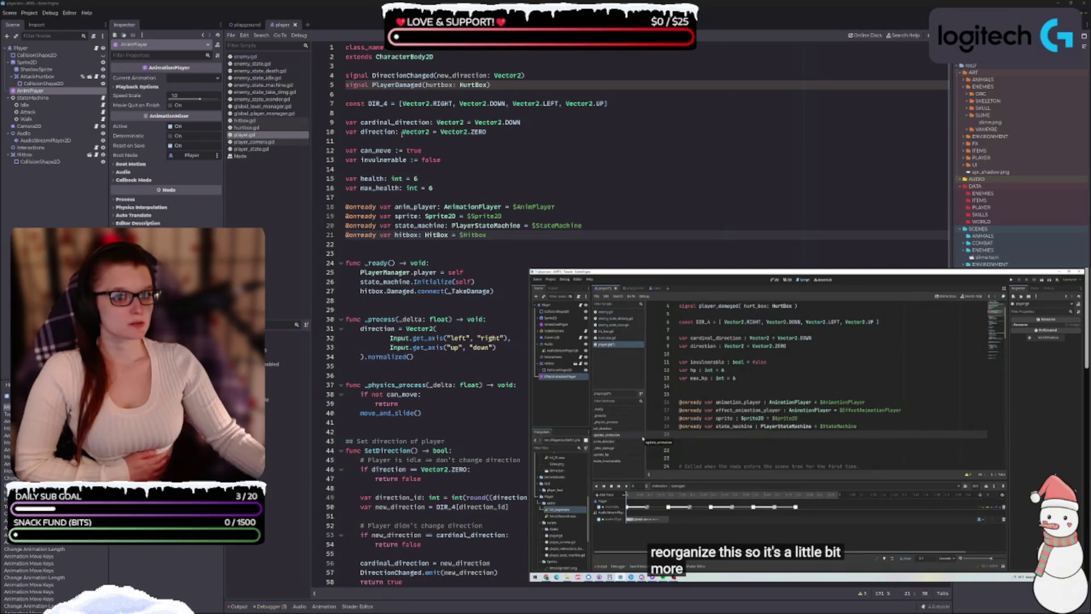
pyautogui.moveTo(431, 131); pyautogui.dragTo(399, 132)
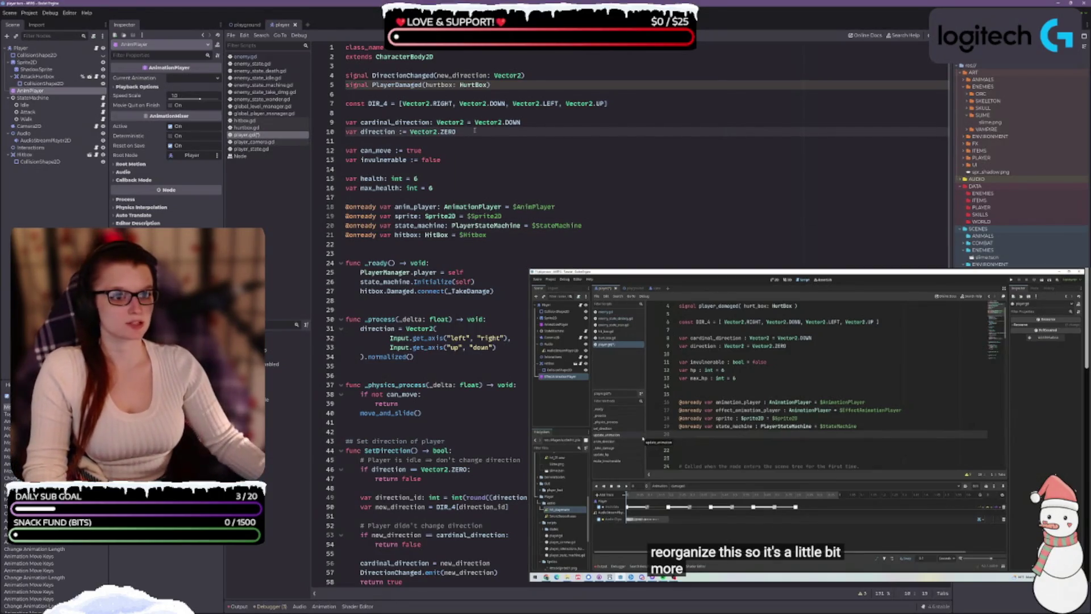
pyautogui.moveTo(474, 122); pyautogui.dragTo(433, 122)
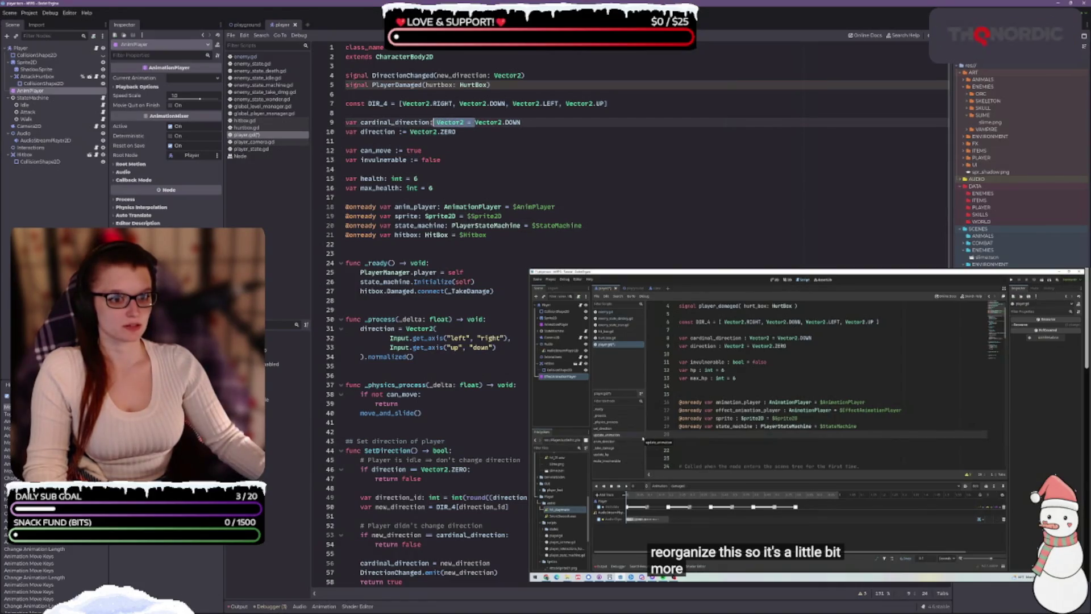
pyautogui.press('BackSpace')
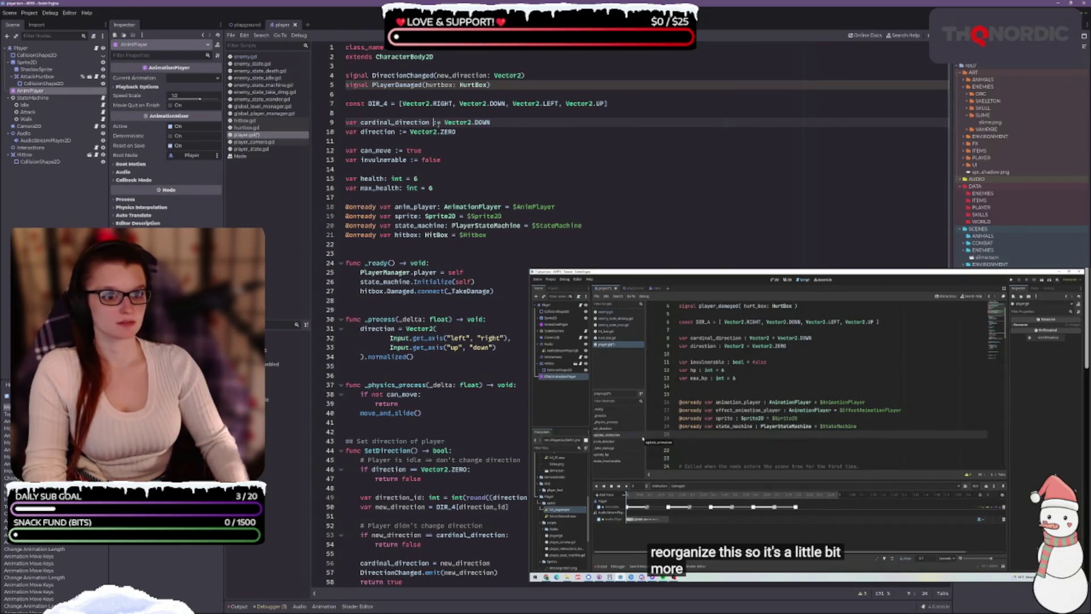
pyautogui.write('=')
pyautogui.hotkey('ctrl', 's')
pyautogui.press('Down')
pyautogui.press('Down')
# Step: Look over the invulnerable and max_health declarations while following the tutorial video
pyautogui.click(481, 160)
pyautogui.click(469, 188)
pyautogui.scroll(-2, 469, 186)
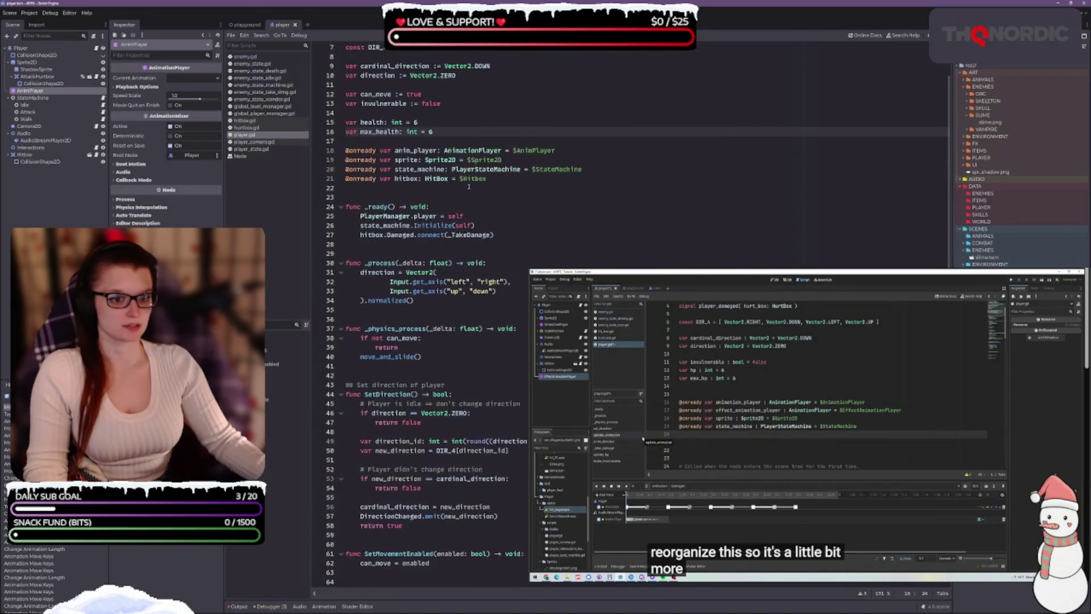
pyautogui.scroll(-2, 571, 211)
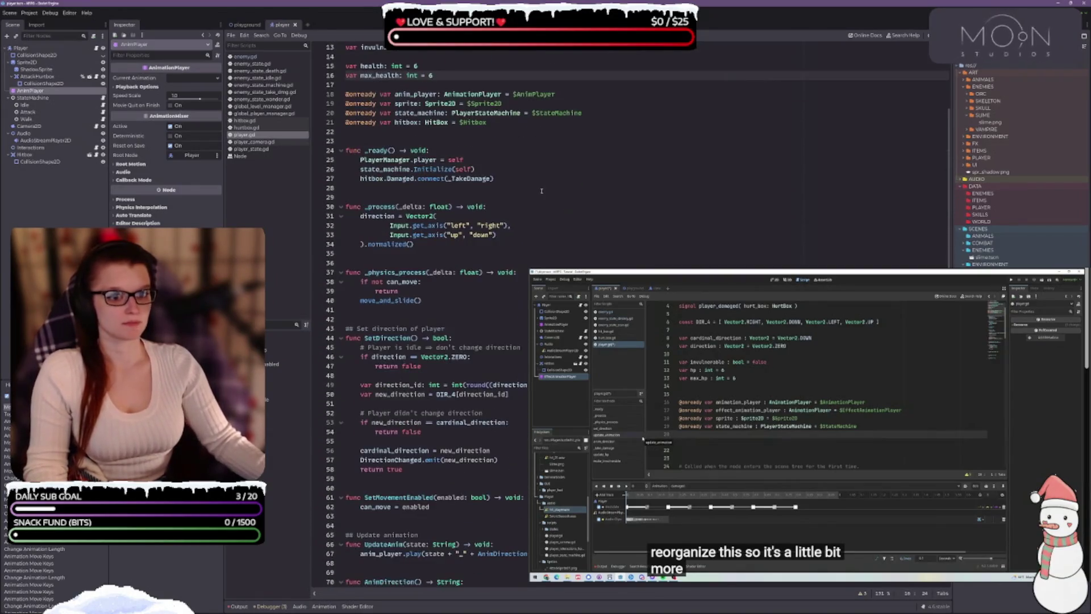
pyautogui.click(847, 502)
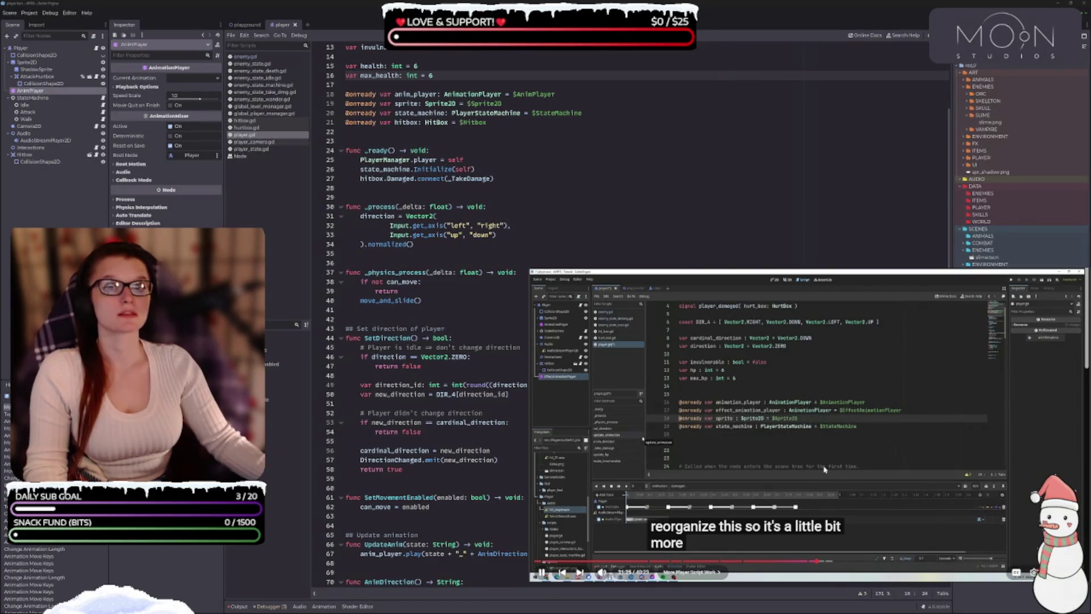
pyautogui.scroll(2, 571, 210)
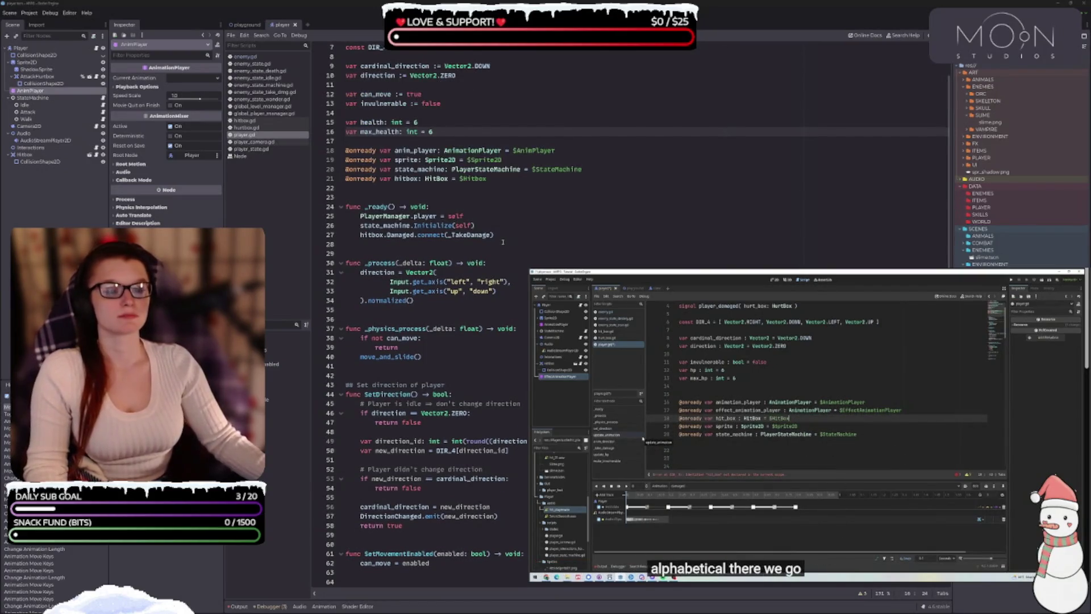
pyautogui.click(837, 448)
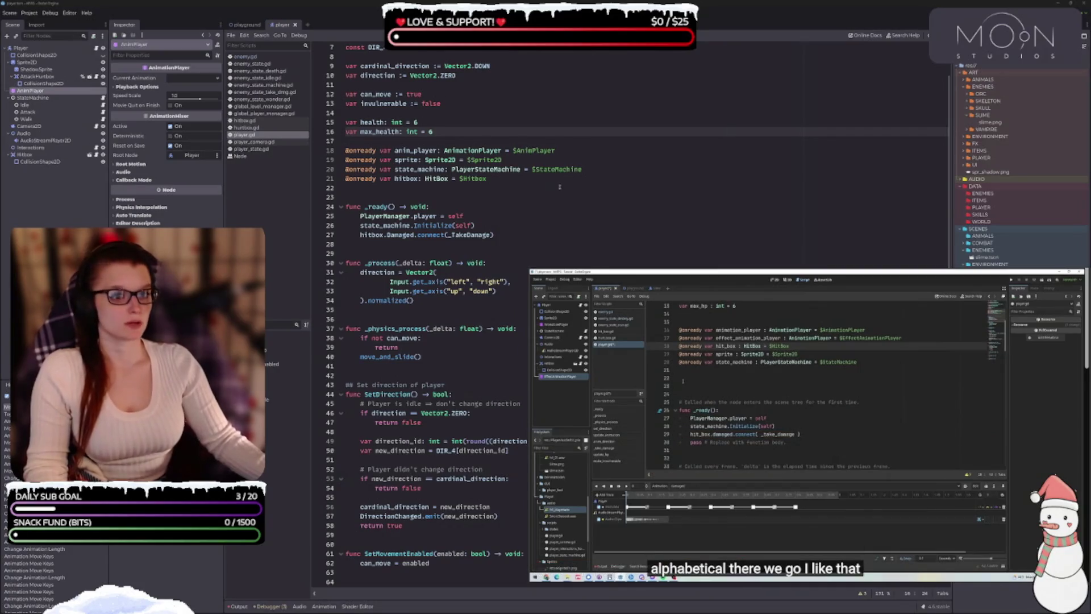
pyautogui.click(575, 147)
pyautogui.press('Return')
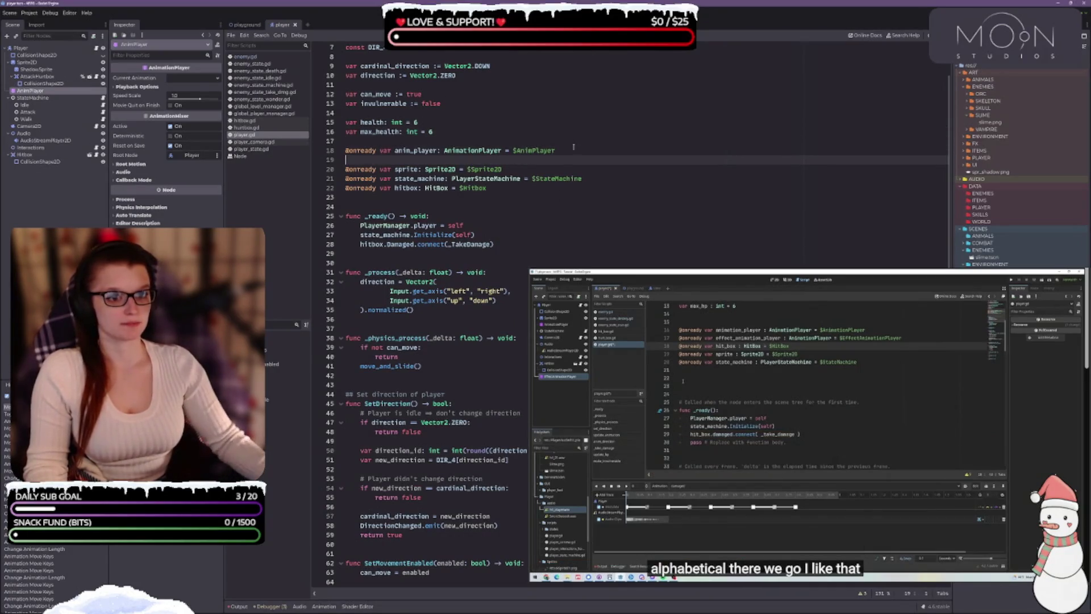
pyautogui.moveTo(522, 188); pyautogui.dragTo(359, 191)
pyautogui.hotkey('alt', 'Up')
pyautogui.hotkey('alt', 'Up')
pyautogui.hotkey('alt', 'Up')
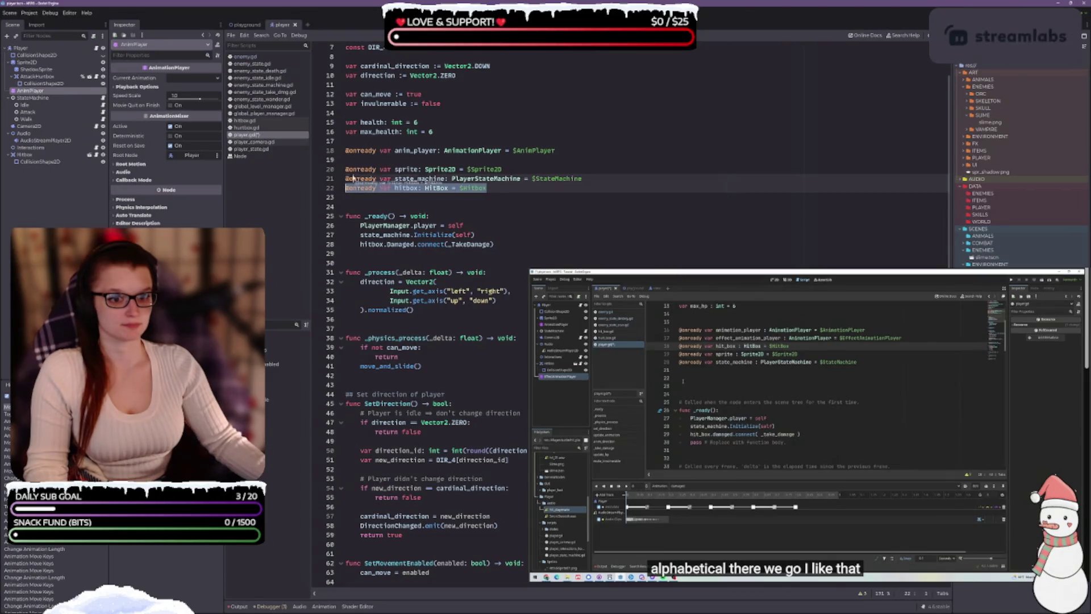
pyautogui.click(375, 192)
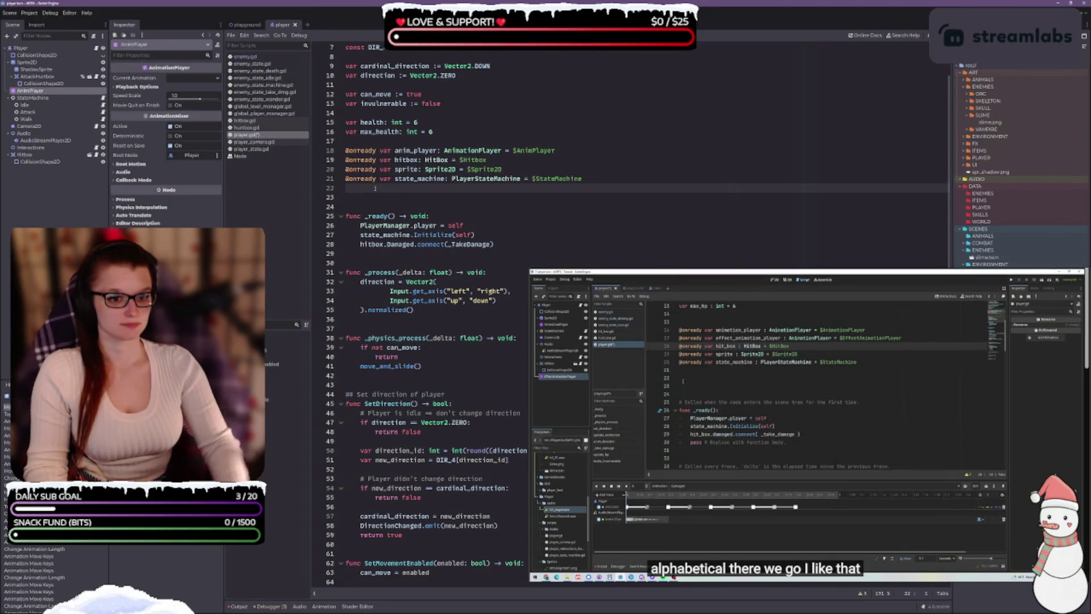
pyautogui.press('BackSpace')
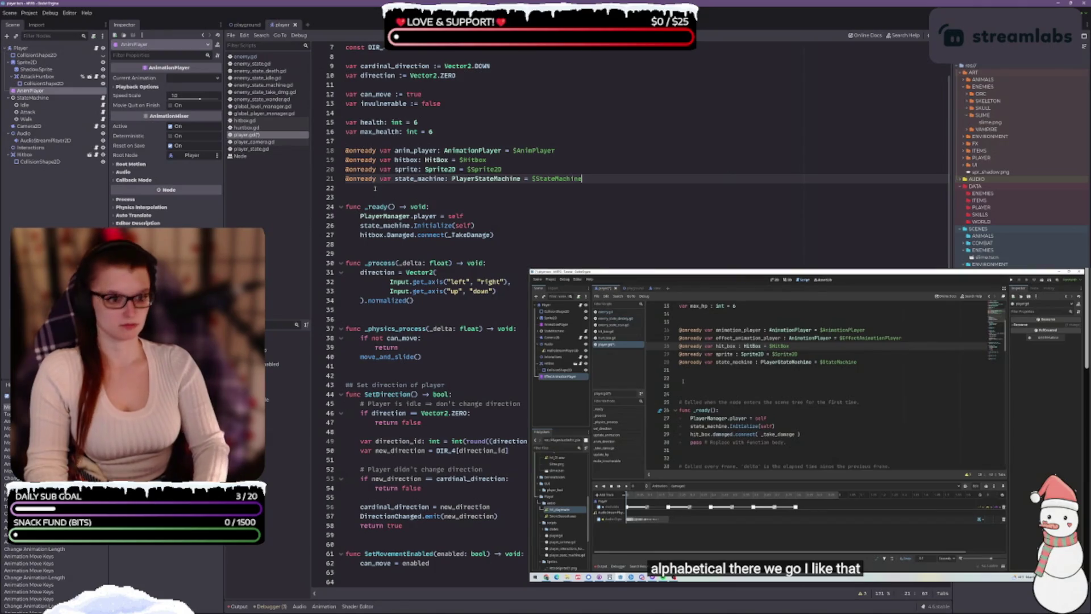
pyautogui.hotkey('ctrl', 'space')
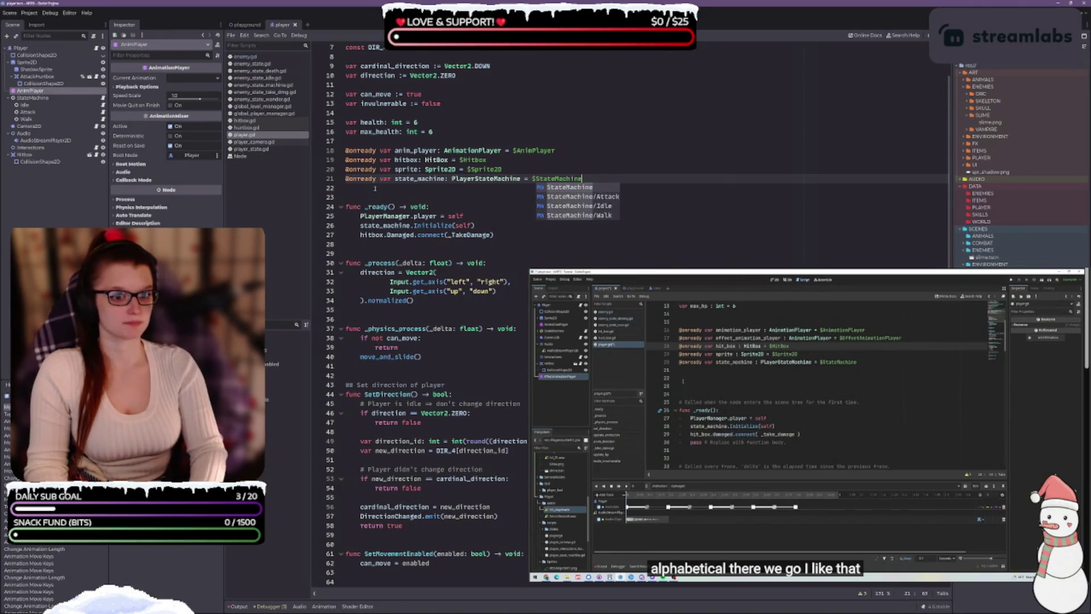
pyautogui.click(380, 196)
pyautogui.scroll(2, 493, 291)
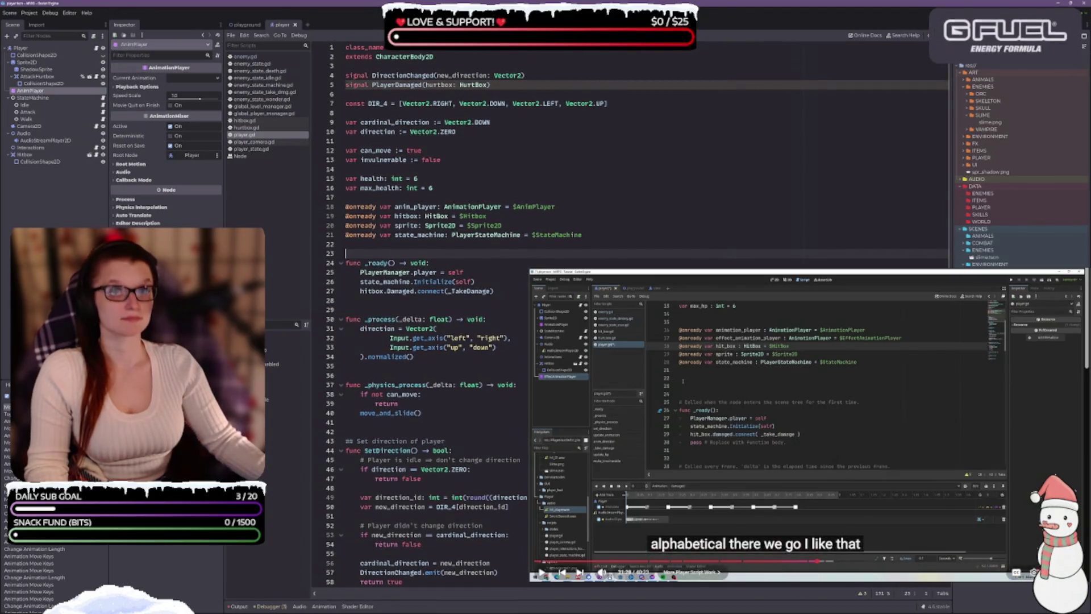
pyautogui.click(793, 452)
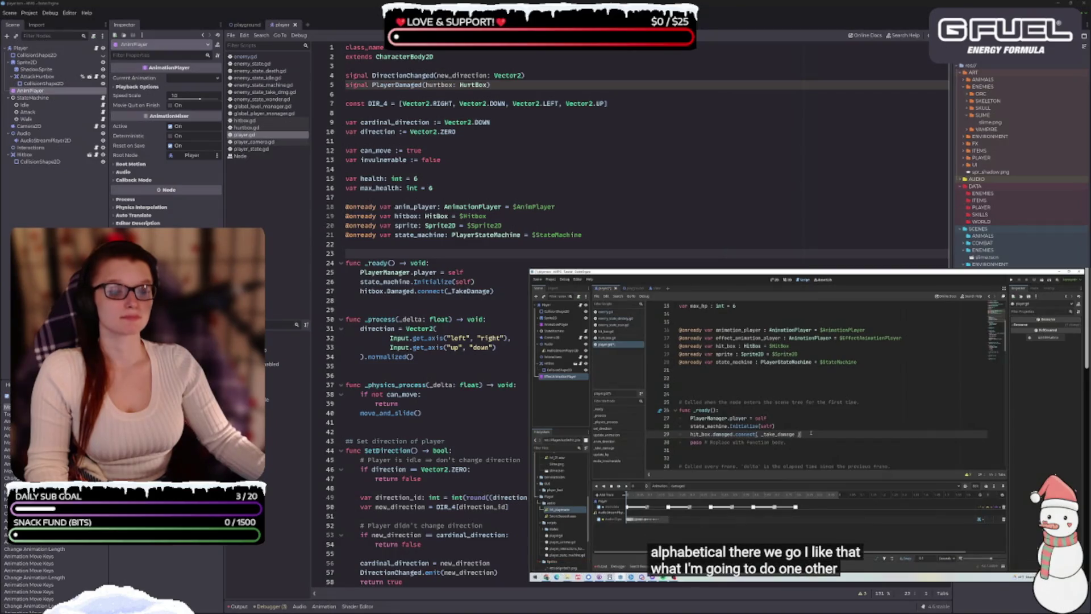
# Step: Add an UpdateHealth(99) call after the hitbox.Damaged.connect line in _ready()
pyautogui.scroll(-2, 494, 291)
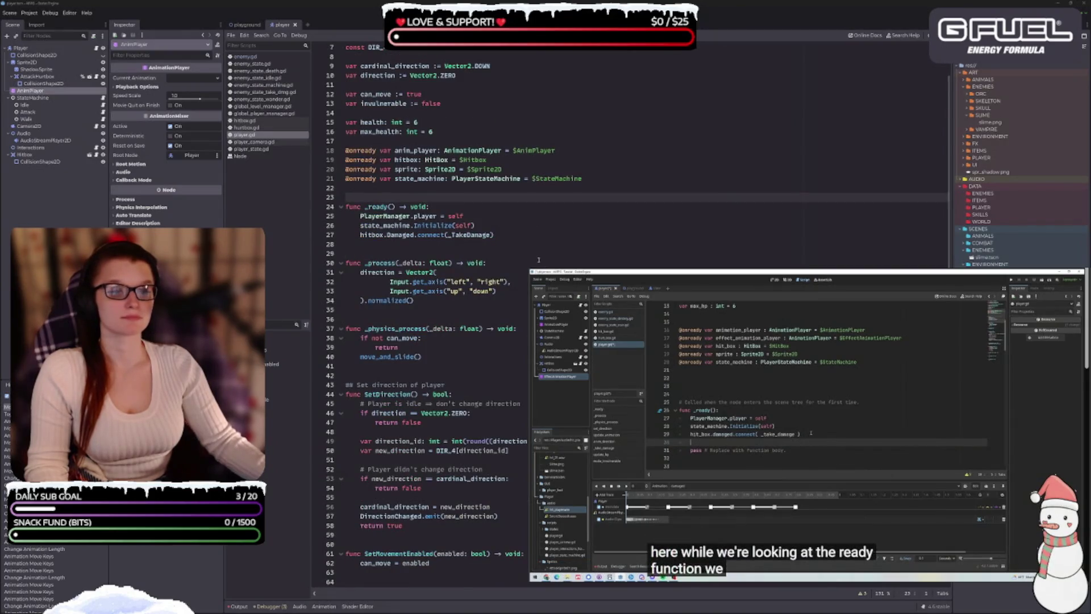
pyautogui.scroll(-2, 437, 226)
pyautogui.click(523, 175)
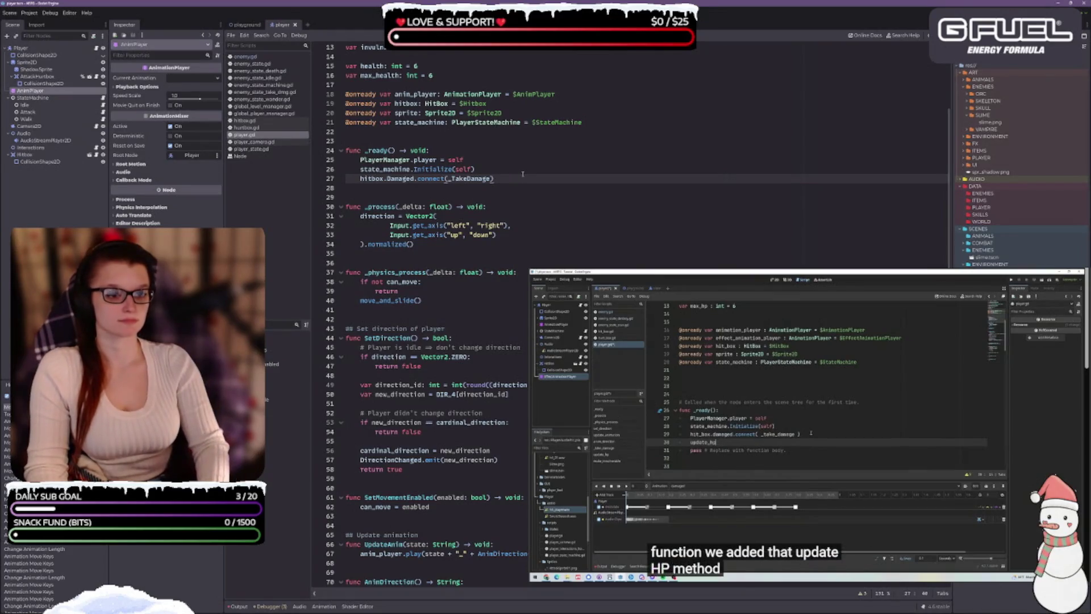
pyautogui.press('Return')
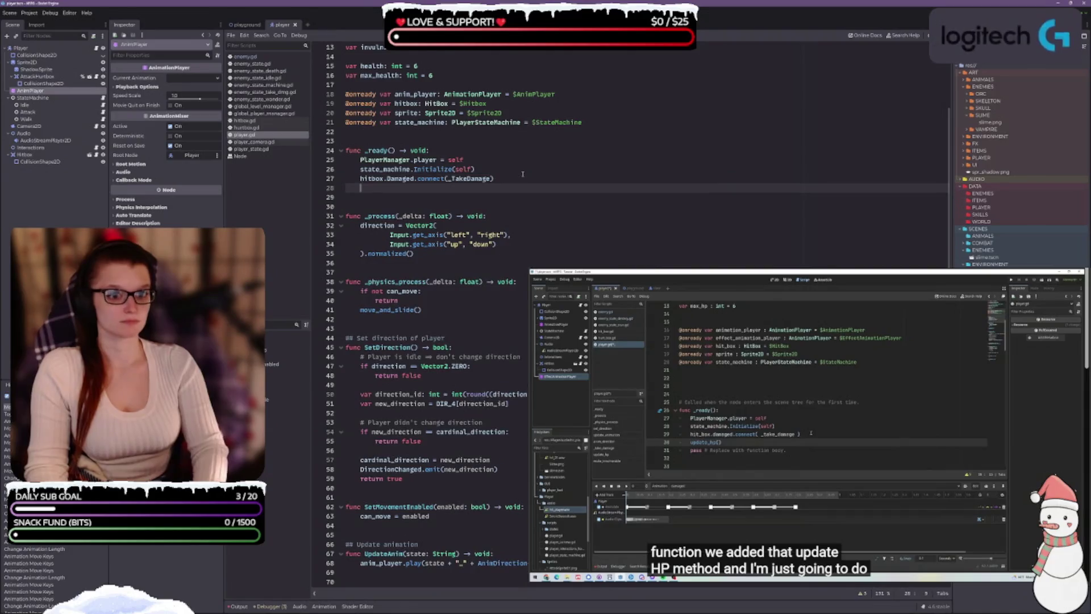
pyautogui.write('upd')
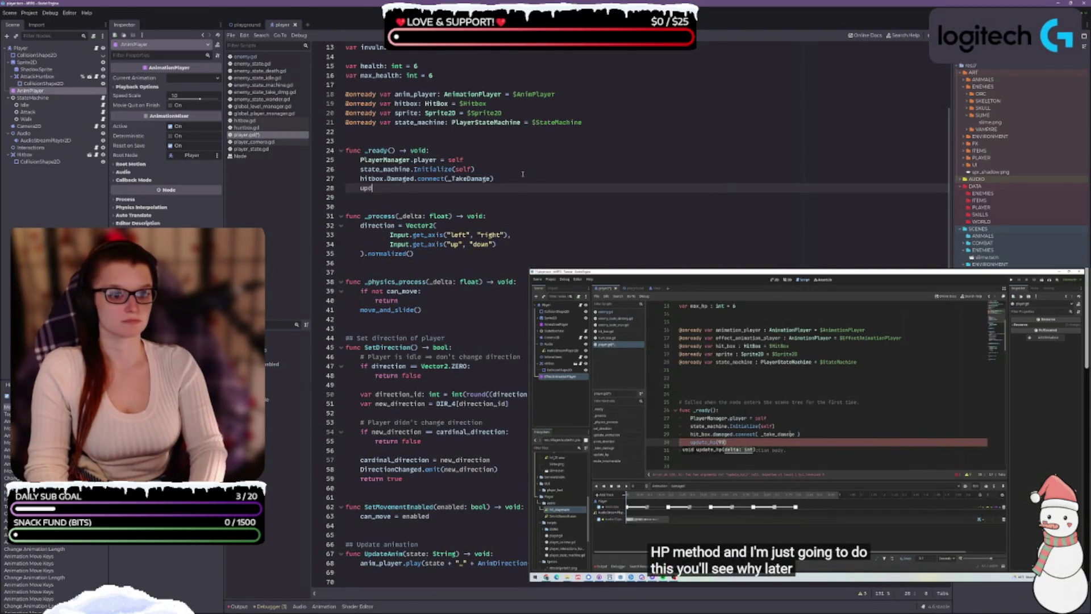
pyautogui.press('Down')
pyautogui.press('Down')
pyautogui.press('Return')
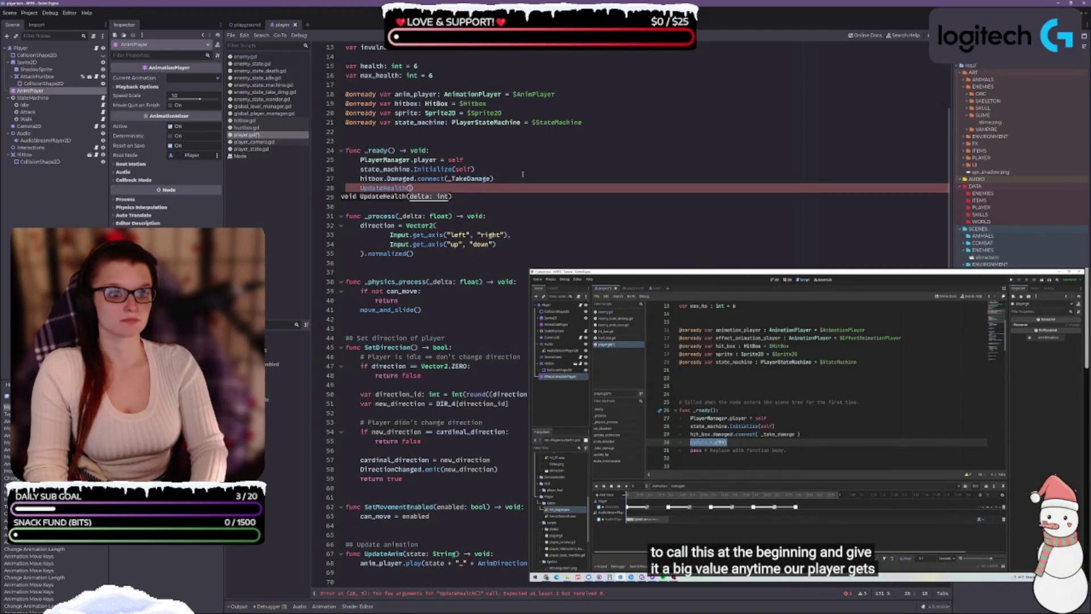
pyautogui.write('99')
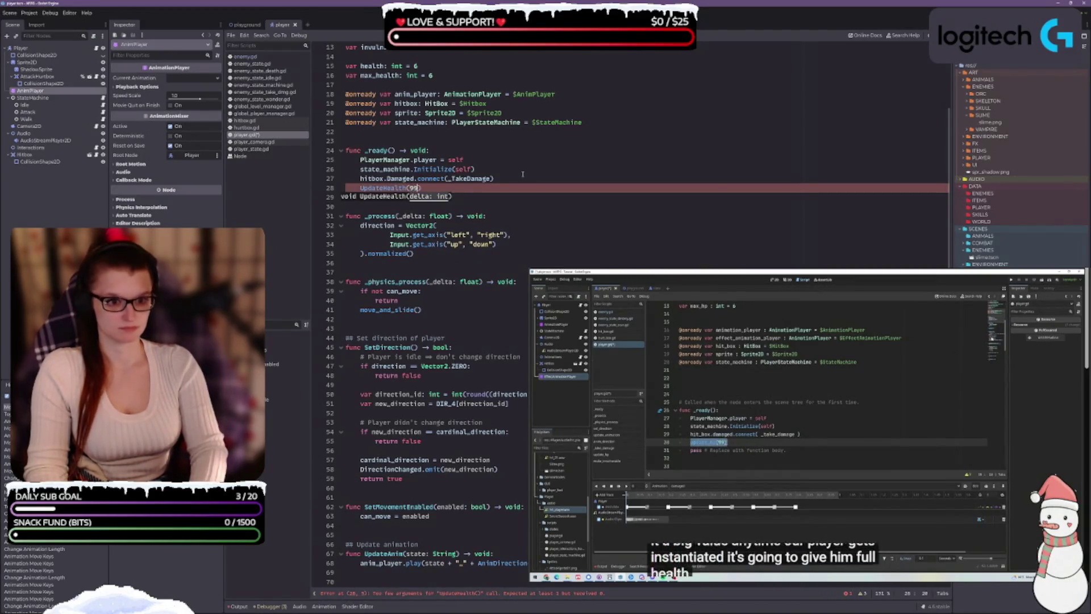
pyautogui.write(')')
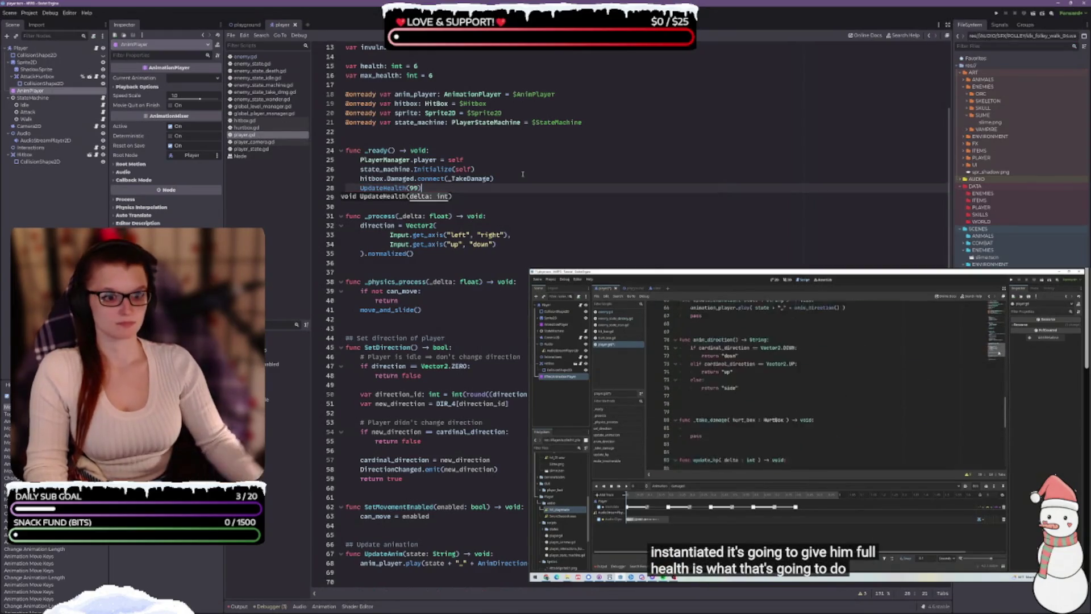
pyautogui.press('Down')
pyautogui.scroll(-2, 541, 212)
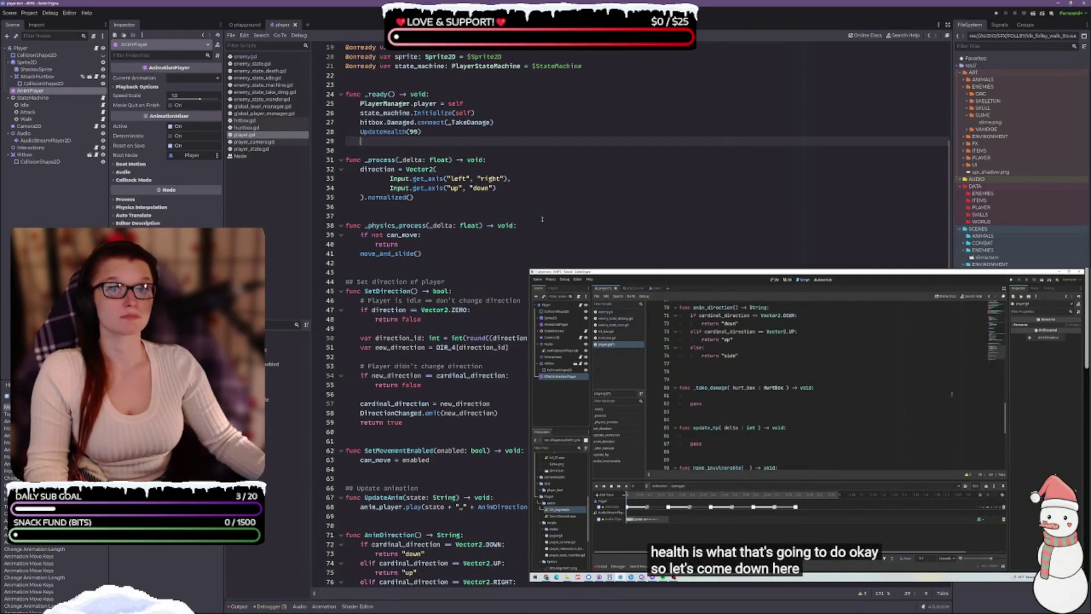
pyautogui.scroll(-8, 542, 219)
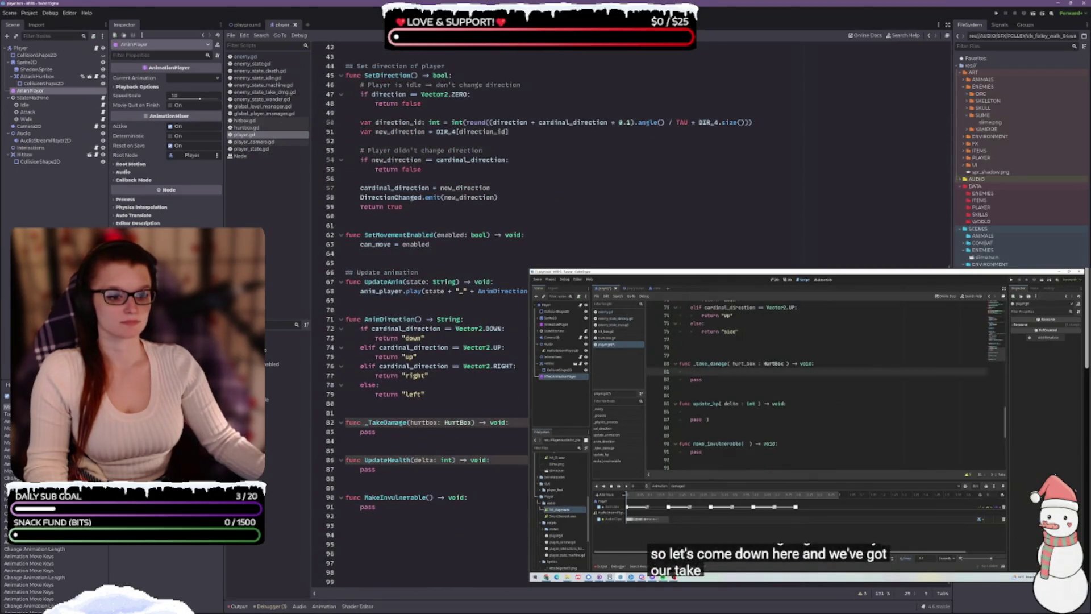
pyautogui.click(464, 434)
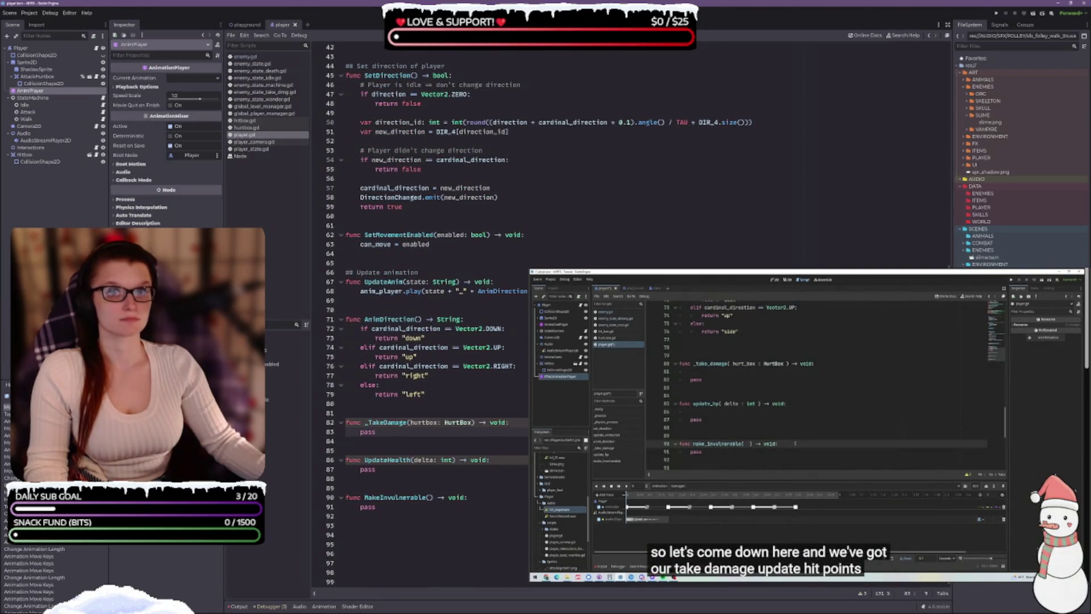
# Step: Add 'if invulnerable == true: return' at the top of _TakeDamage
pyautogui.click(524, 537)
pyautogui.press('Return')
pyautogui.press('Return')
pyautogui.press('Return')
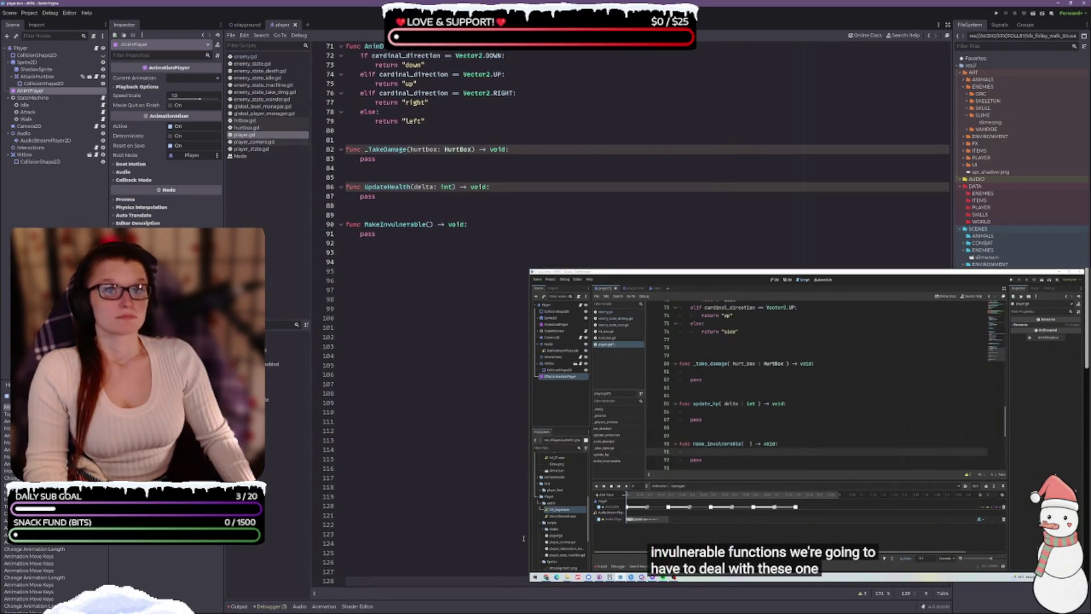
pyautogui.scroll(2, 510, 222)
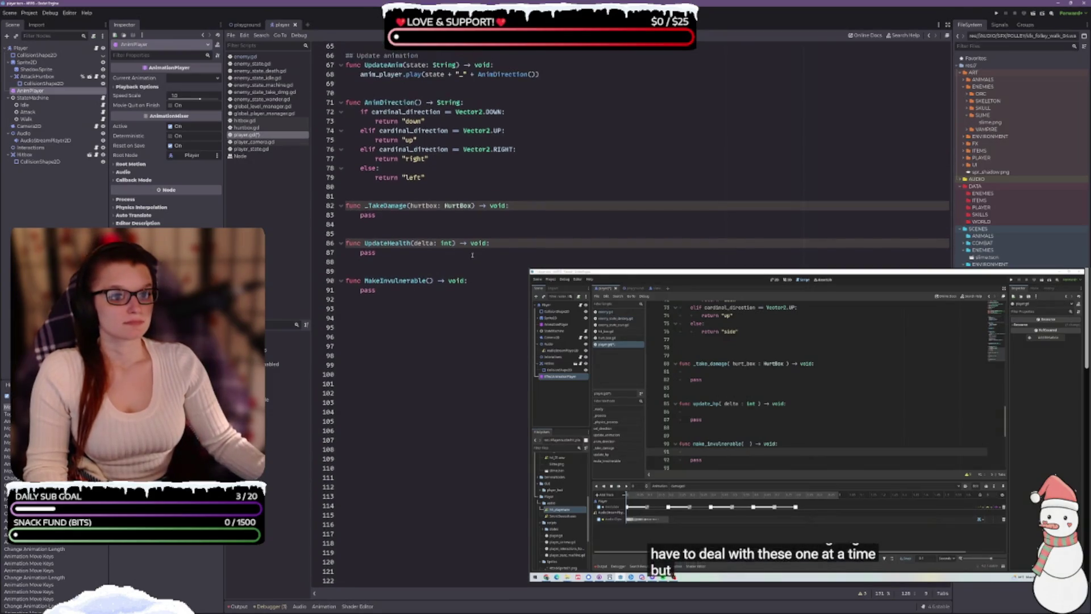
pyautogui.click(533, 203)
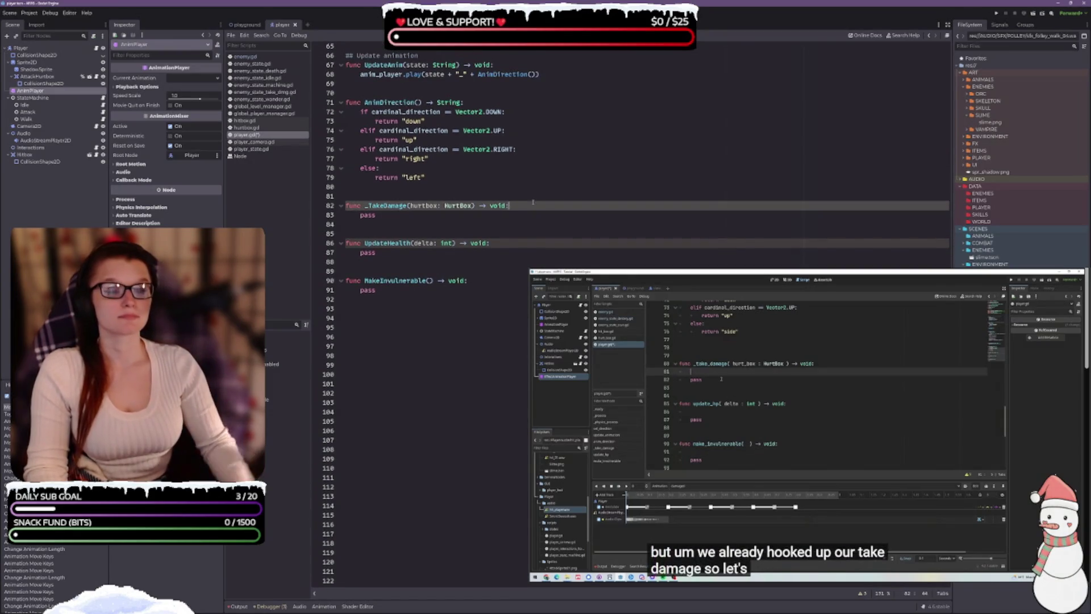
pyautogui.press('Return')
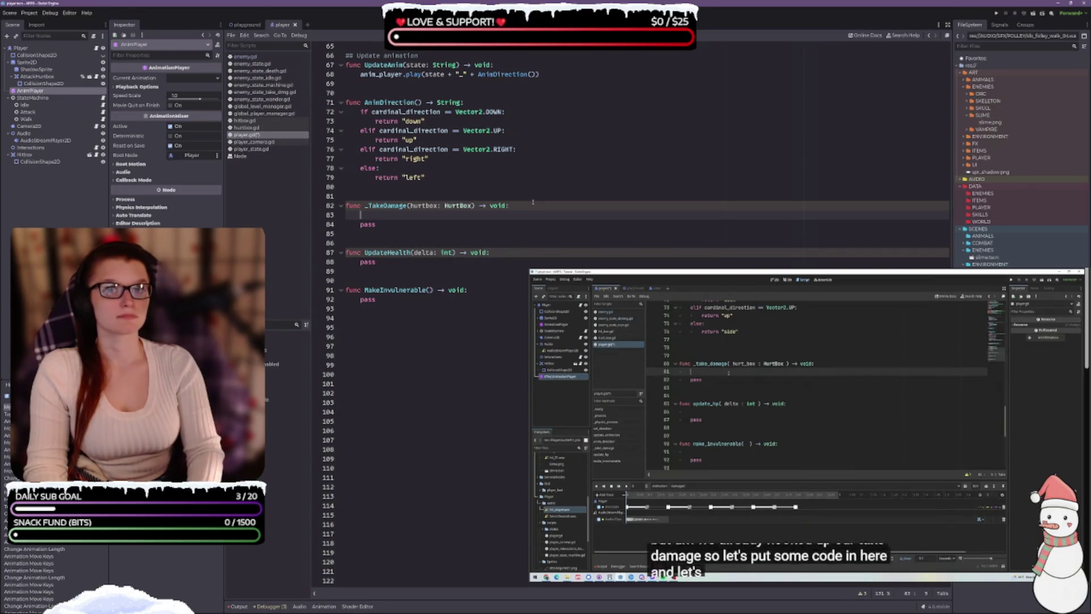
pyautogui.write('if ')
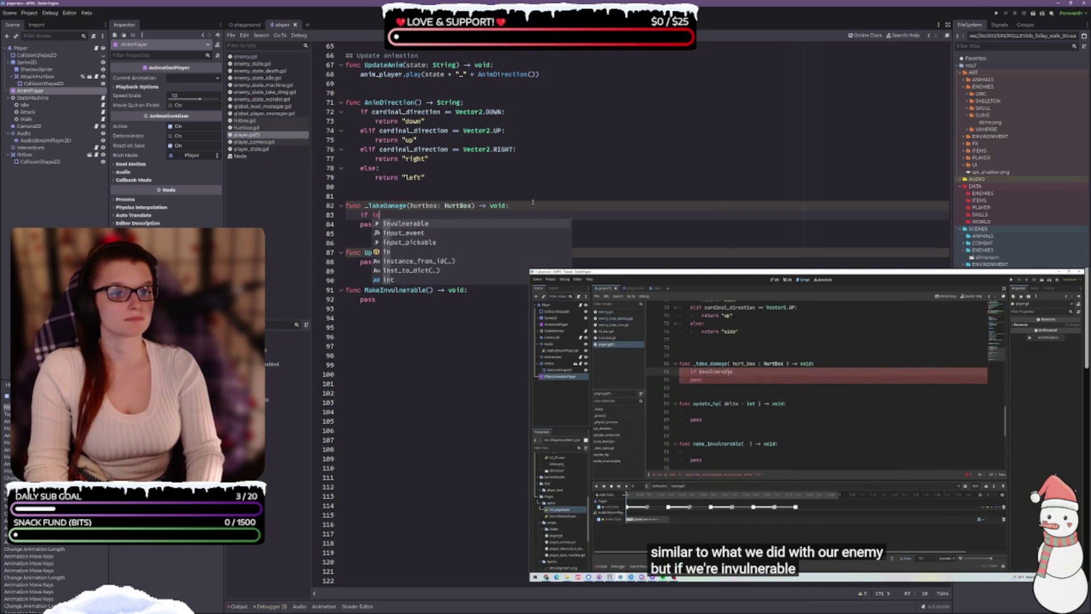
pyautogui.write('invulnerable == t')
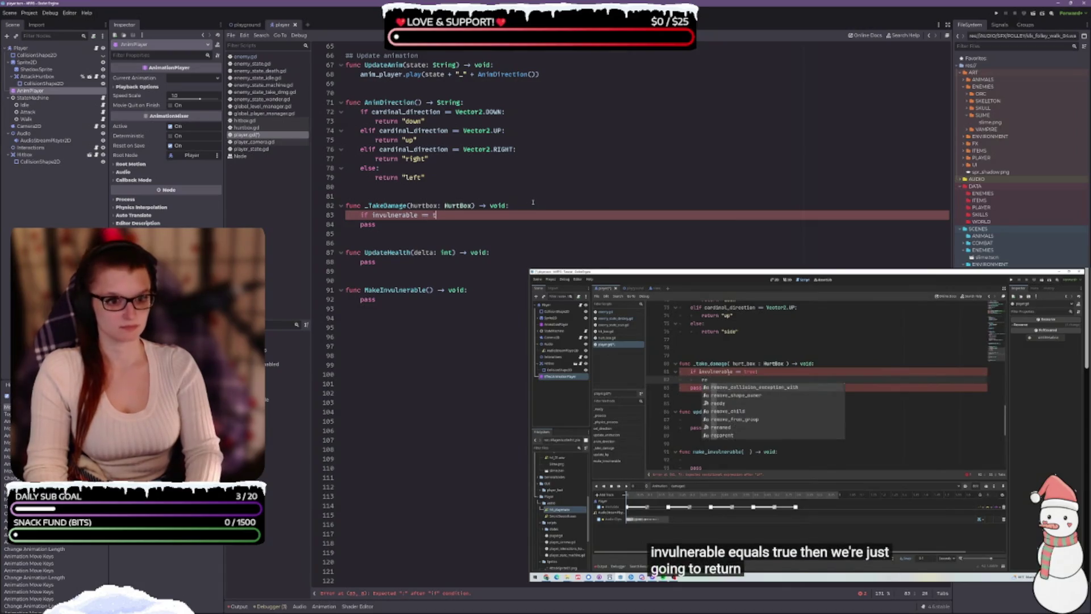
pyautogui.write('rue')
pyautogui.press('Return')
pyautogui.write('r')
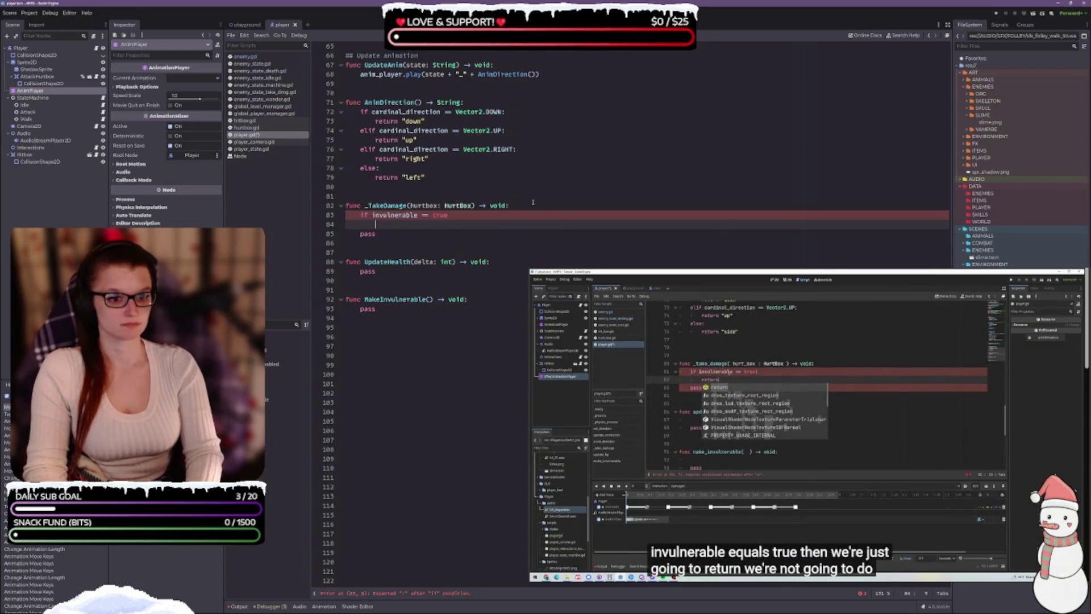
pyautogui.press('Up')
pyautogui.press('End')
pyautogui.write(':')
pyautogui.press('Down')
pyautogui.write('r')
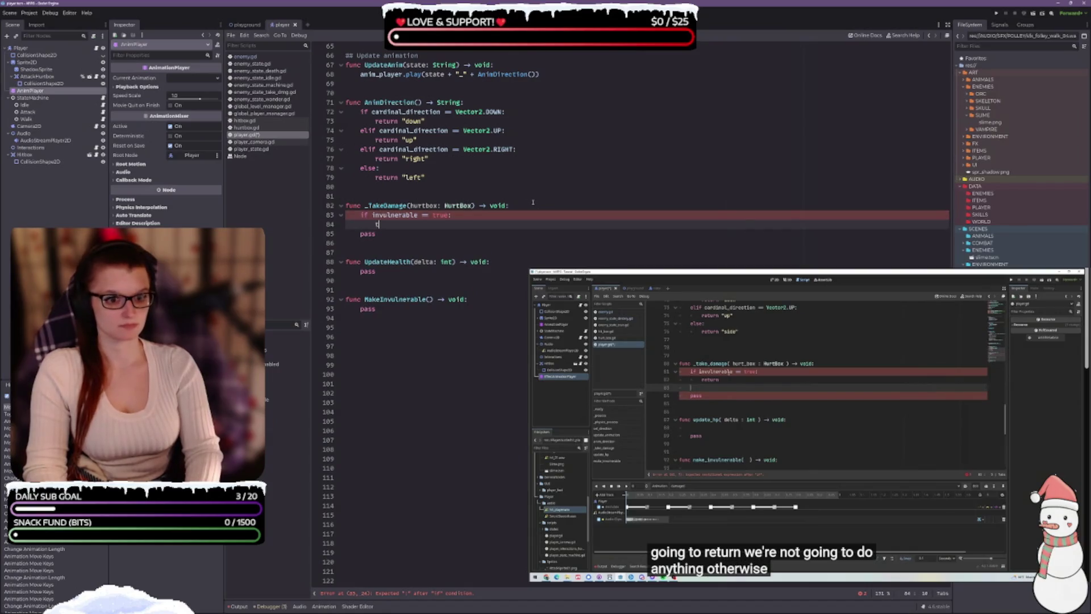
pyautogui.write('eturn')
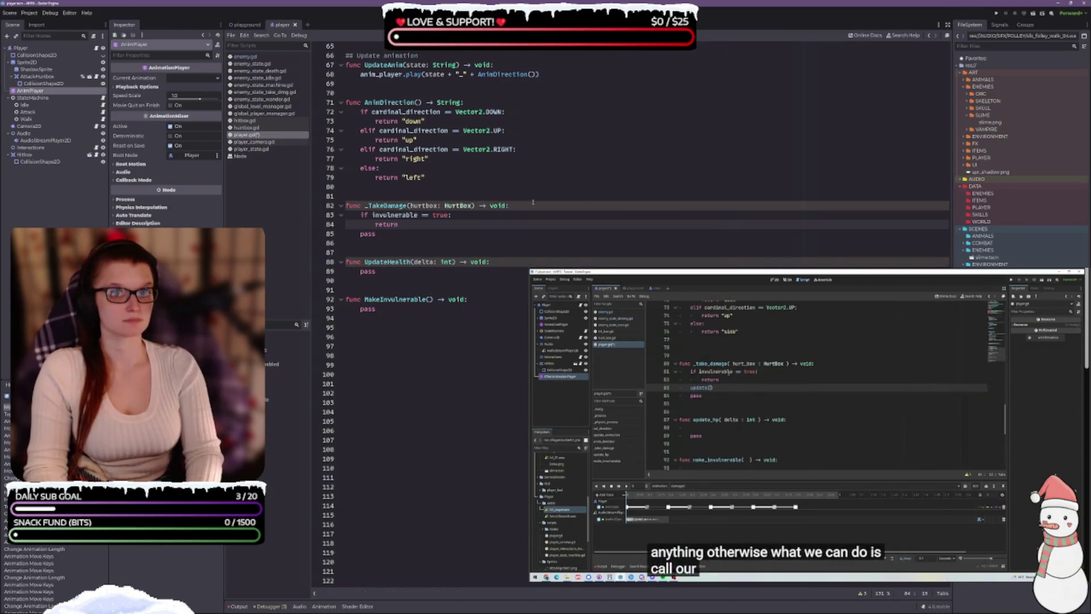
# Step: Add UpdateHealth(-hurtbox.damage) below the early return and delete the placeholder pass
pyautogui.press('Return')
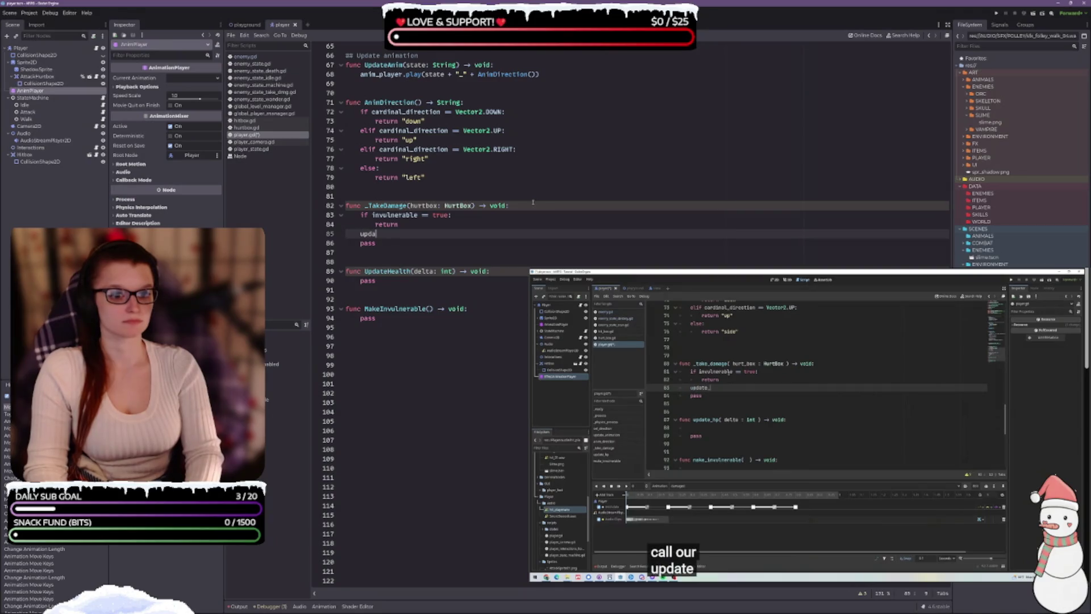
pyautogui.write('a')
pyautogui.press('Down')
pyautogui.press('Down')
pyautogui.press('Return')
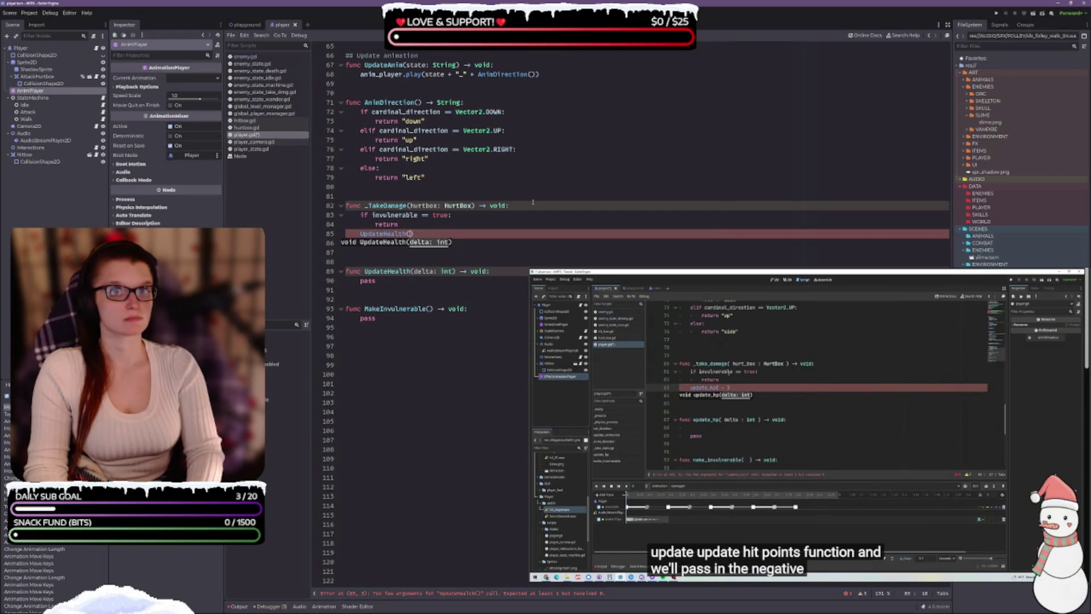
pyautogui.write('-hurt_')
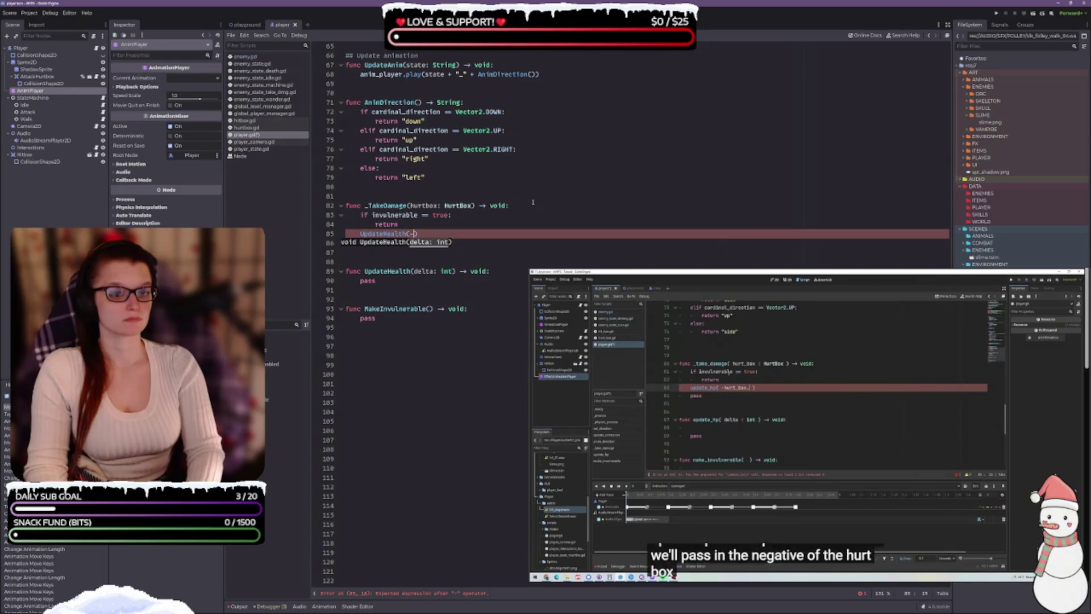
pyautogui.write('box.')
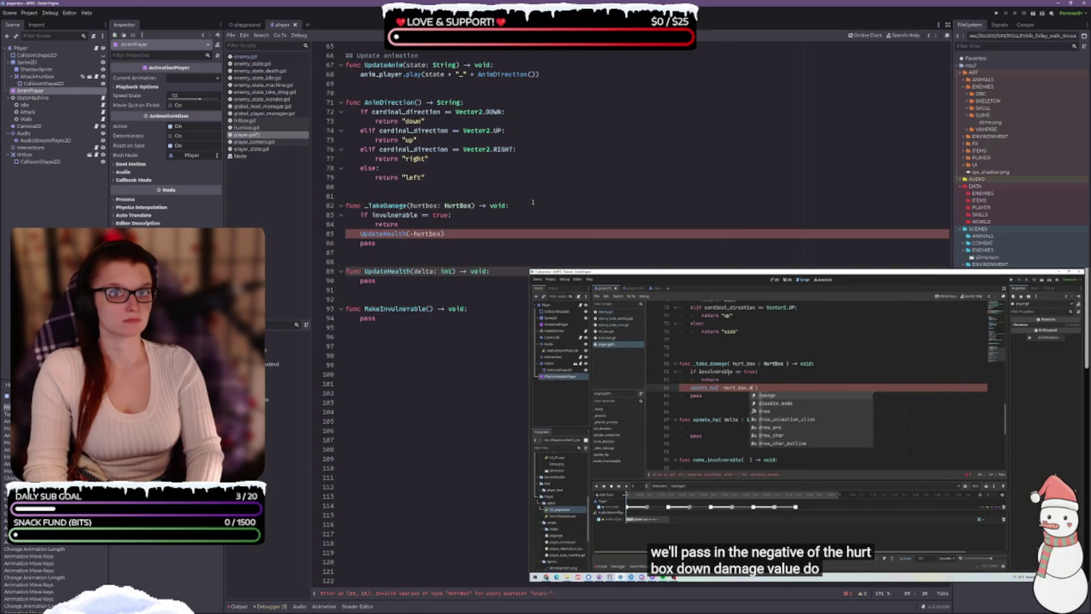
pyautogui.write('damage')
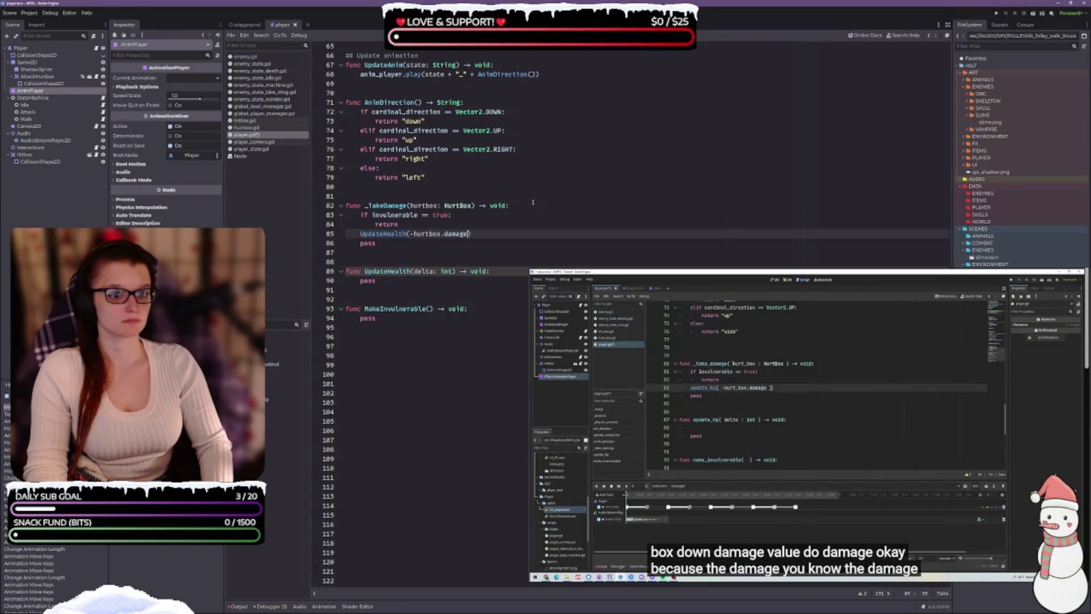
pyautogui.press('Down')
pyautogui.press('BackSpace')
pyautogui.press('BackSpace')
pyautogui.press('BackSpace')
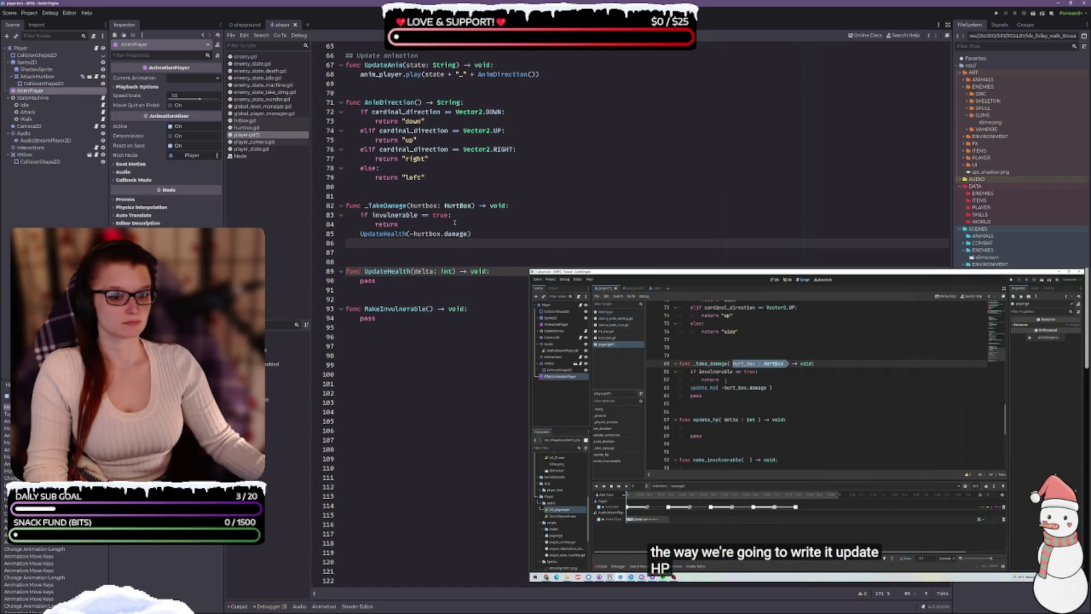
pyautogui.moveTo(450, 215); pyautogui.dragTo(419, 216)
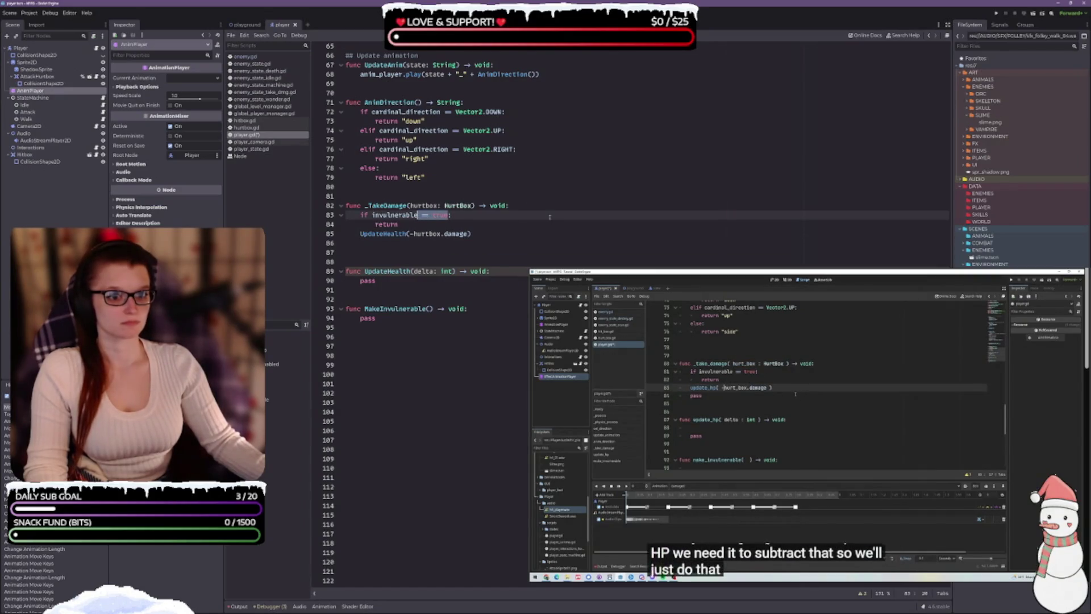
# Step: Shorten the check to 'if invulnerable' and add 'if health > 0: PlayerDamaged.emit(hurtbox)'
pyautogui.press('BackSpace')
pyautogui.click(434, 221)
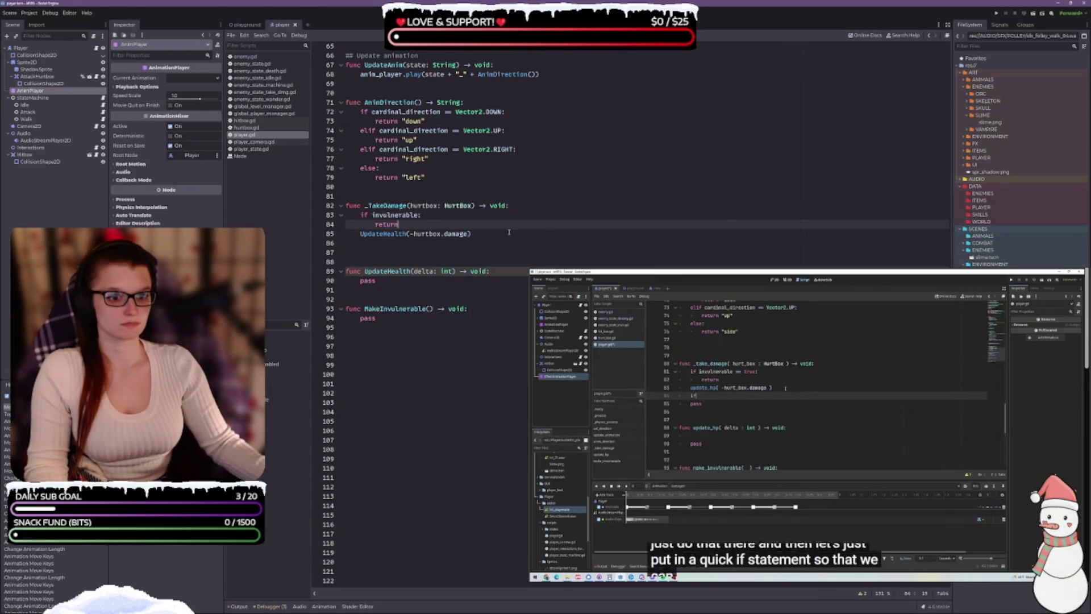
pyautogui.click(490, 234)
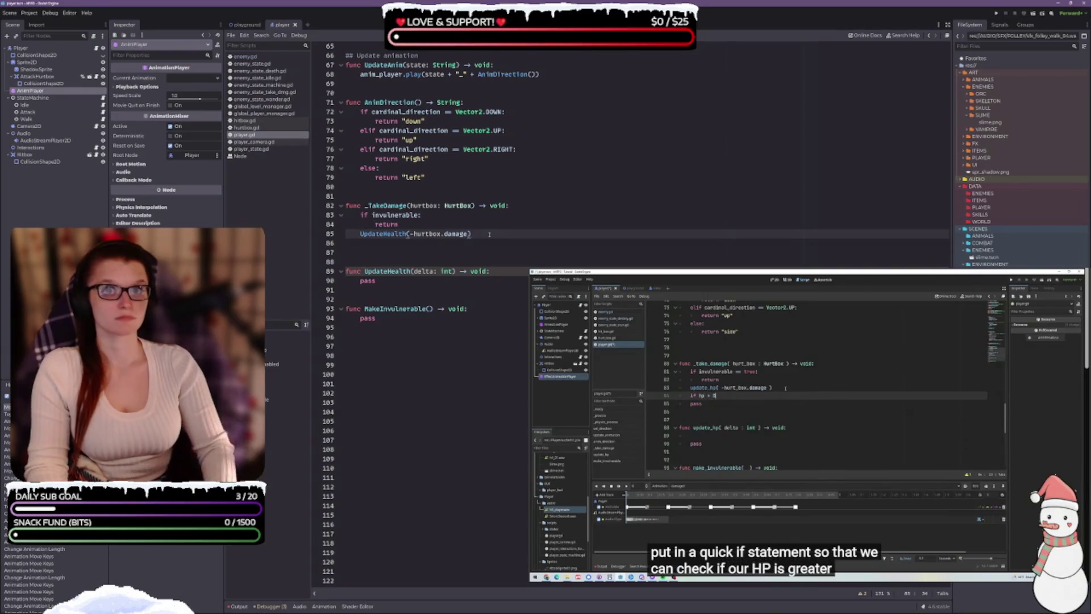
pyautogui.press('Return')
pyautogui.press('Return')
pyautogui.write('if heal')
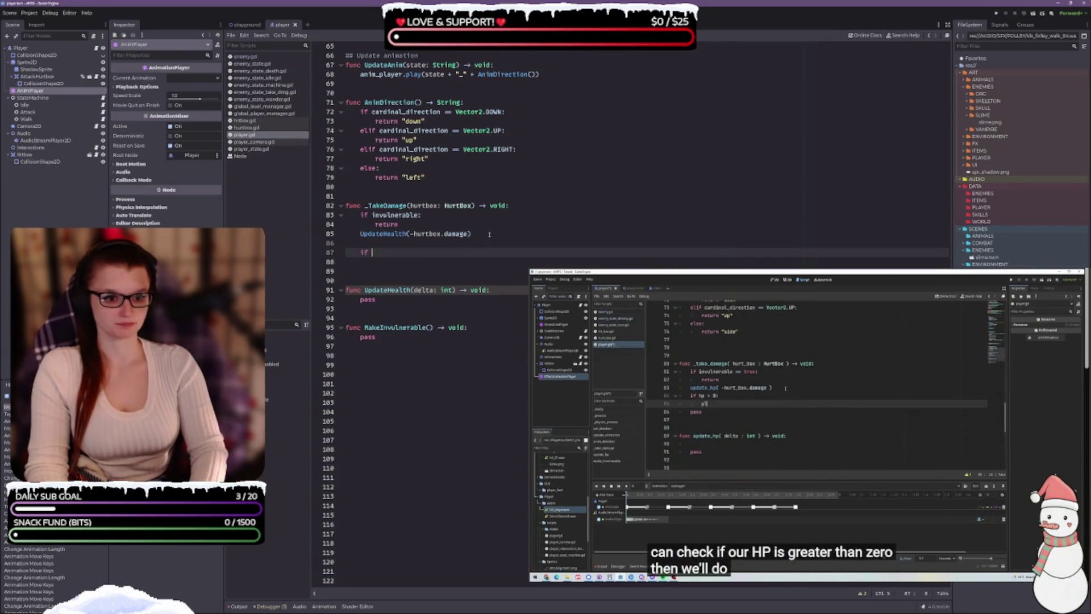
pyautogui.write('th >')
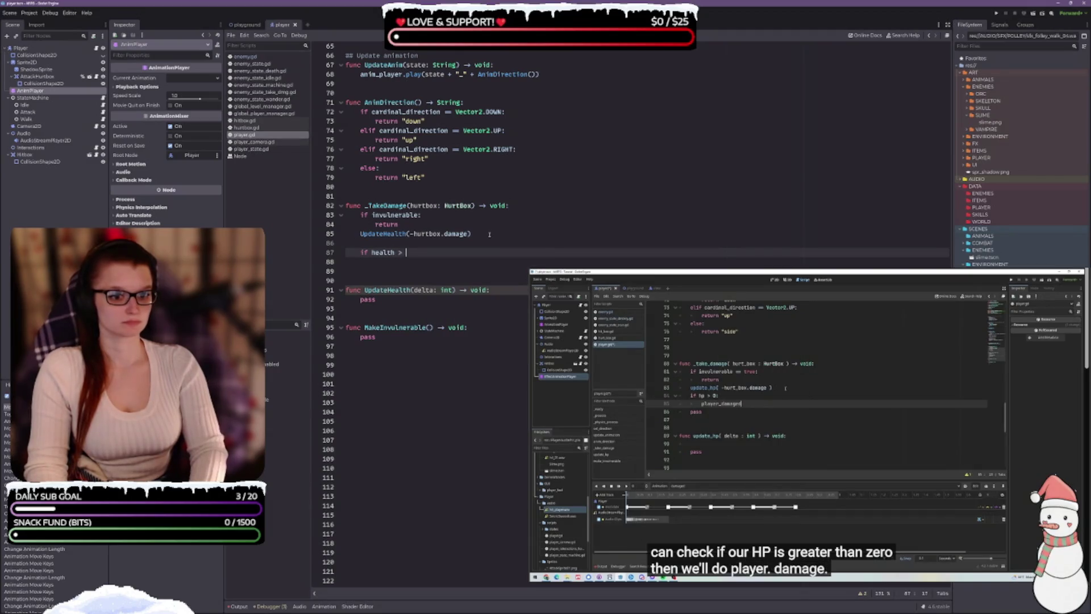
pyautogui.press('BackSpace')
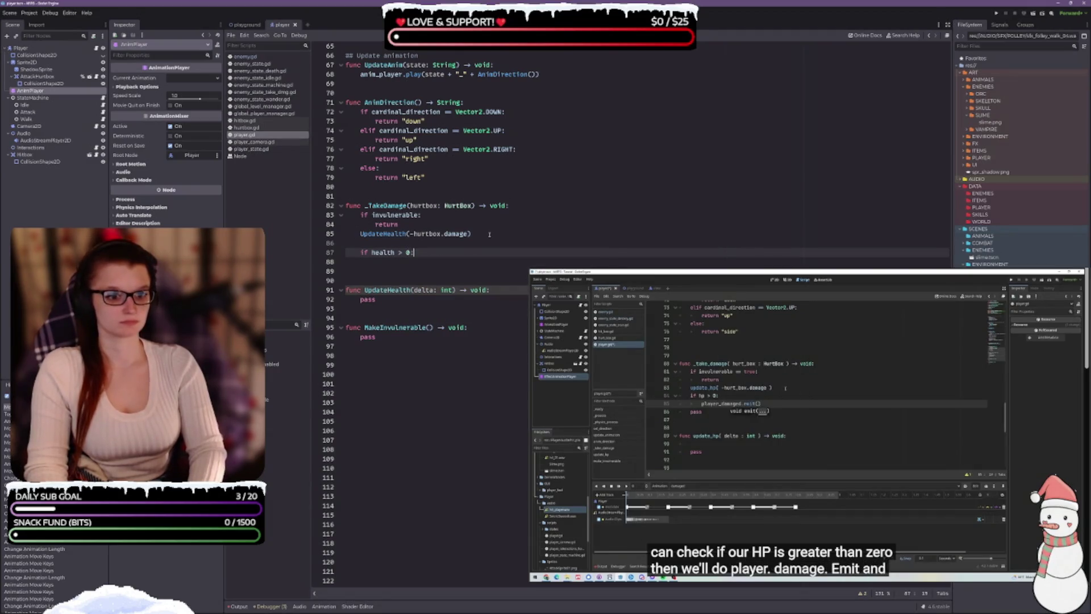
pyautogui.press('Return')
pyautogui.write('player')
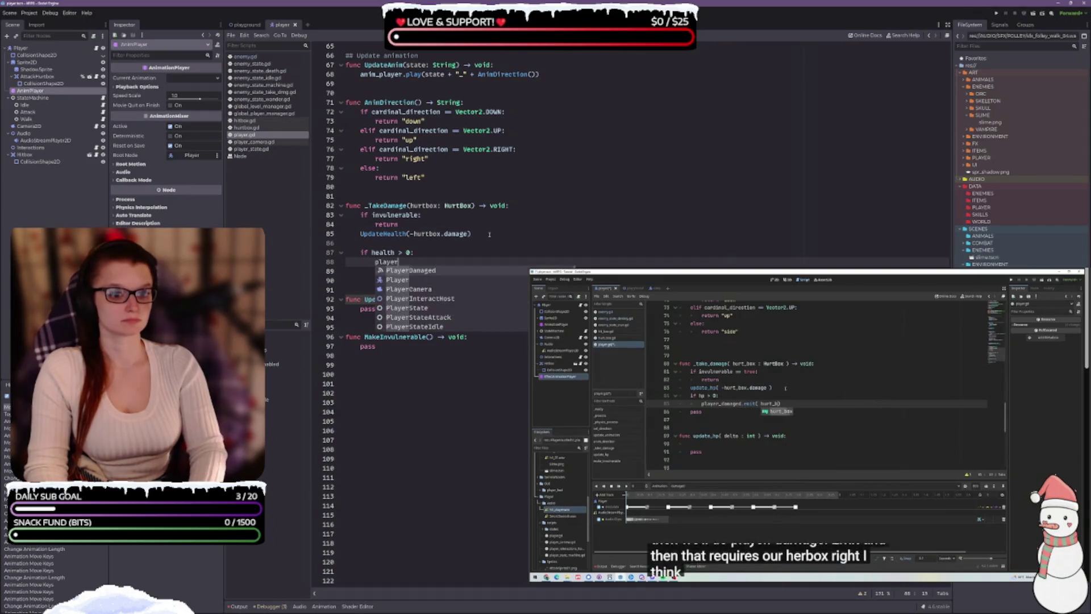
pyautogui.press('Return')
pyautogui.write('t(')
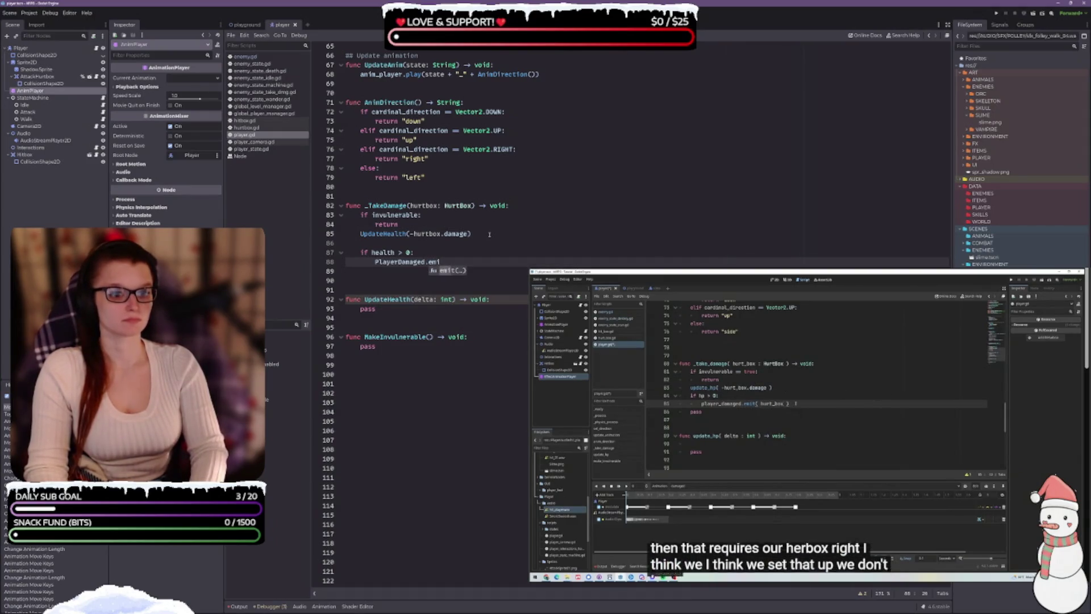
pyautogui.write('hurtbox')
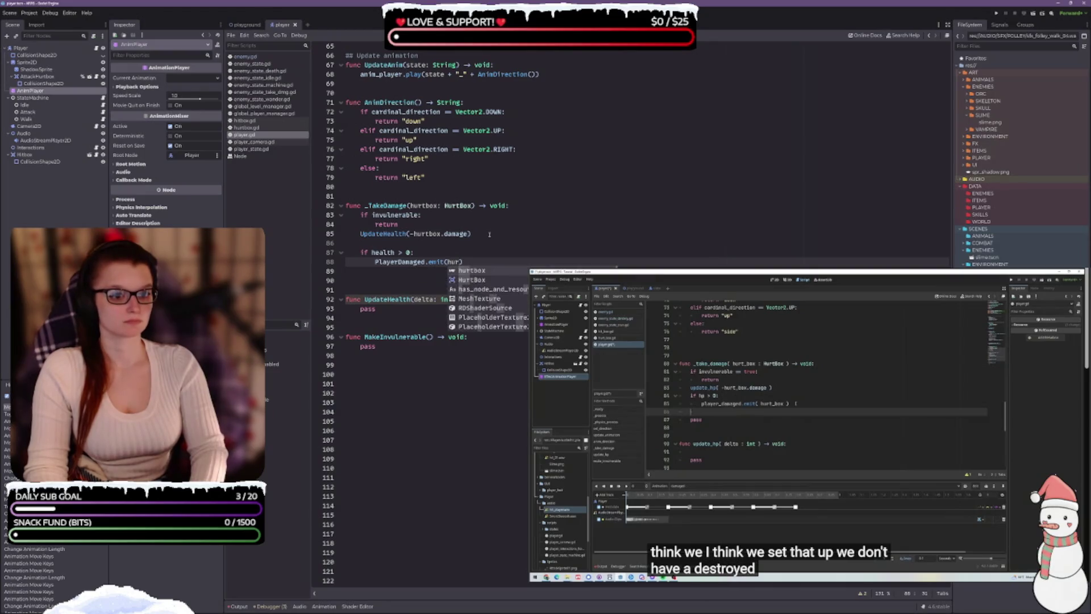
pyautogui.click(466, 269)
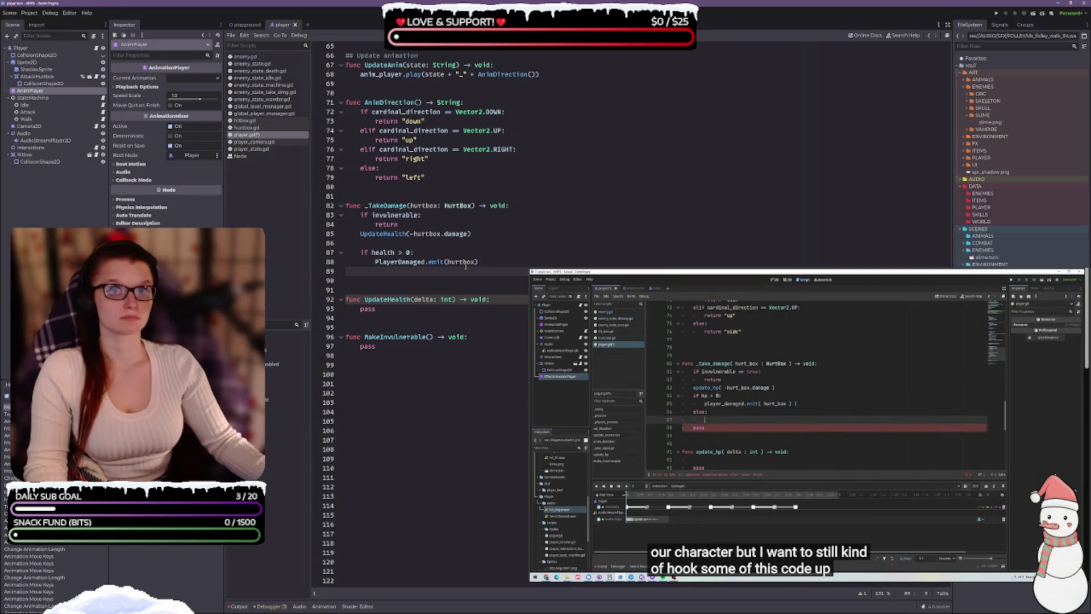
# Step: Add an else branch emitting PlayerDamaged with hurtbox, then calling UpdateHealth(99)
pyautogui.write('else:')
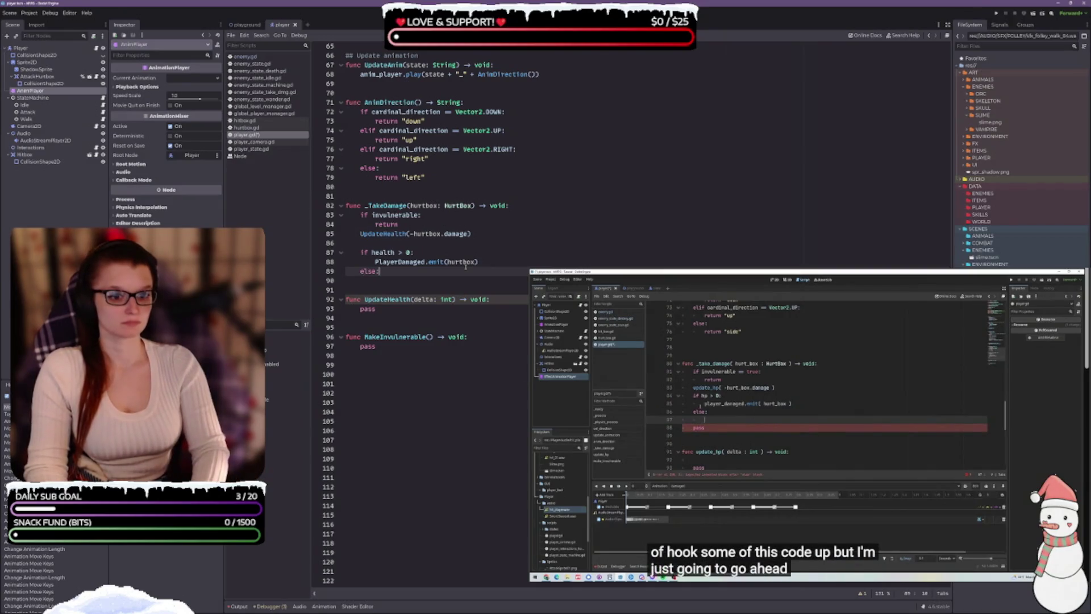
pyautogui.press('Return')
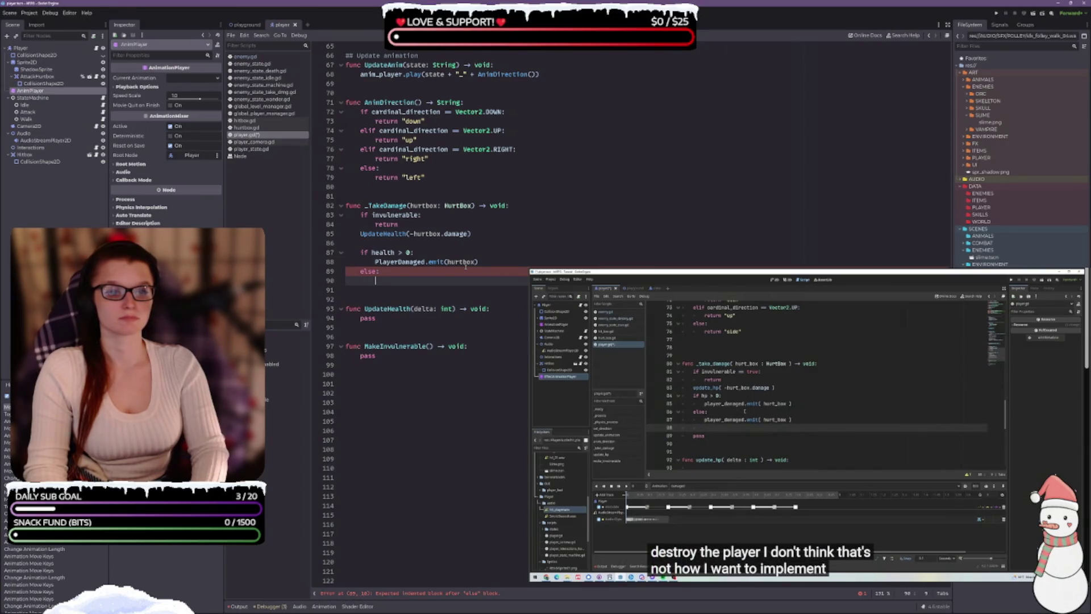
pyautogui.write('pla')
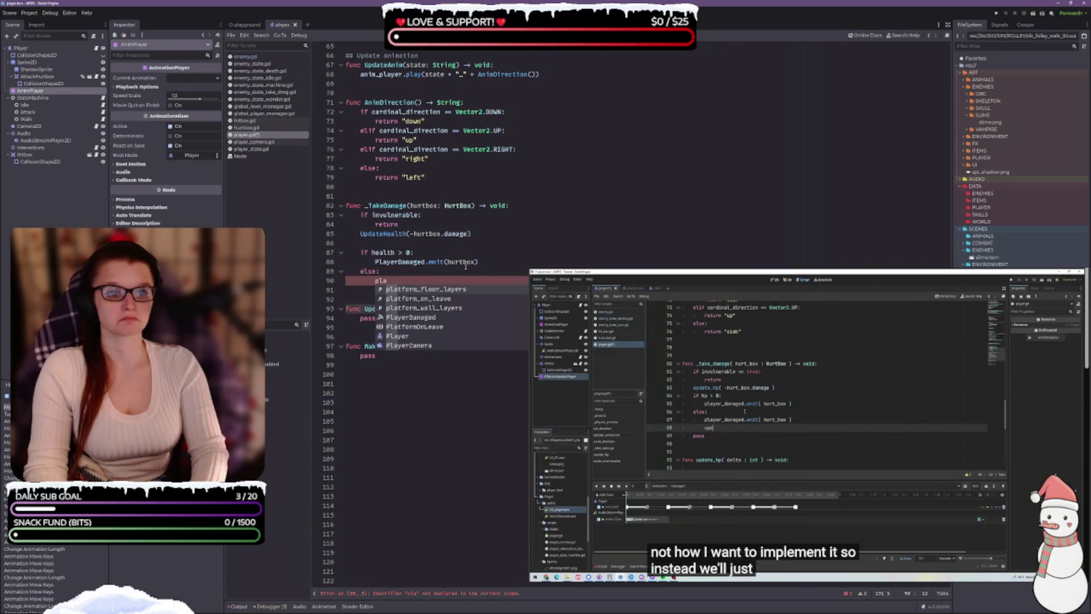
pyautogui.write('yerD')
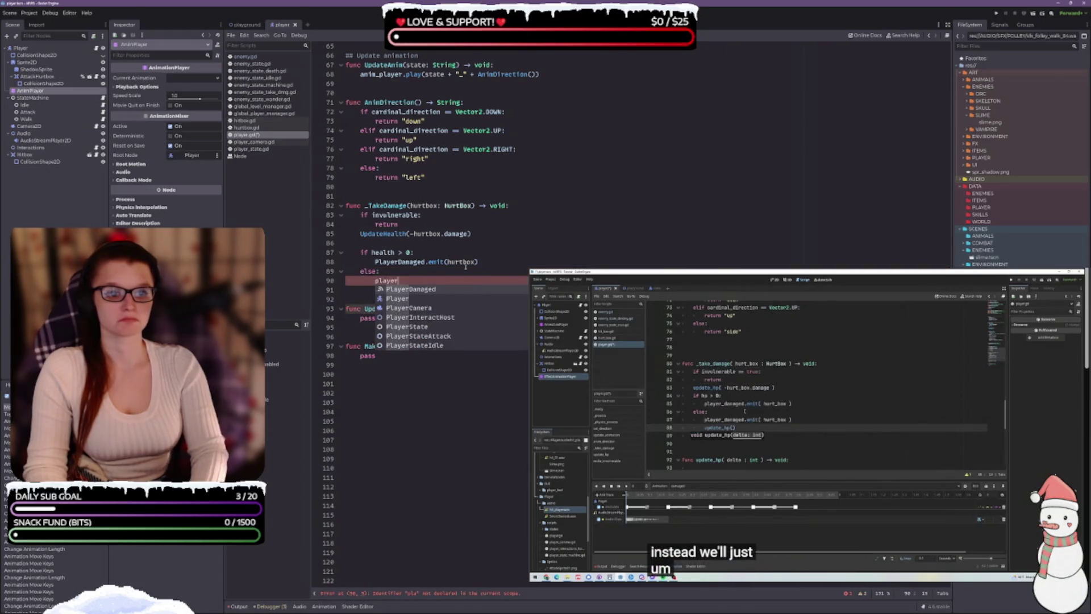
pyautogui.press('Return')
pyautogui.write('.')
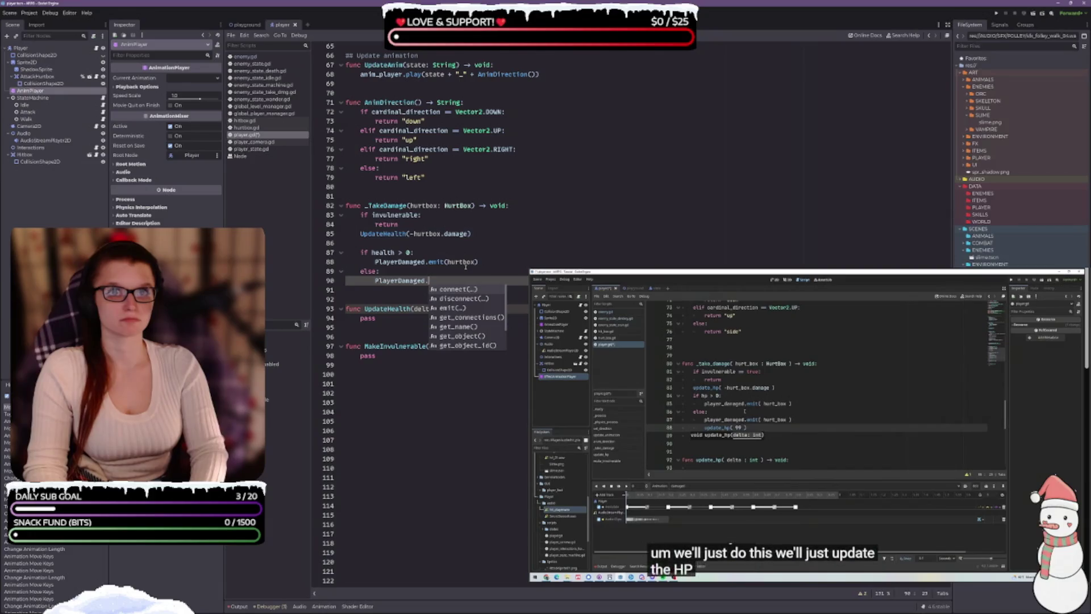
pyautogui.write('emi')
pyautogui.press('Return')
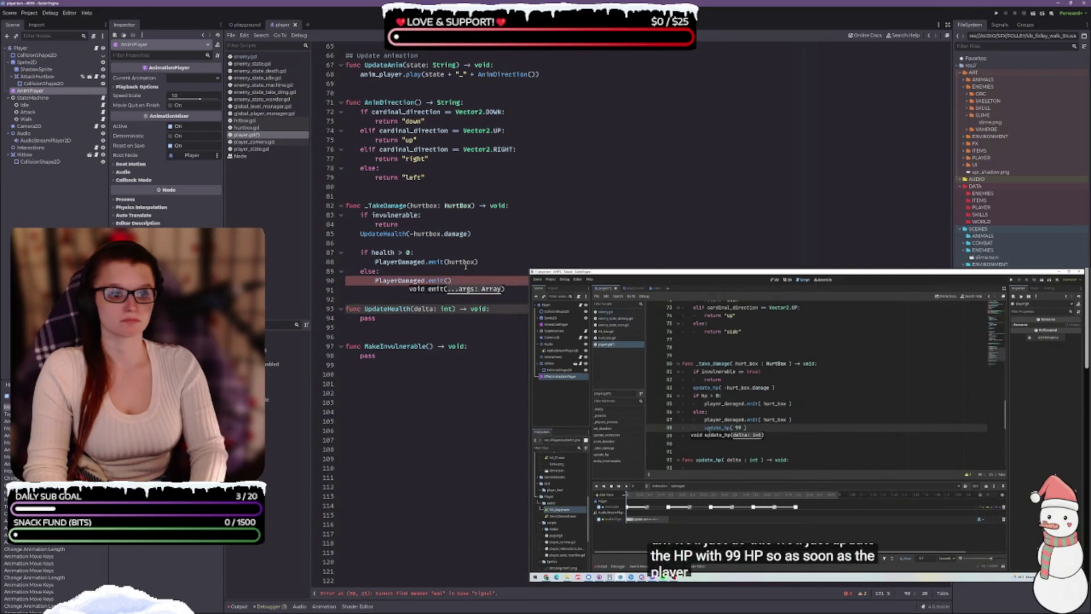
pyautogui.write('hurtbox)')
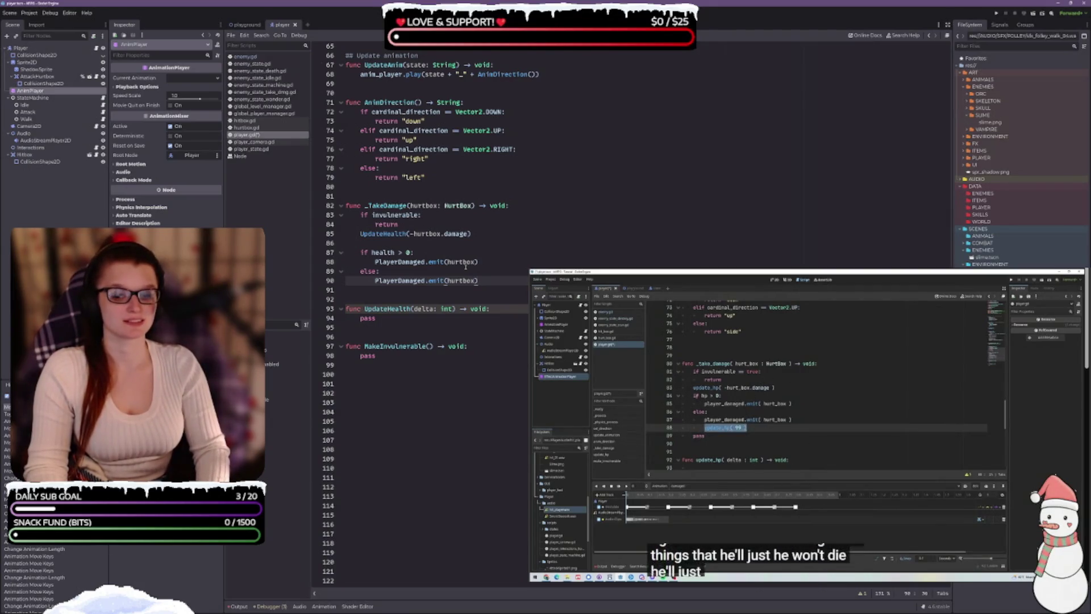
pyautogui.press('Return')
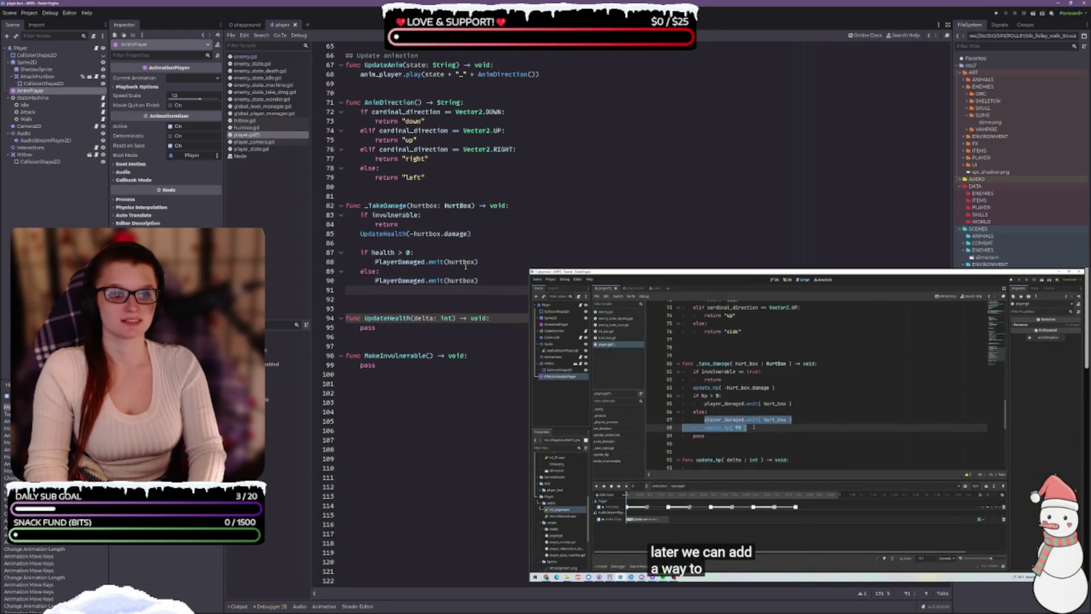
pyautogui.press('Down')
pyautogui.press('Down')
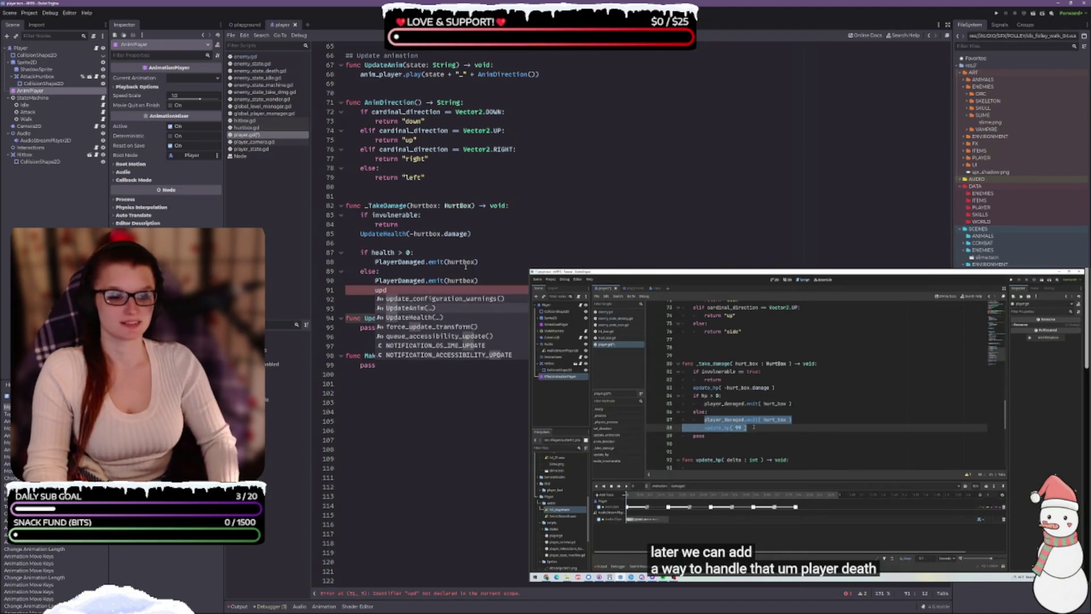
pyautogui.press('Return')
pyautogui.write('99')
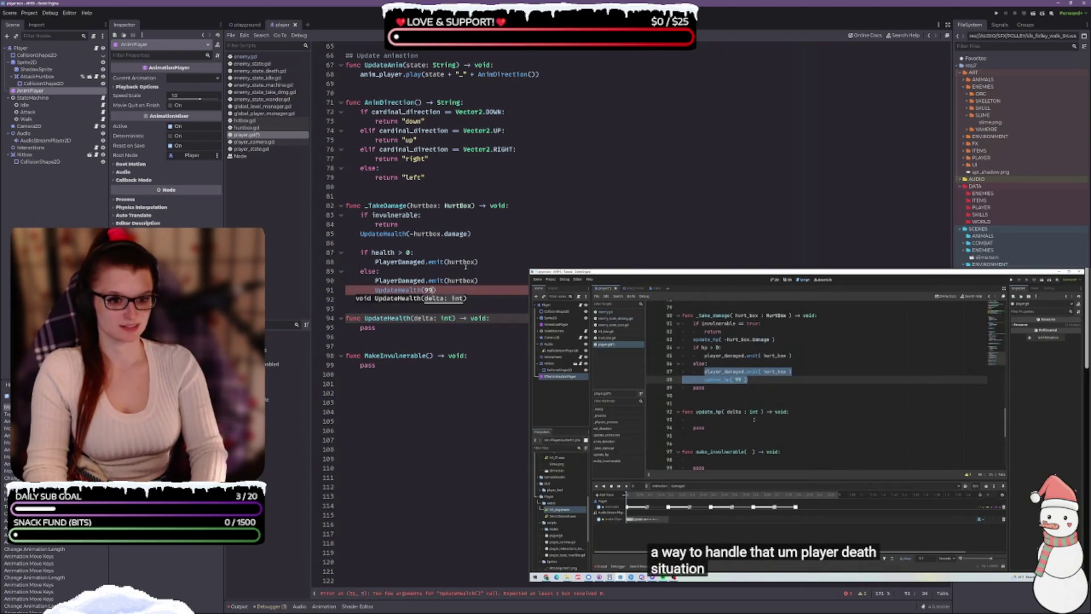
# Step: Move down to the pass line in the UpdateHealth stub and pause the tutorial video
pyautogui.click(521, 283)
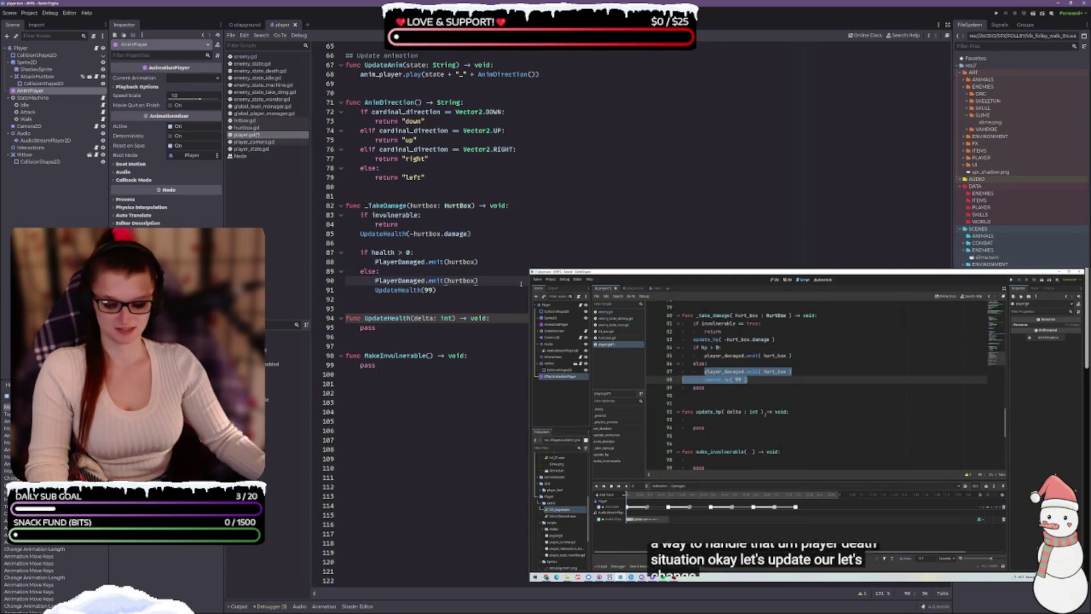
pyautogui.click(455, 290)
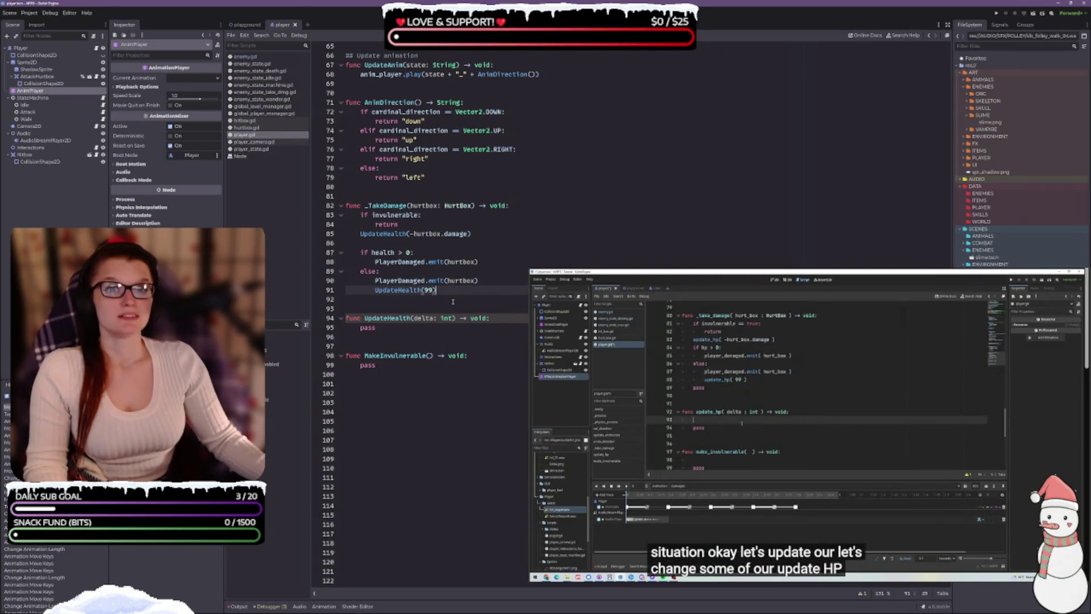
pyautogui.scroll(-1, 441, 345)
pyautogui.click(415, 302)
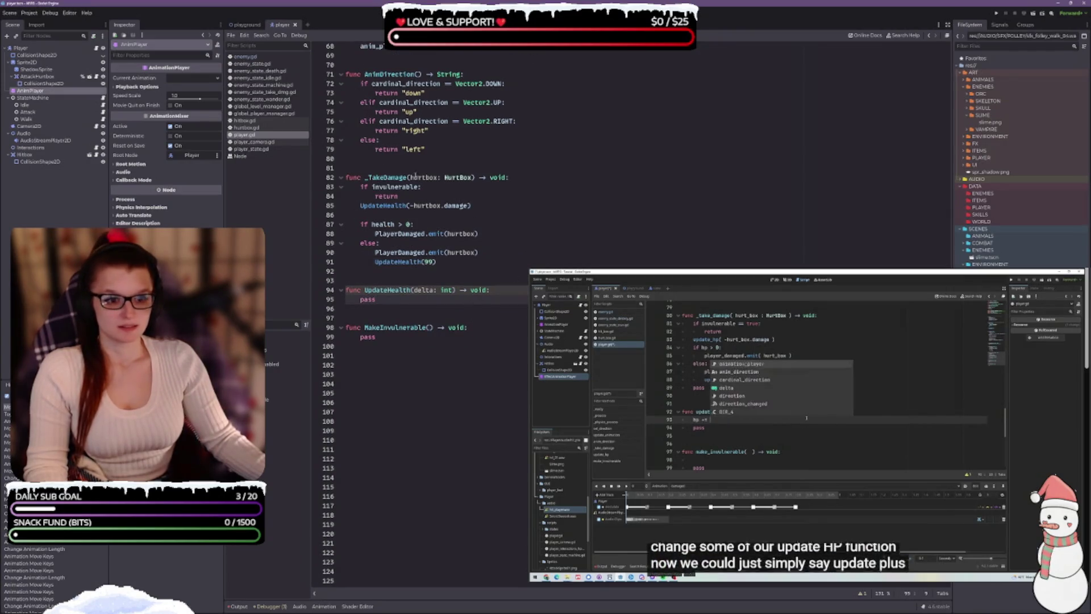
pyautogui.click(834, 396)
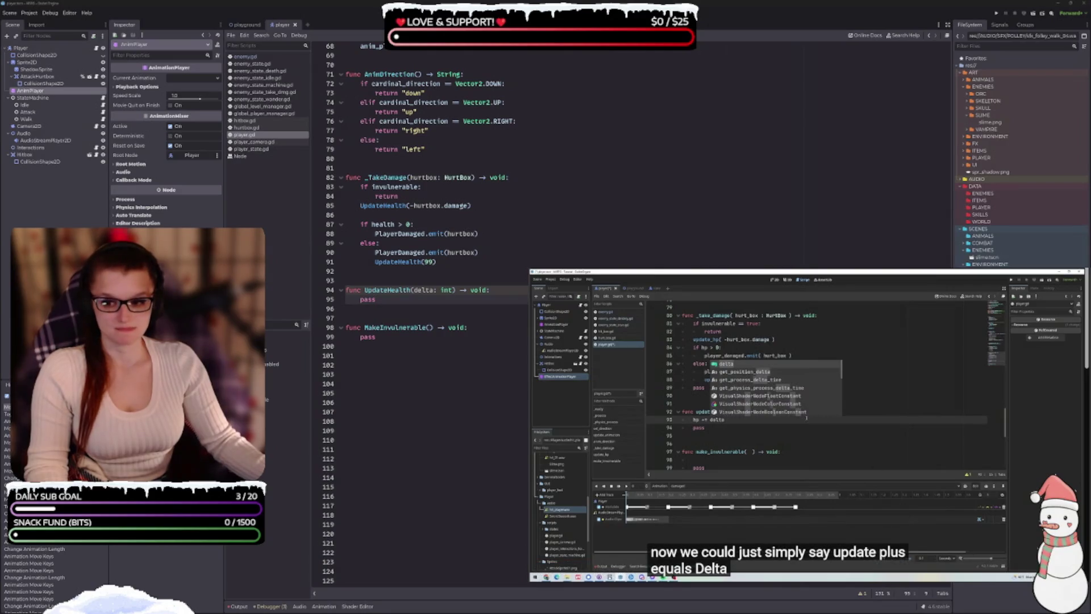